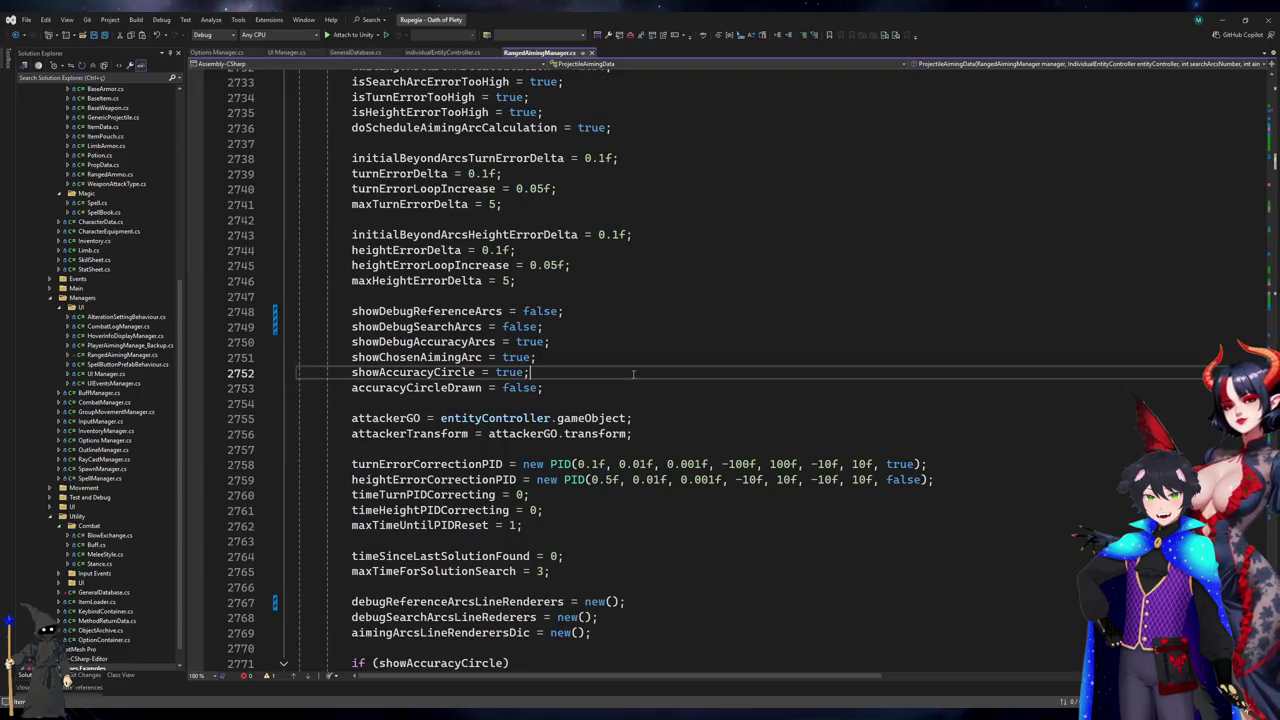
# - Start the game in Unity play mode and switch to Copilot's least-squares FitCircle code results
pyautogui.click(1222, 19)
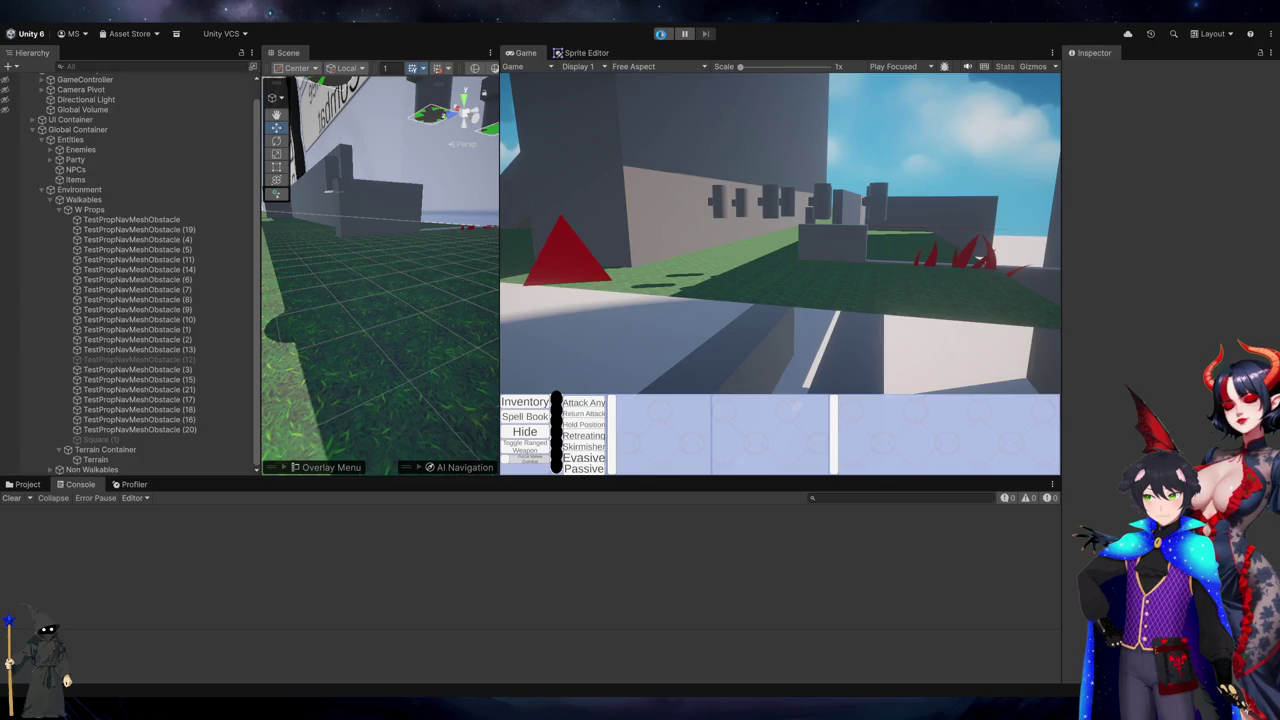
pyautogui.click(661, 35)
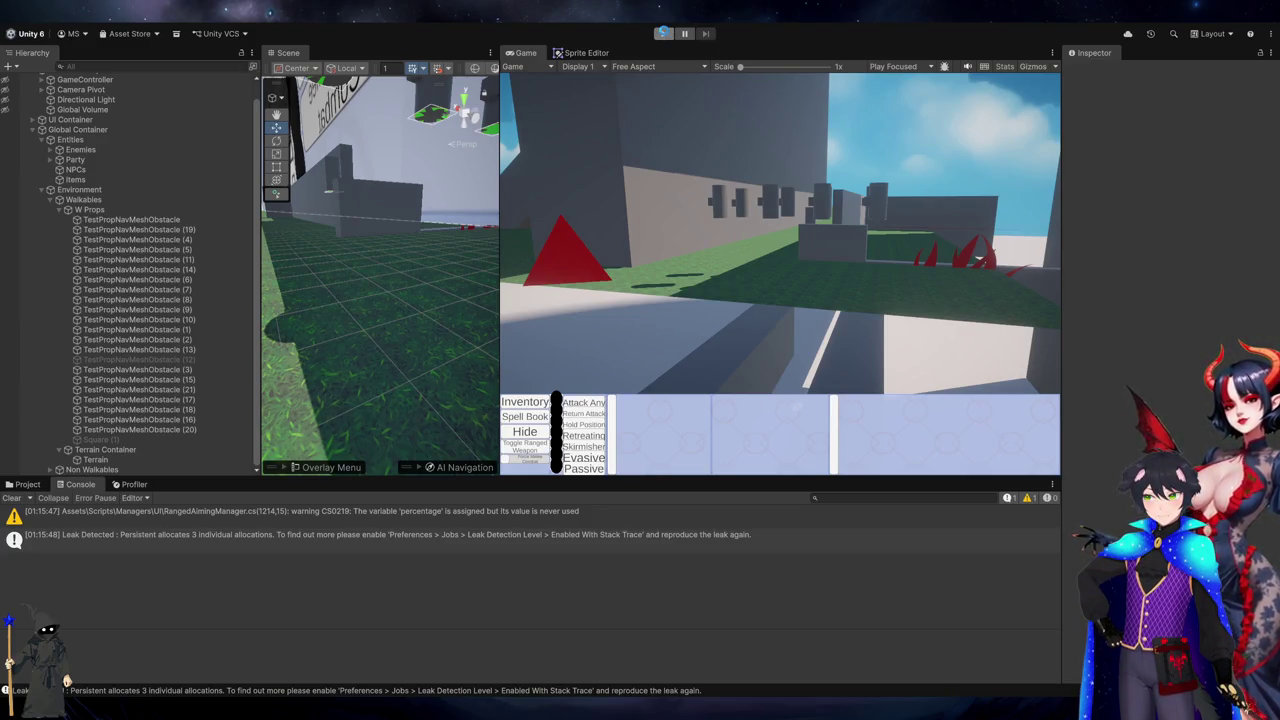
pyautogui.hotkey('alt', 'Tab')
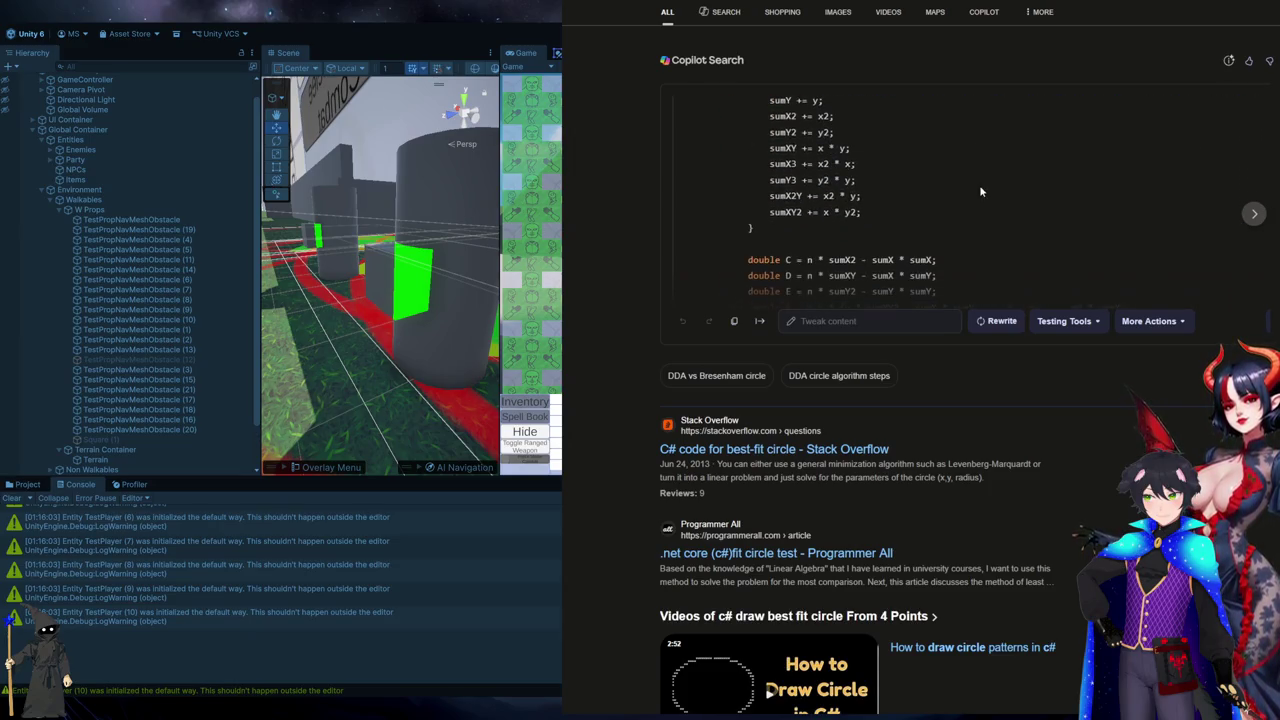
# - Return from the browser to the running Unity game, which is drawing debug arcs and logging rotated points
pyautogui.hotkey('alt', 'Tab')
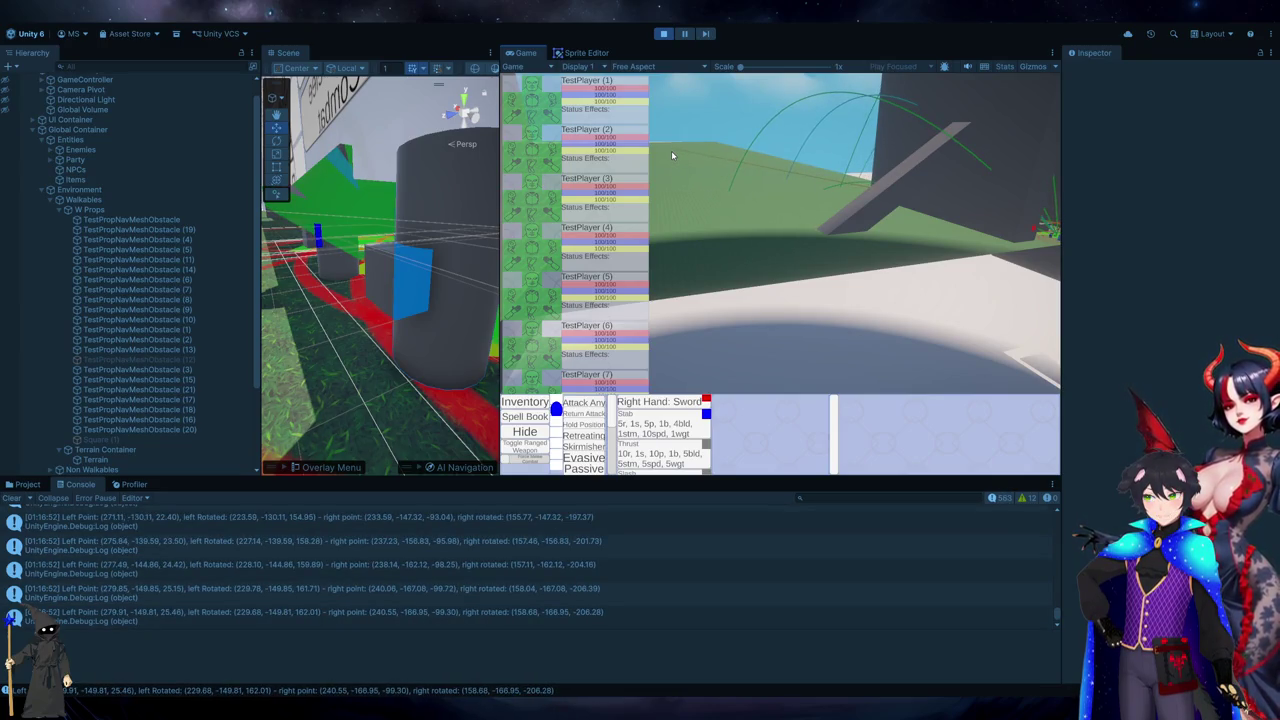
# - Select the BlindsideAngleIndicatorImage object and frame it in the scene
pyautogui.scroll(-3, 433, 328)
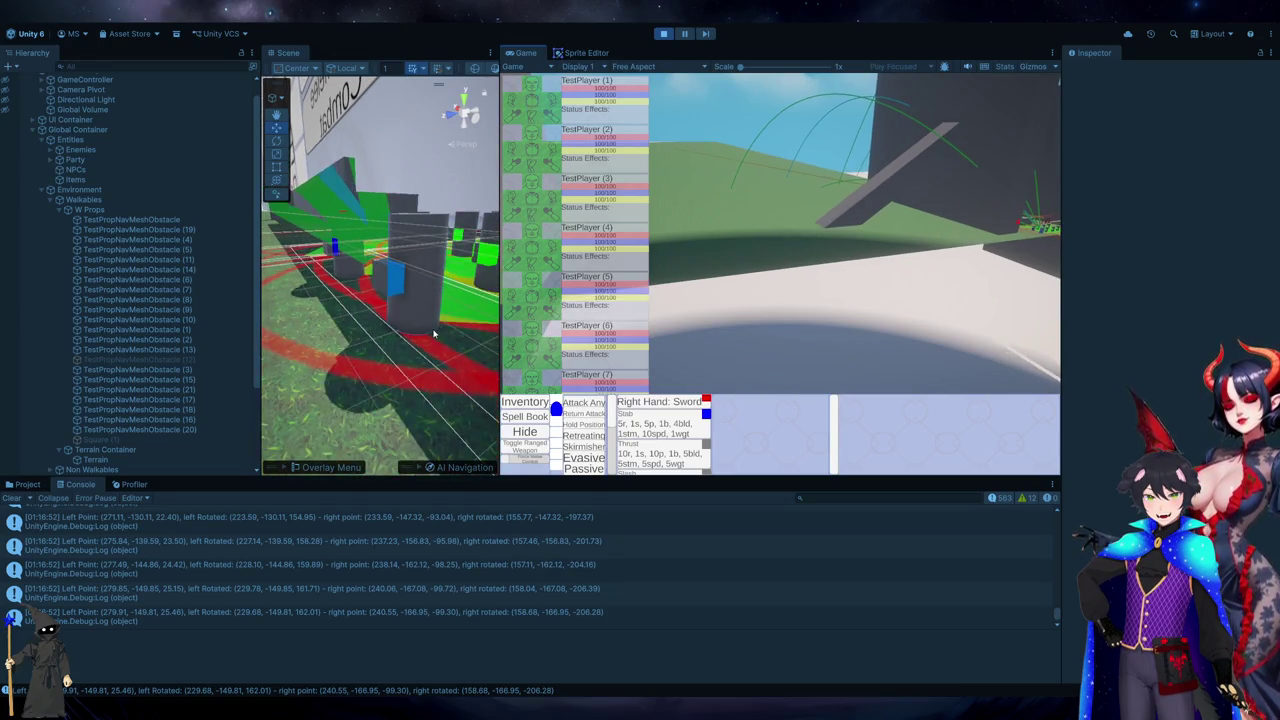
pyautogui.scroll(1, 433, 335)
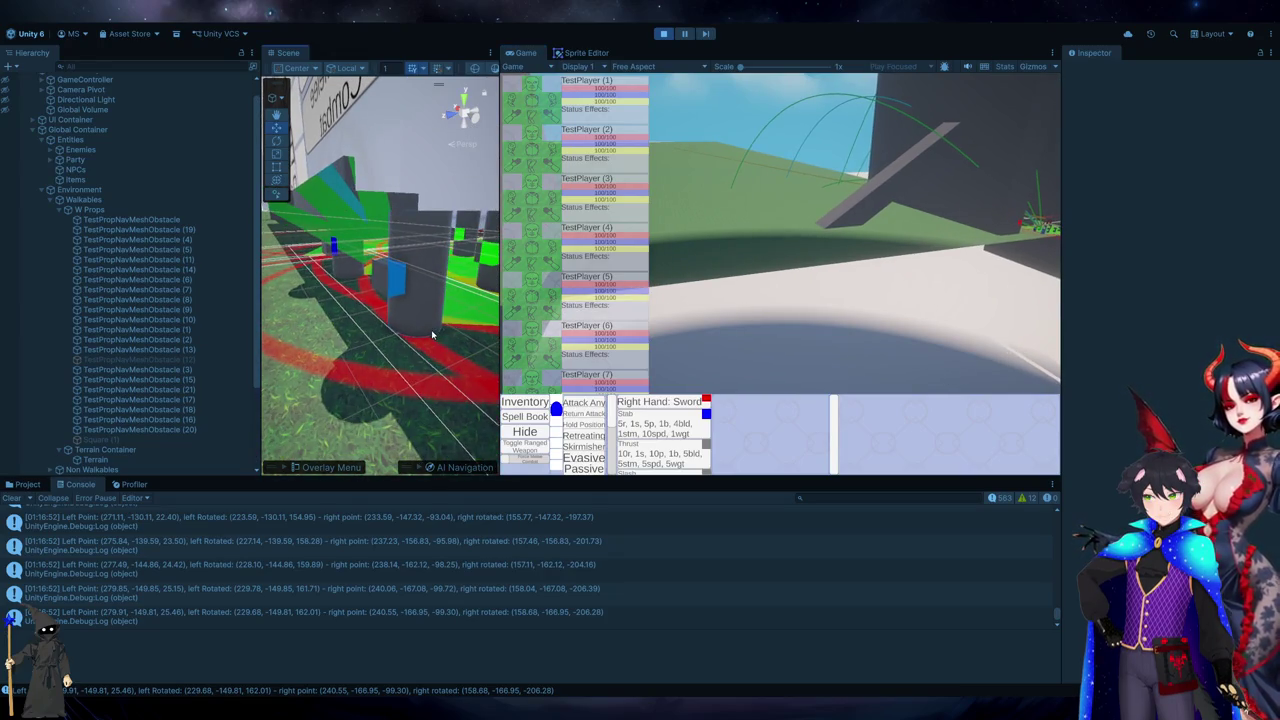
pyautogui.click(433, 335)
pyautogui.press('f')
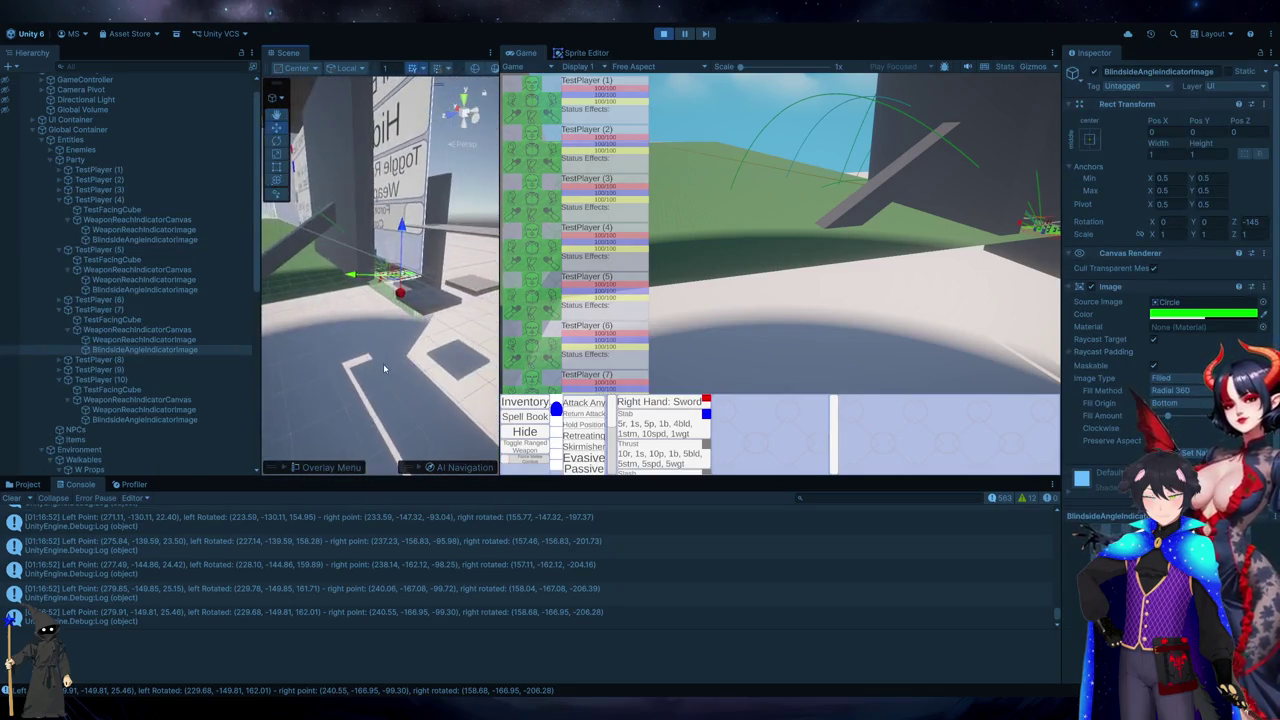
# - Deactivate the floor obstacle TestPropNavMeshObstacle (16) and the wall obstacle blocking the view
pyautogui.click(405, 292)
pyautogui.click(1092, 74)
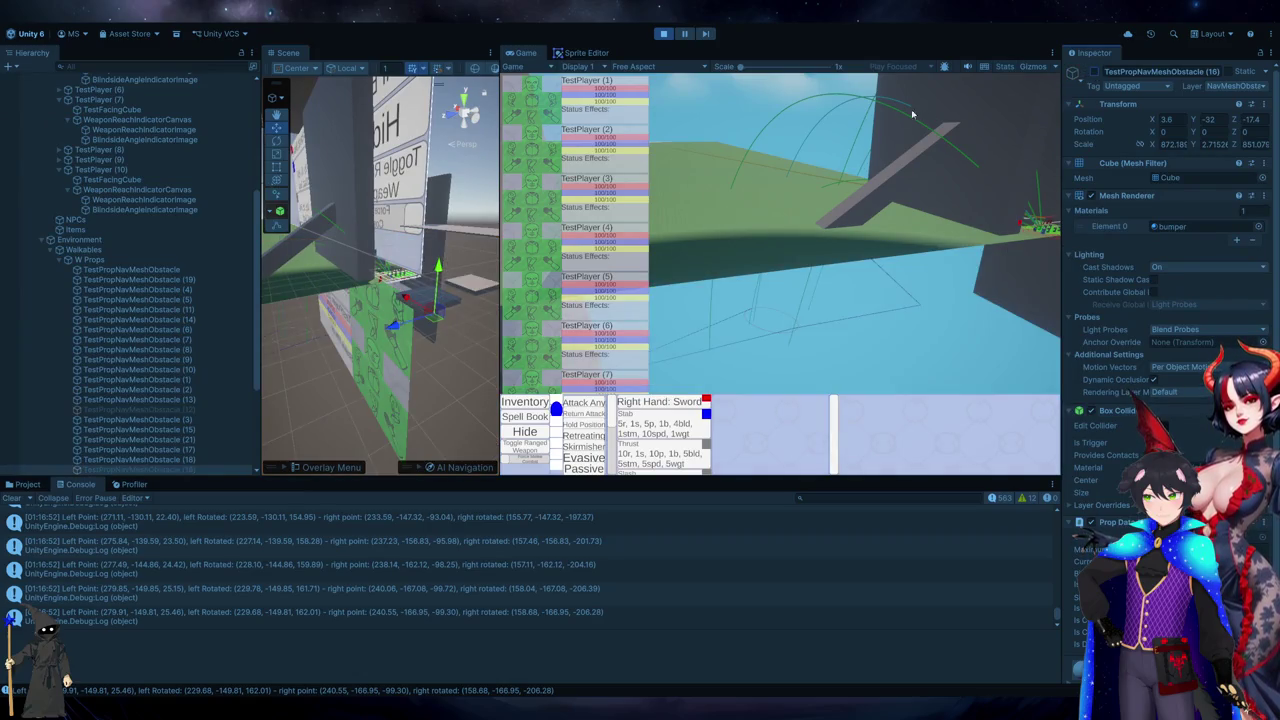
pyautogui.click(333, 170)
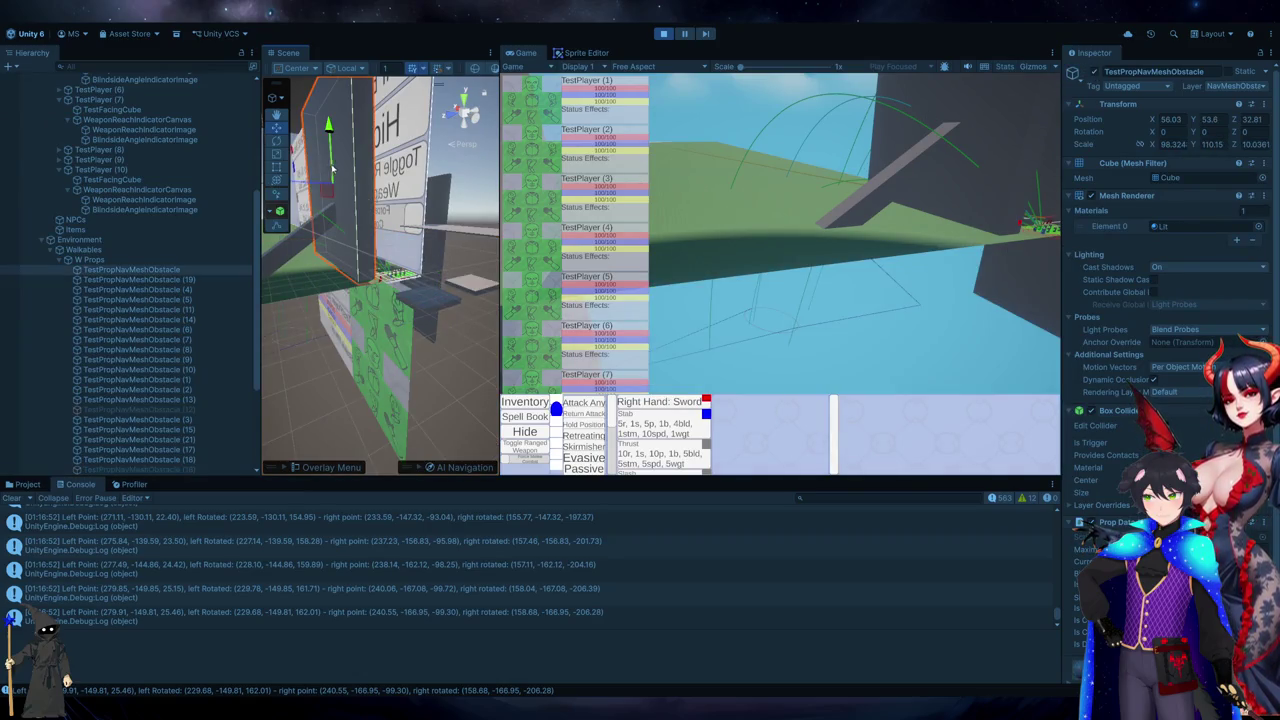
pyautogui.click(1093, 73)
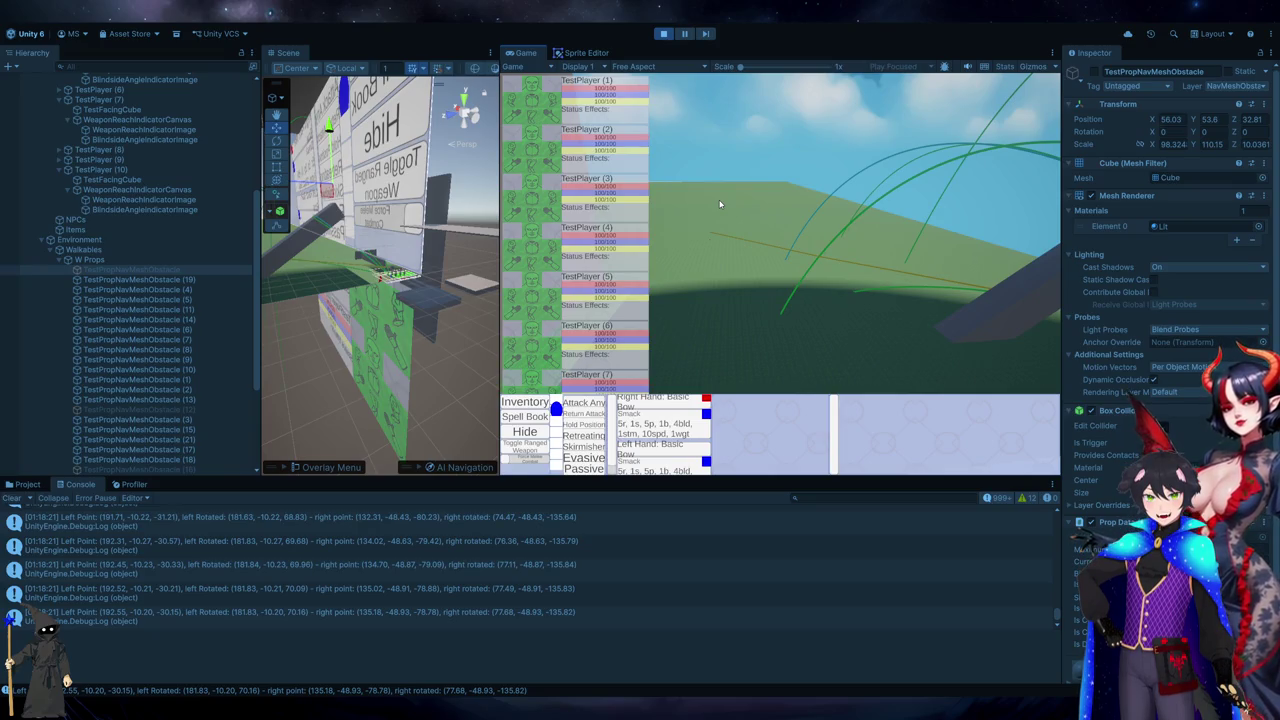
# - Deselect the archer so its green aiming arcs and weapon info panels disappear
pyautogui.click(719, 204)
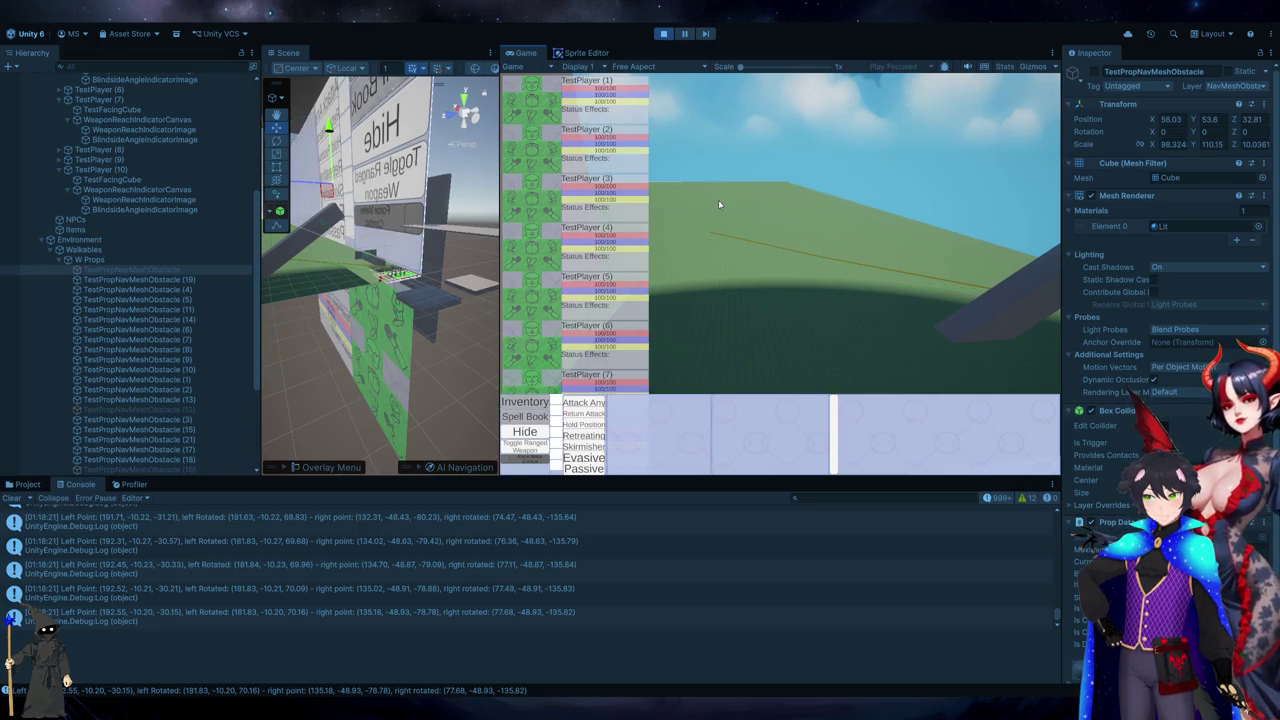
# - Reselect the archer to show its aiming arcs, pause the game, and open the logging code
pyautogui.click(509, 315)
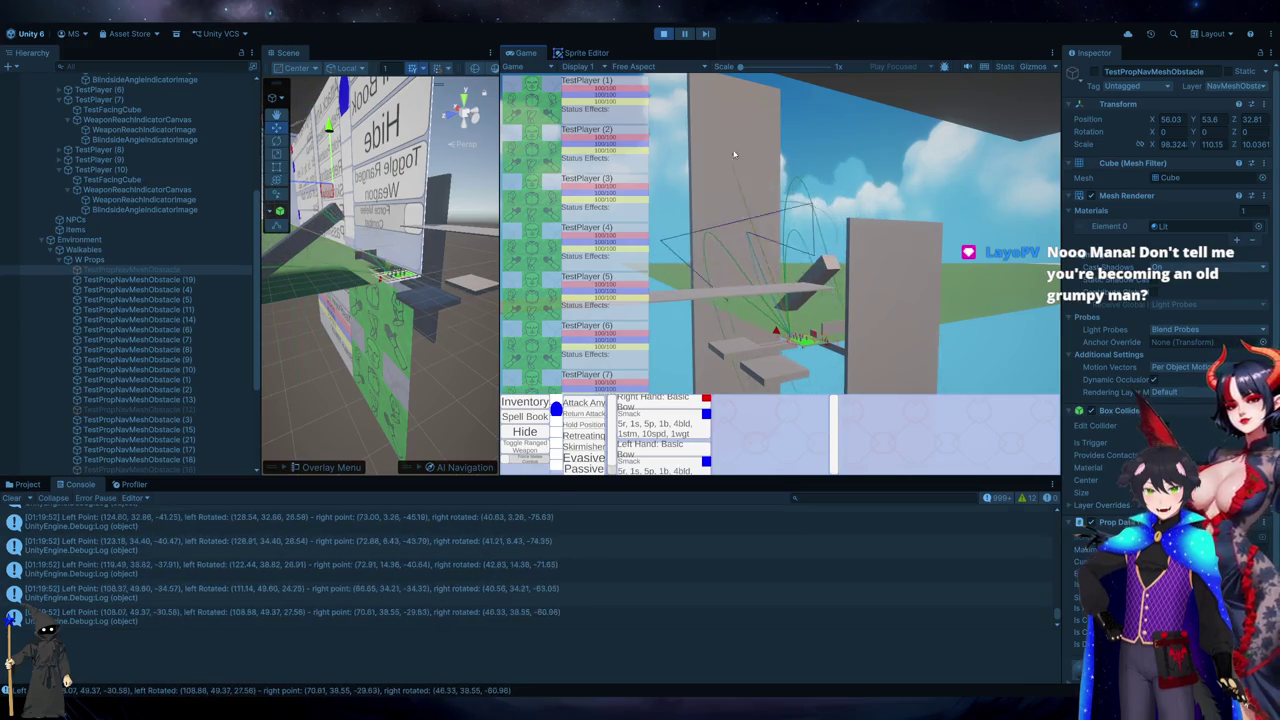
pyautogui.click(665, 33)
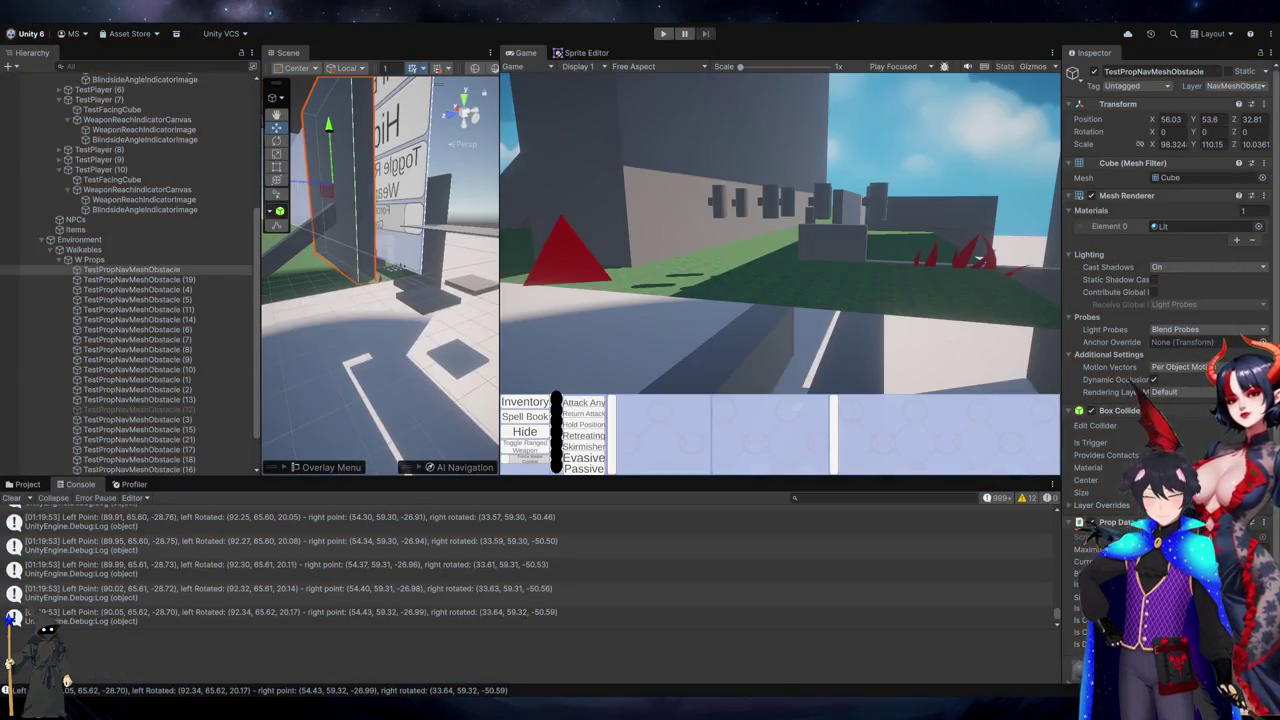
pyautogui.doubleClick(422, 574)
# - Scroll RangedAimingManager.cs back to the accuracyPoints list code
pyautogui.scroll(-15, 710, 463)
pyautogui.scroll(-17, 710, 463)
pyautogui.scroll(11, 1190, 408)
pyautogui.scroll(7, 1190, 408)
pyautogui.scroll(-18, 1190, 408)
pyautogui.scroll(20, 1190, 408)
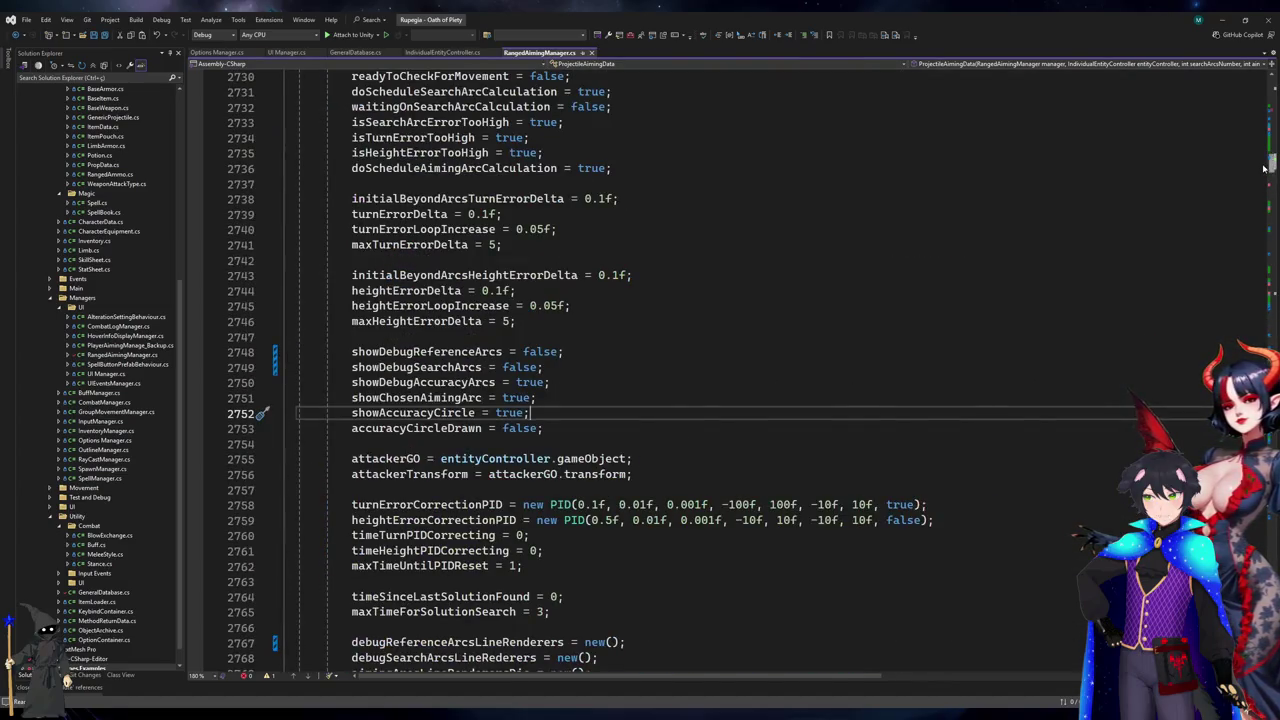
pyautogui.click(1264, 170)
pyautogui.scroll(-2, 812, 307)
pyautogui.scroll(12, 812, 307)
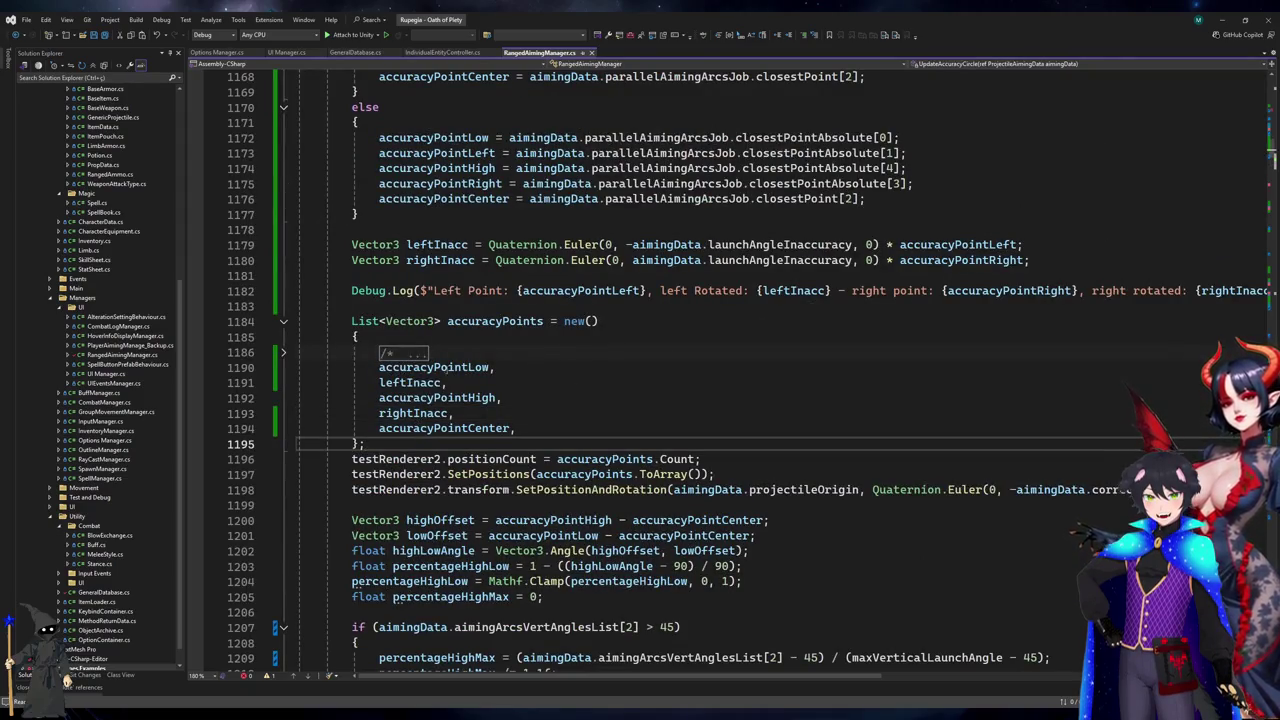
# - Replace the list's final accuracyPointCenter entry with accuracyPointLow, then go to testRenderer2's declaration
pyautogui.doubleClick(448, 368)
pyautogui.hotkey('ctrl', 'c')
pyautogui.doubleClick(428, 428)
pyautogui.hotkey('ctrl', 'v')
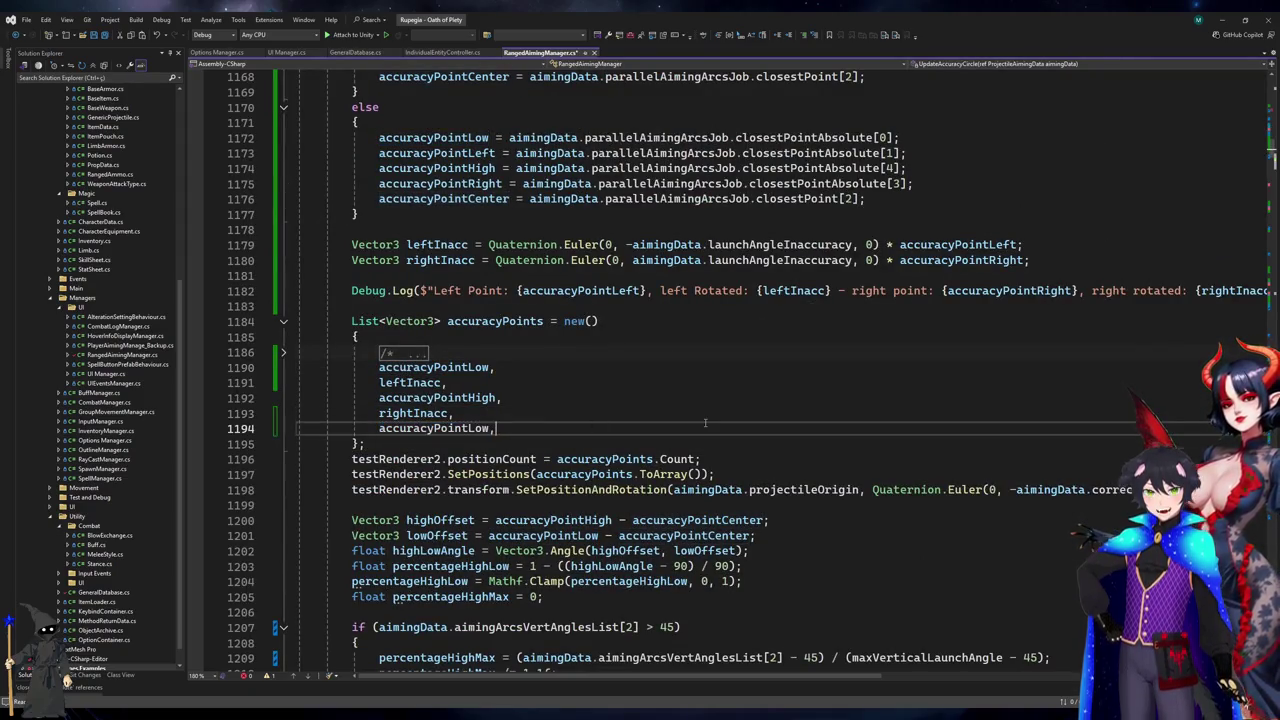
pyautogui.click(589, 440)
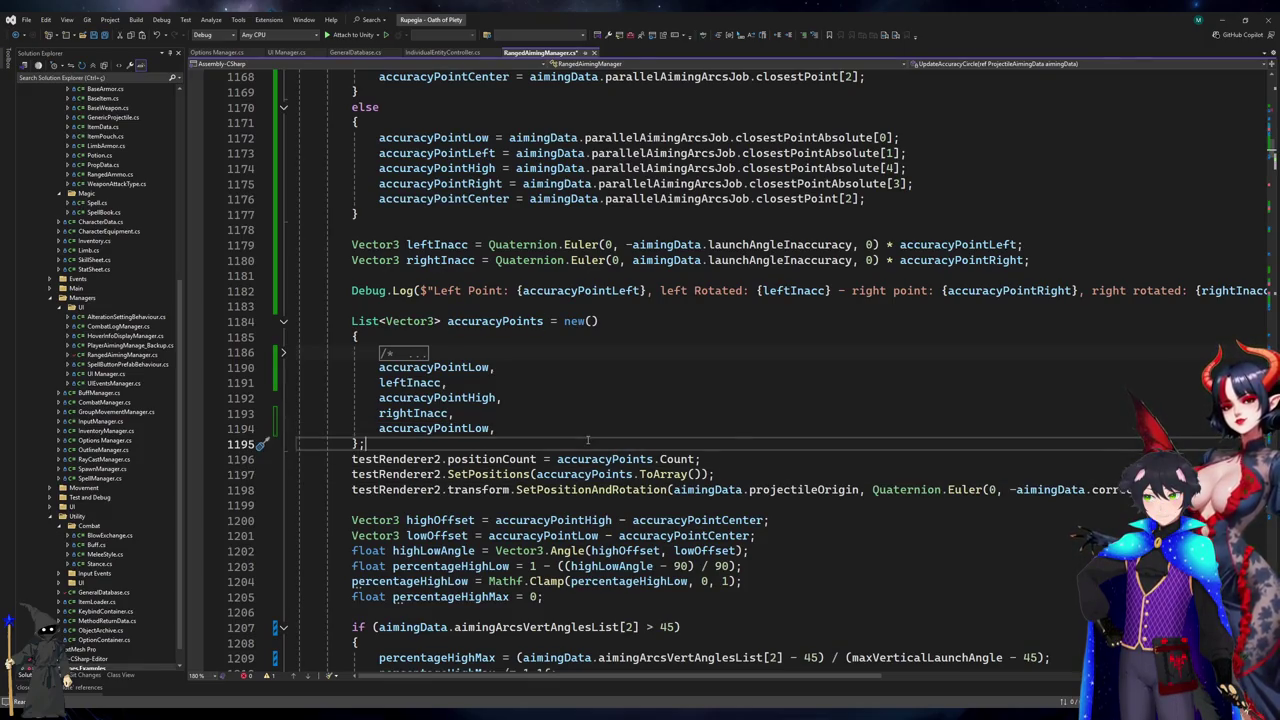
pyautogui.keyDown('ctrl'); pyautogui.click(392, 466); pyautogui.keyUp('ctrl')
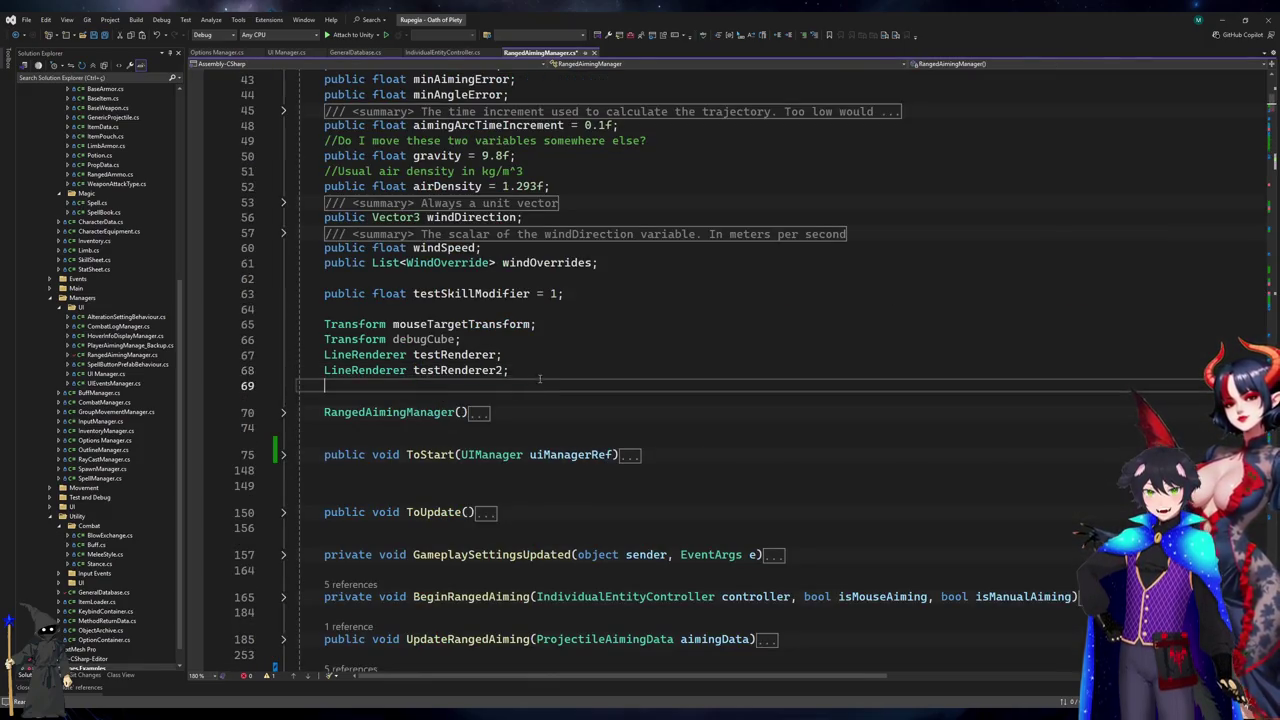
# - Copy the debugCube field name from its declaration and jump back to the accuracy point code
pyautogui.press('Up')
pyautogui.press('Up')
pyautogui.press('Left')
pyautogui.hotkey('ctrl', 'shift', 'Left')
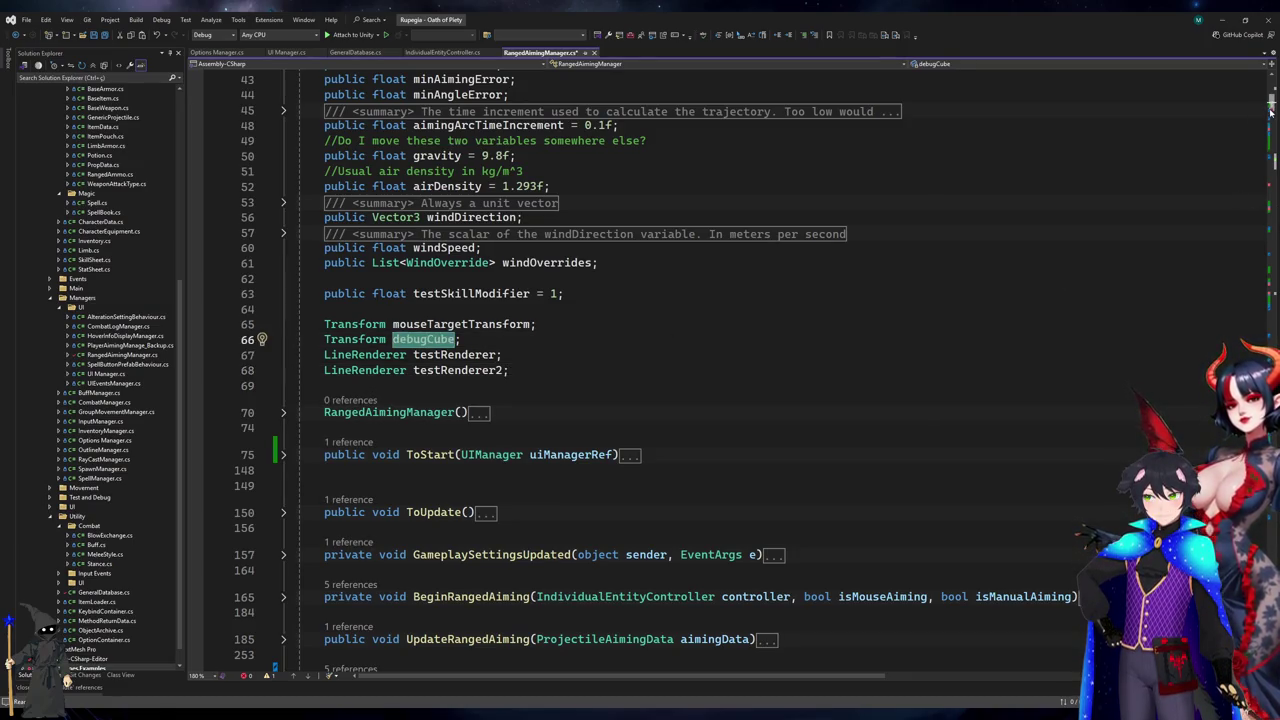
pyautogui.hotkey('ctrl', '-')
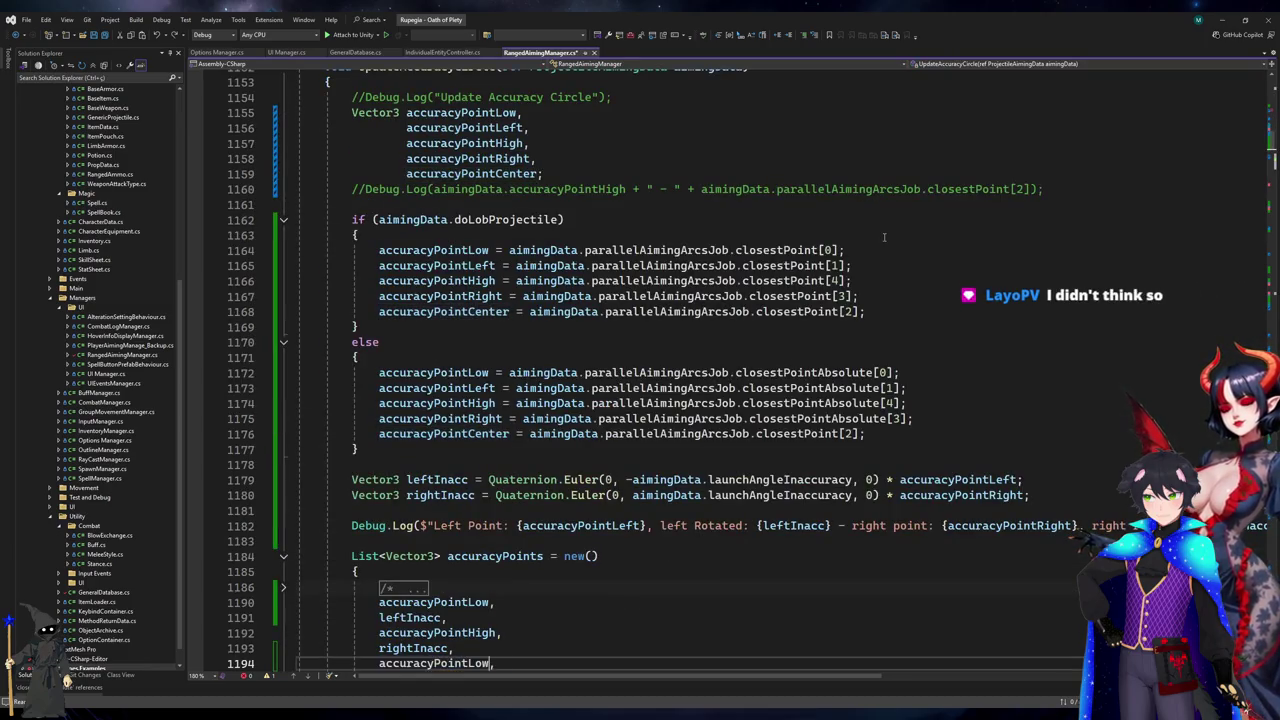
# - Add a debugCube.SetPositionAndRotation call on a new line below line 1198
pyautogui.scroll(-6, 863, 253)
pyautogui.click(505, 418)
pyautogui.click(505, 433)
pyautogui.doubleClick(482, 449)
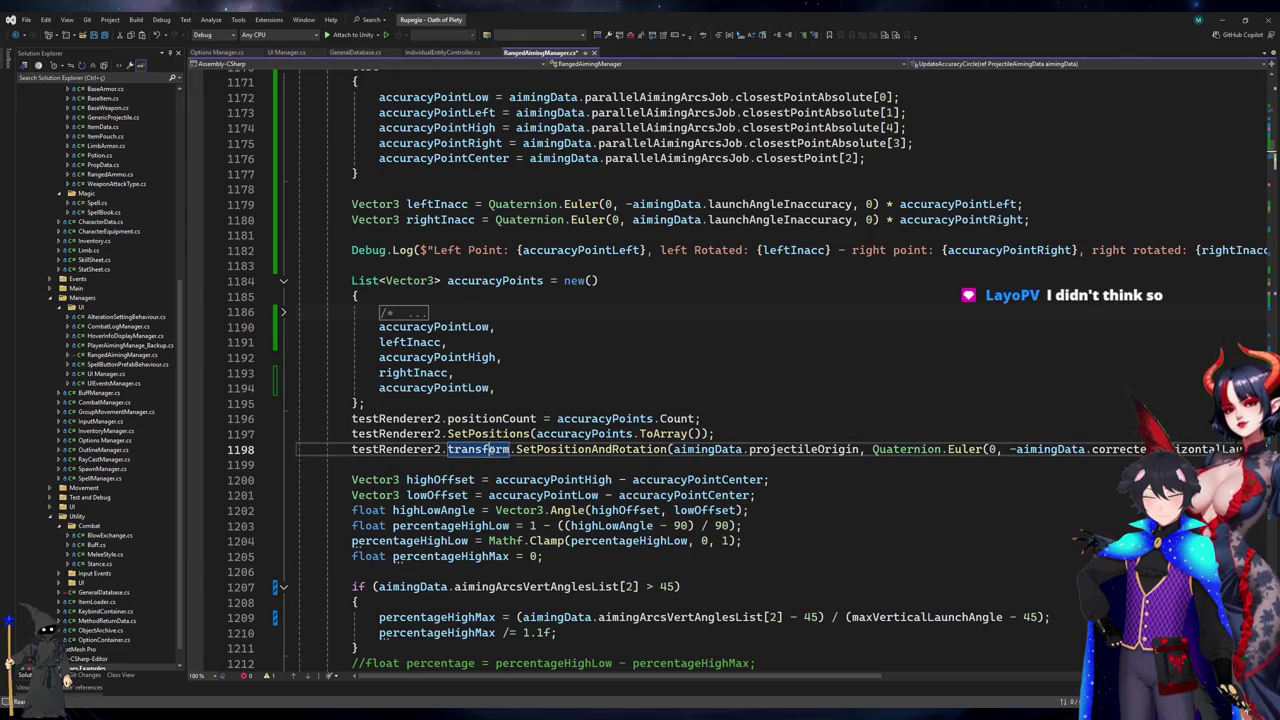
pyautogui.press('End')
pyautogui.press('Return')
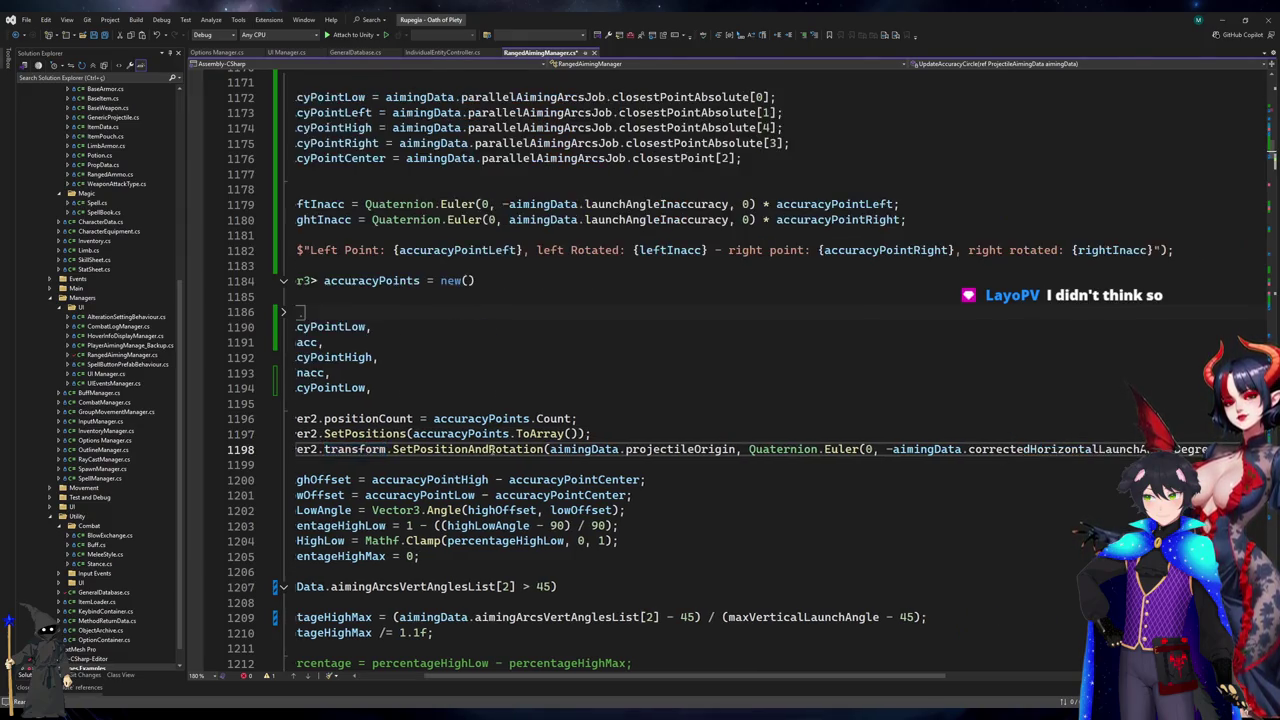
pyautogui.write('.')
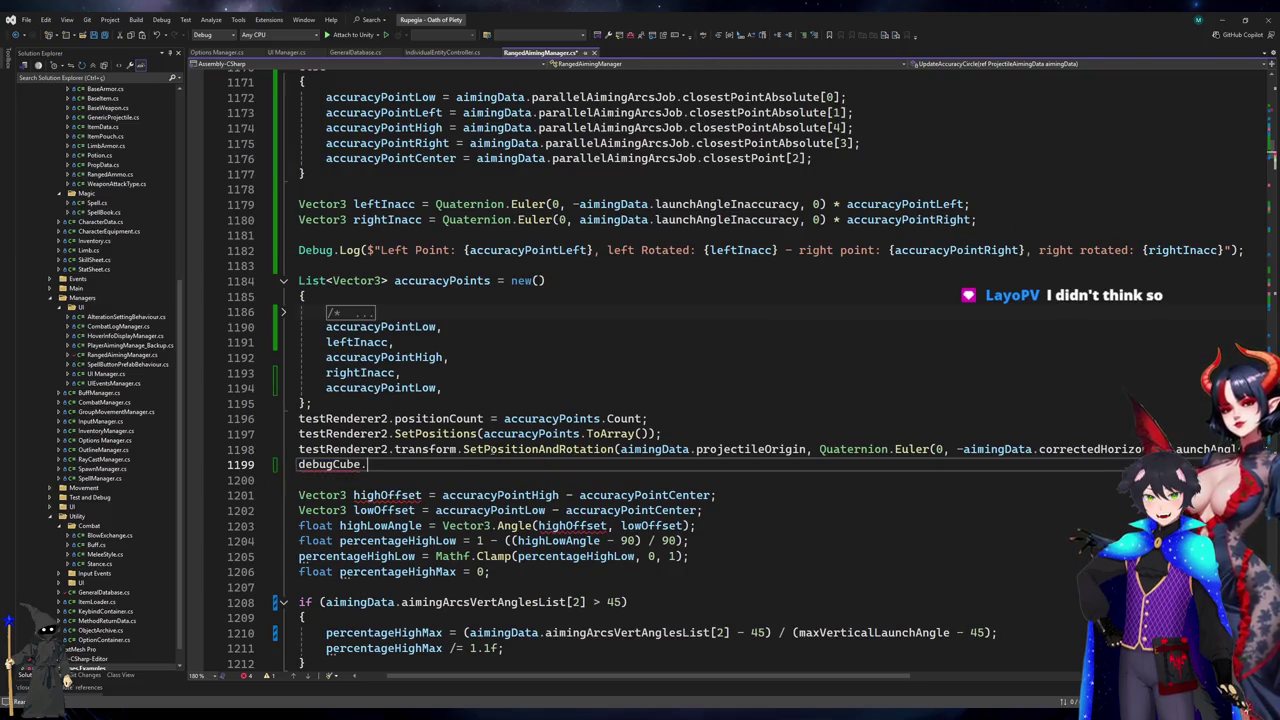
pyautogui.write('SetPositionAndRotation')
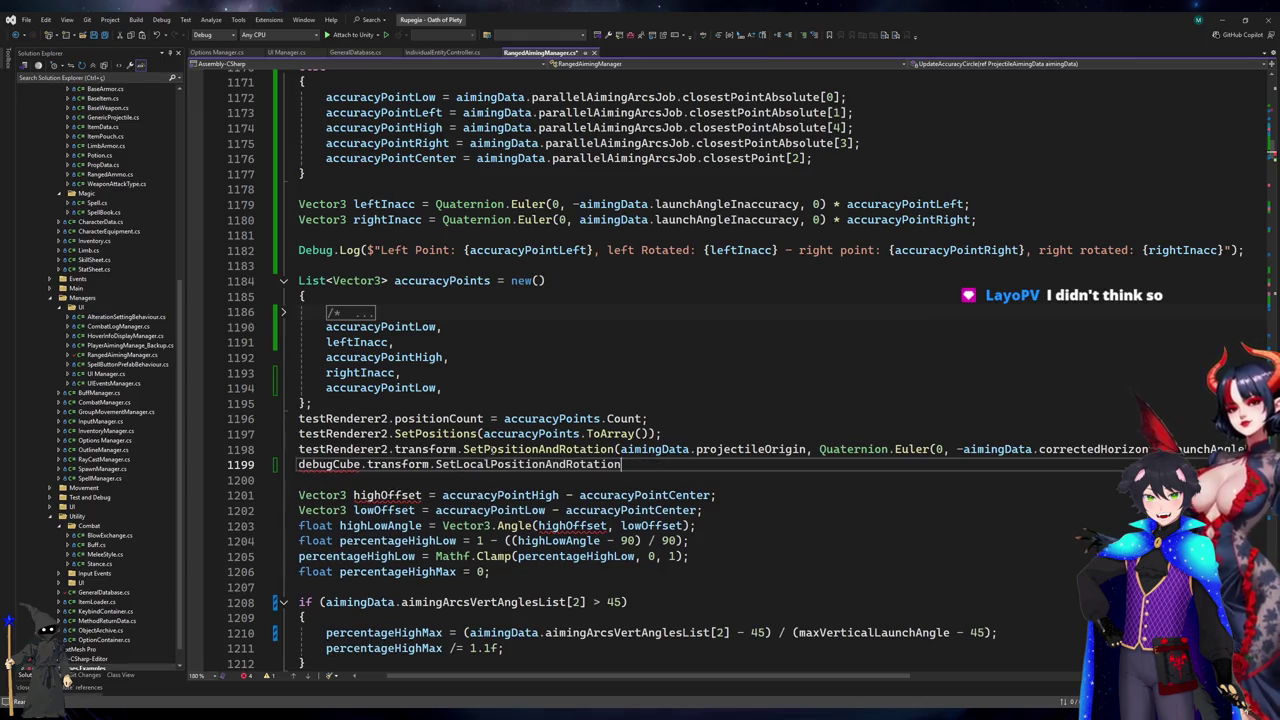
pyautogui.press('Tab')
# - Undo the edits to restore line 1199's full argument list
pyautogui.press('Up')
pyautogui.press('Up')
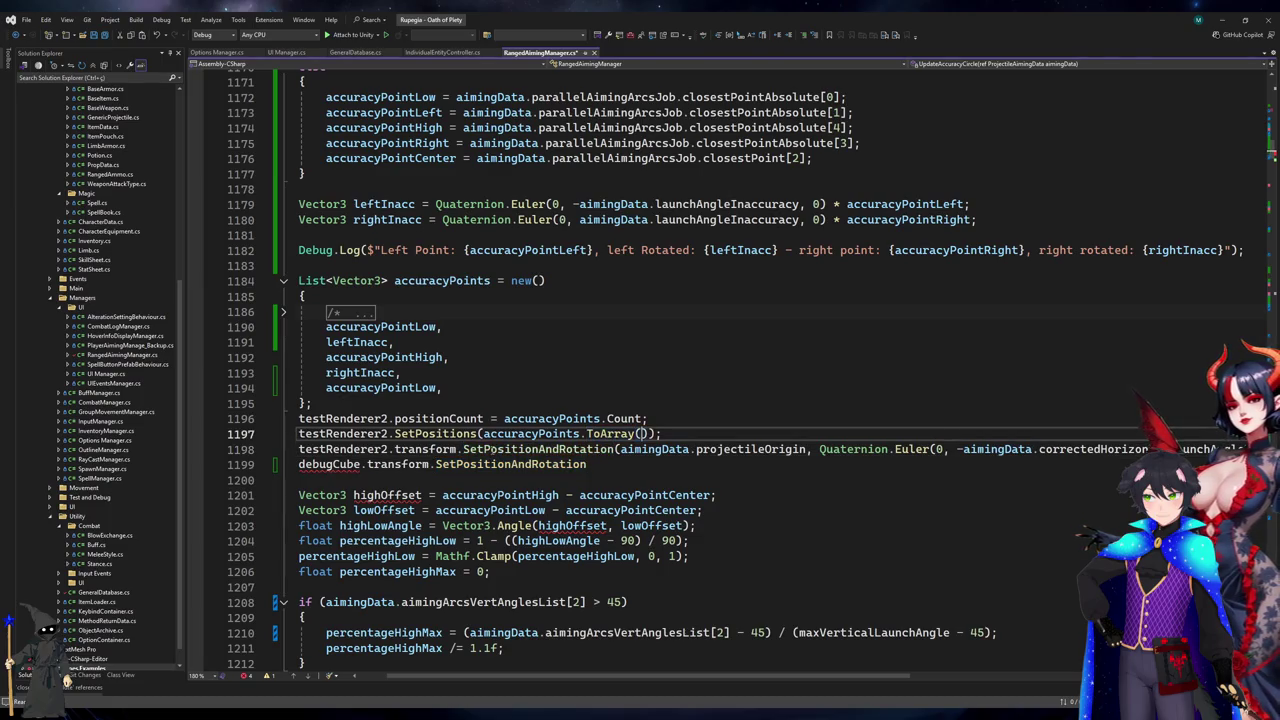
pyautogui.hscroll(1, 495, 449)
pyautogui.click(495, 449)
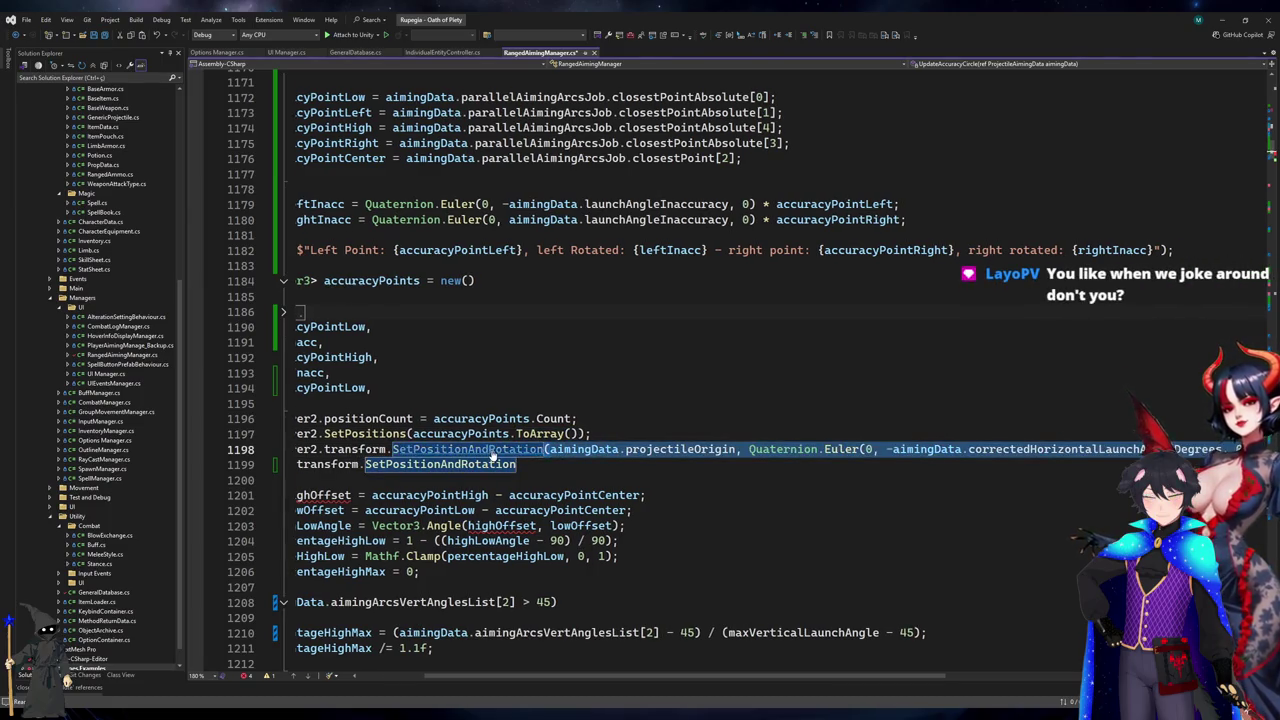
pyautogui.hotkey('ctrl', 'z')
pyautogui.hotkey('ctrl', 'z')
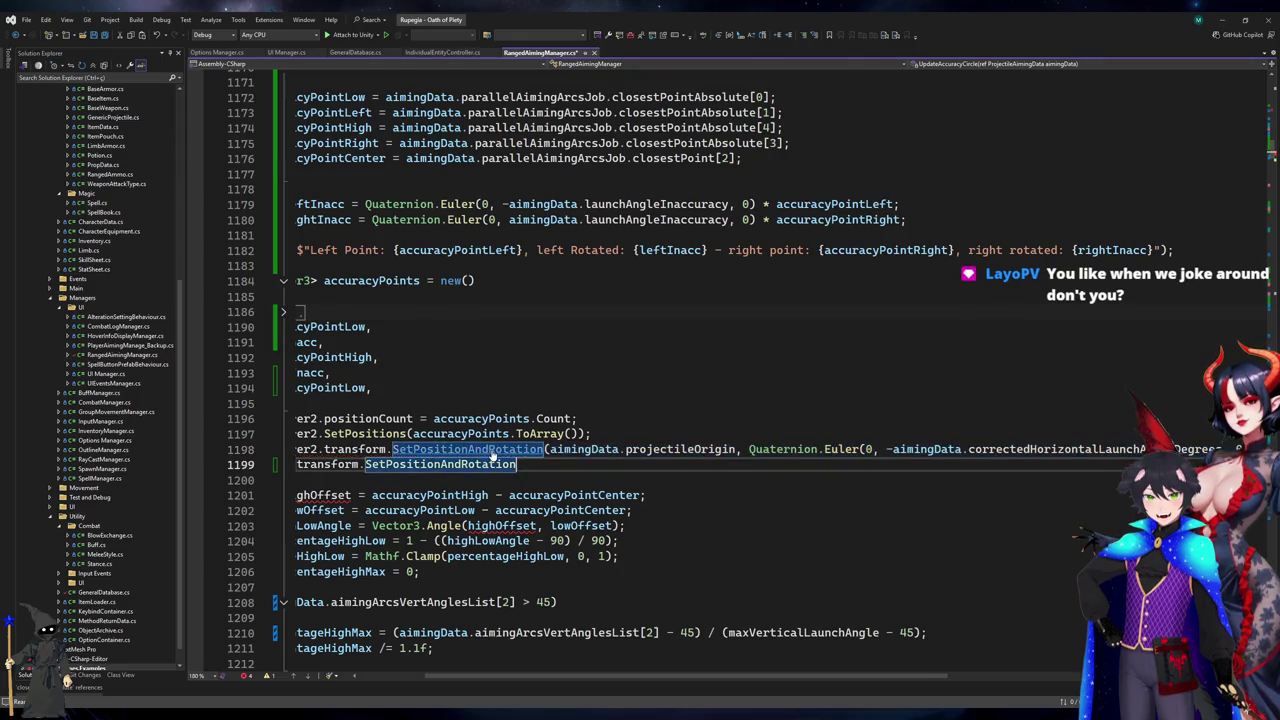
pyautogui.click(490, 449)
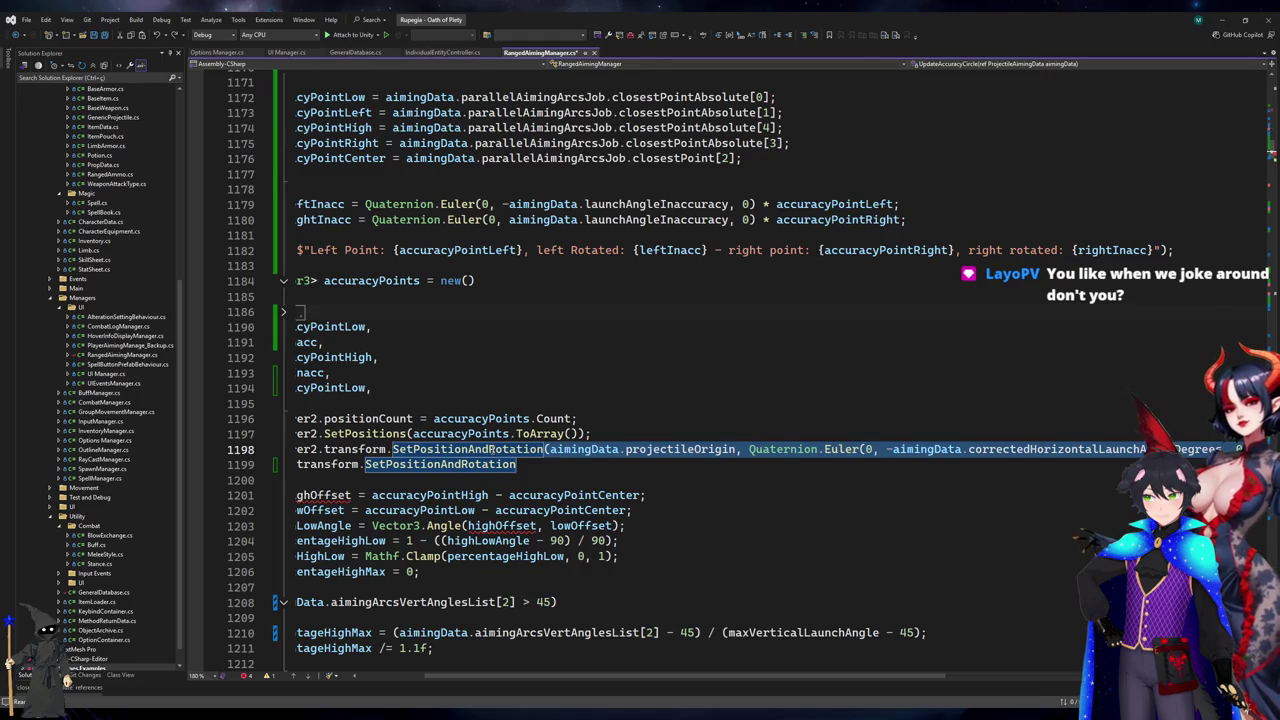
pyautogui.hotkey('ctrl', 'z')
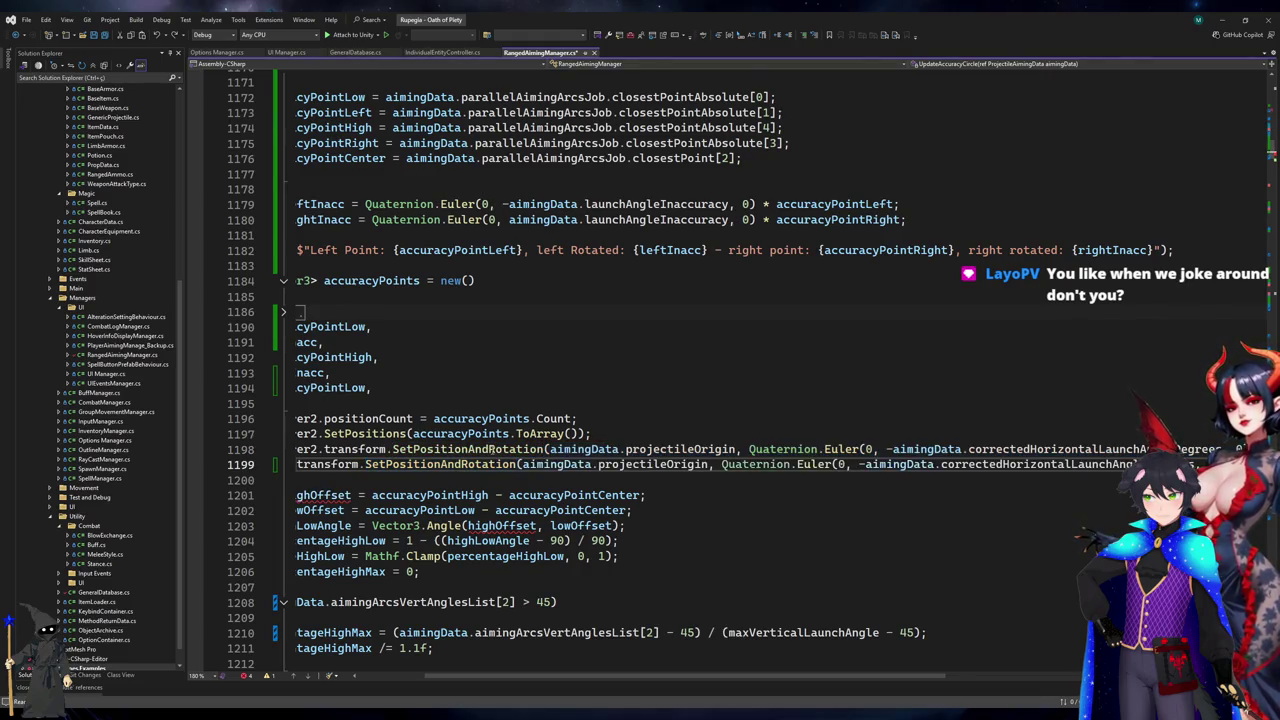
pyautogui.press('Home')
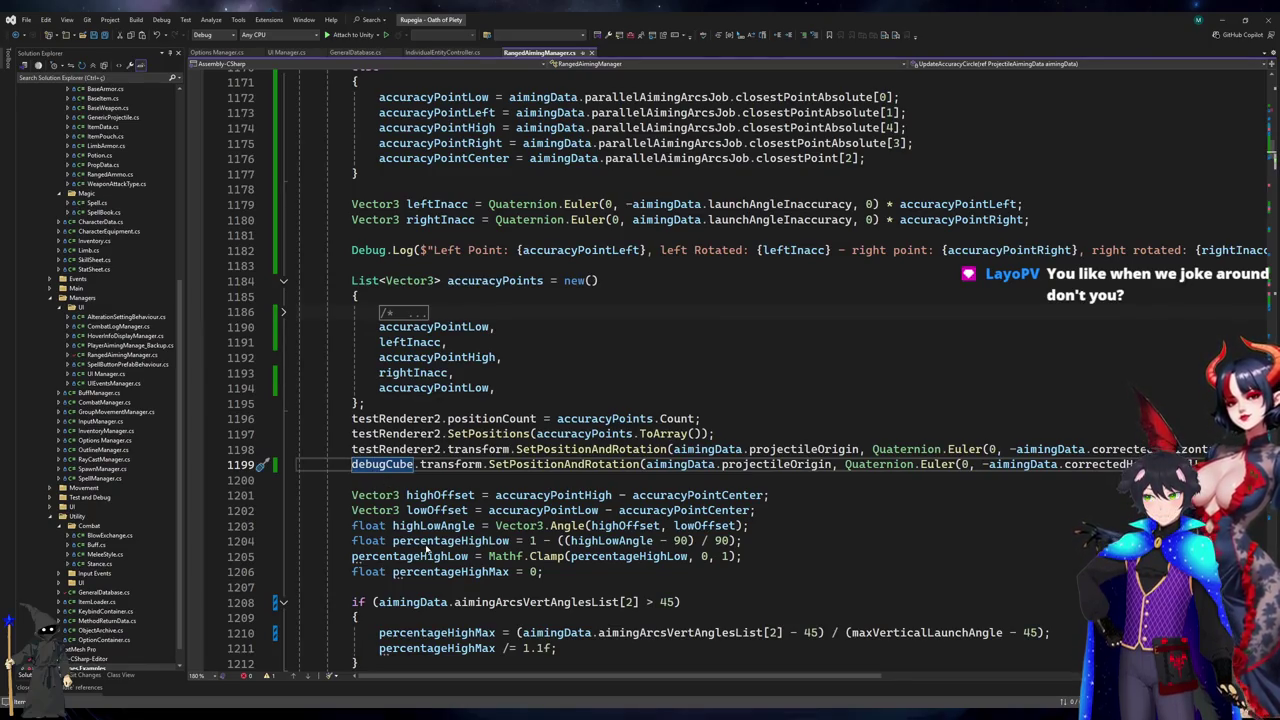
# - Review debugCube's references, its creation on line 127 and use on line 1199, then return to Unity
pyautogui.hotkey('shift', 'F12')
pyautogui.doubleClick(101, 597)
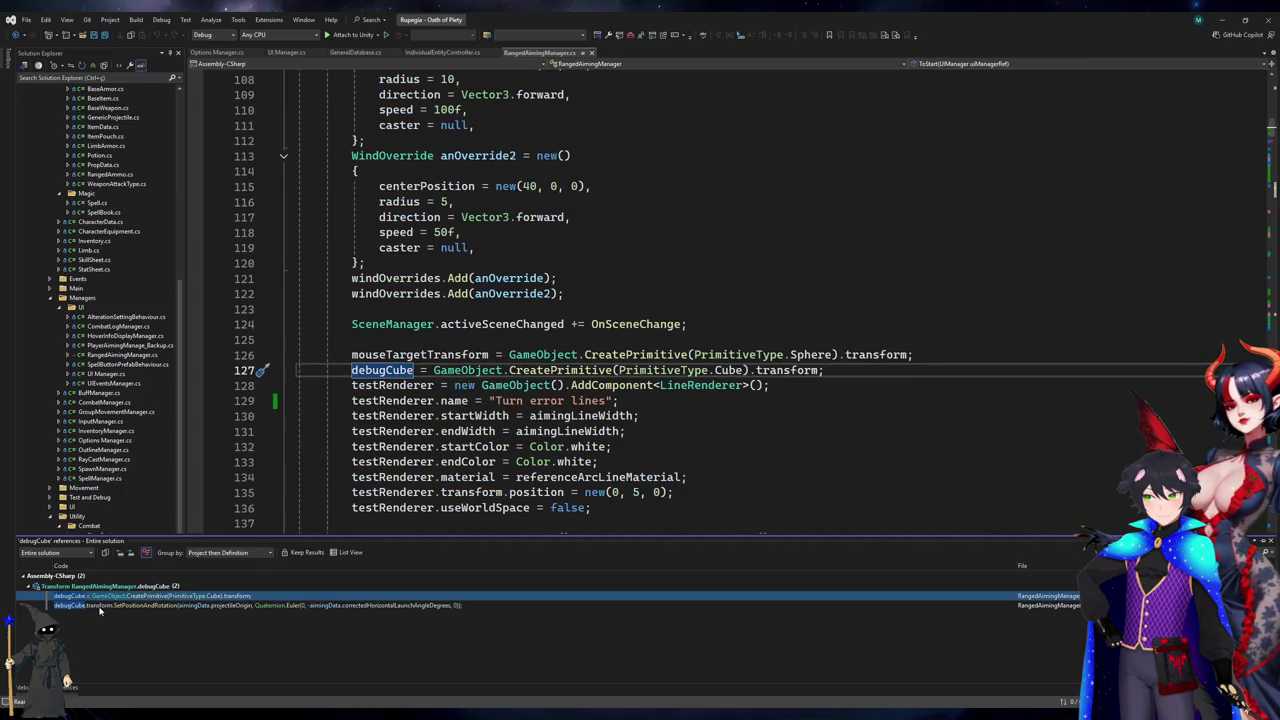
pyautogui.doubleClick(100, 606)
pyautogui.doubleClick(124, 597)
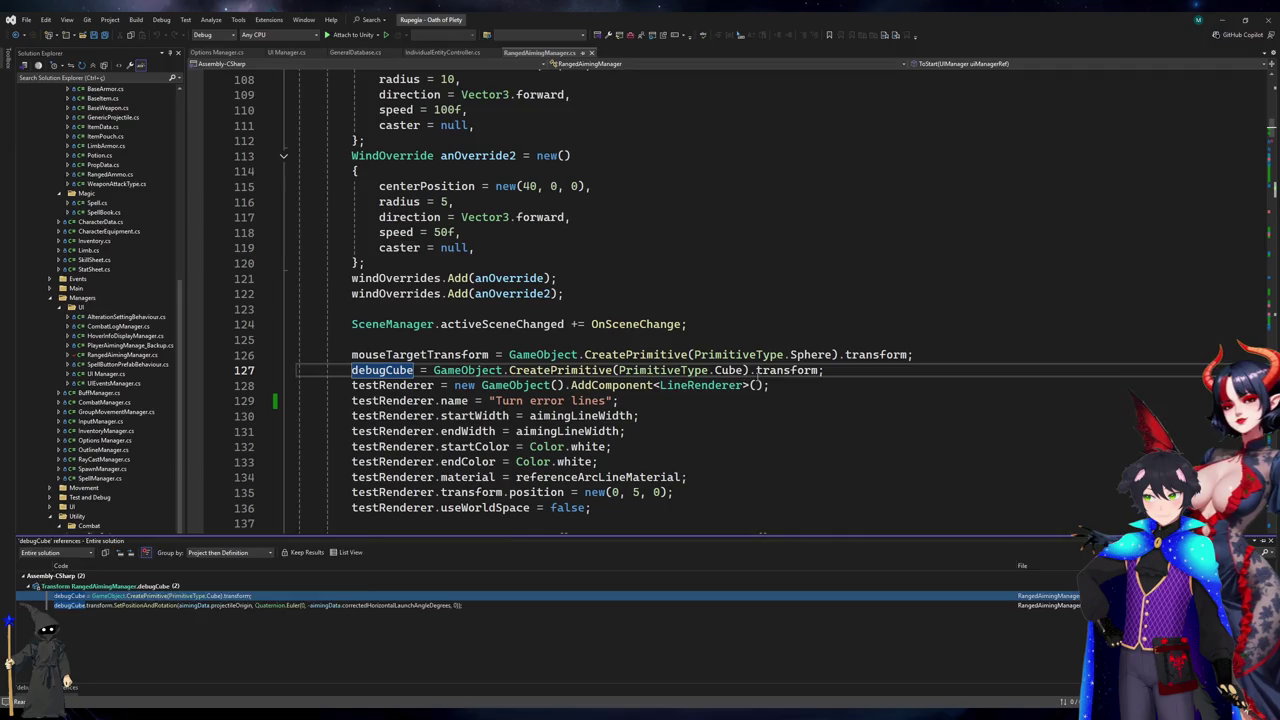
pyautogui.click(772, 372)
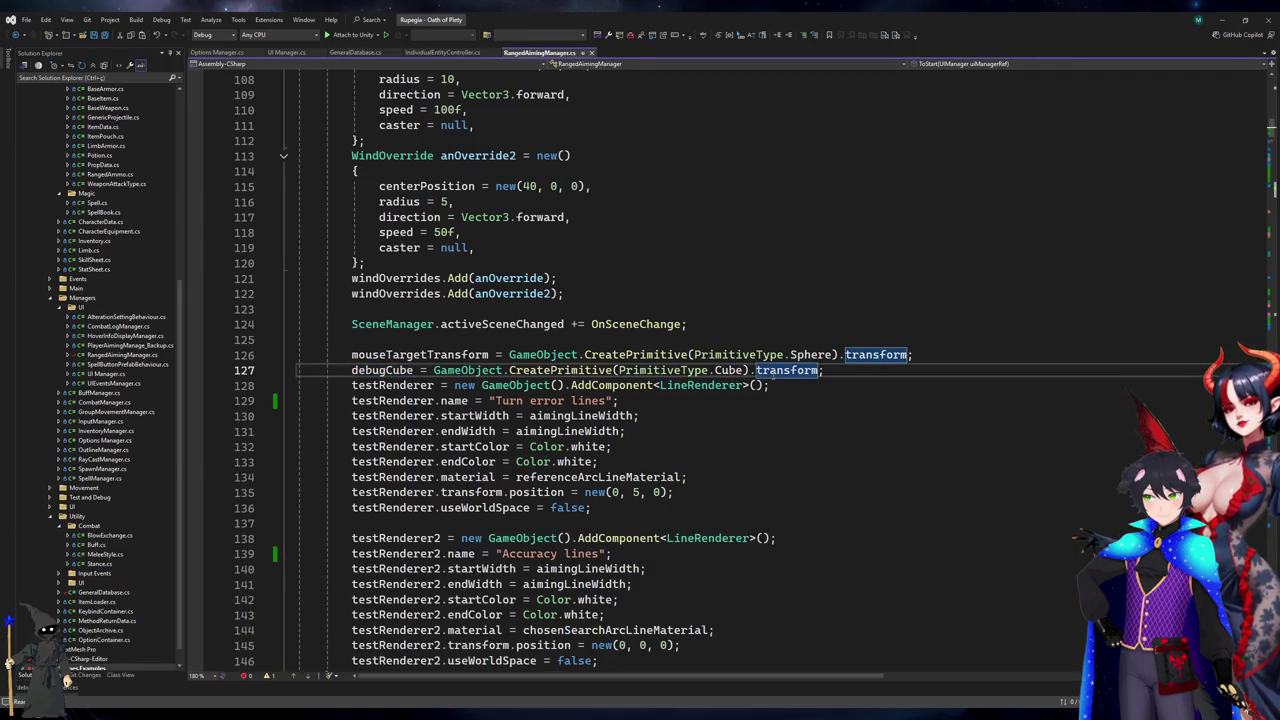
pyautogui.click(1230, 20)
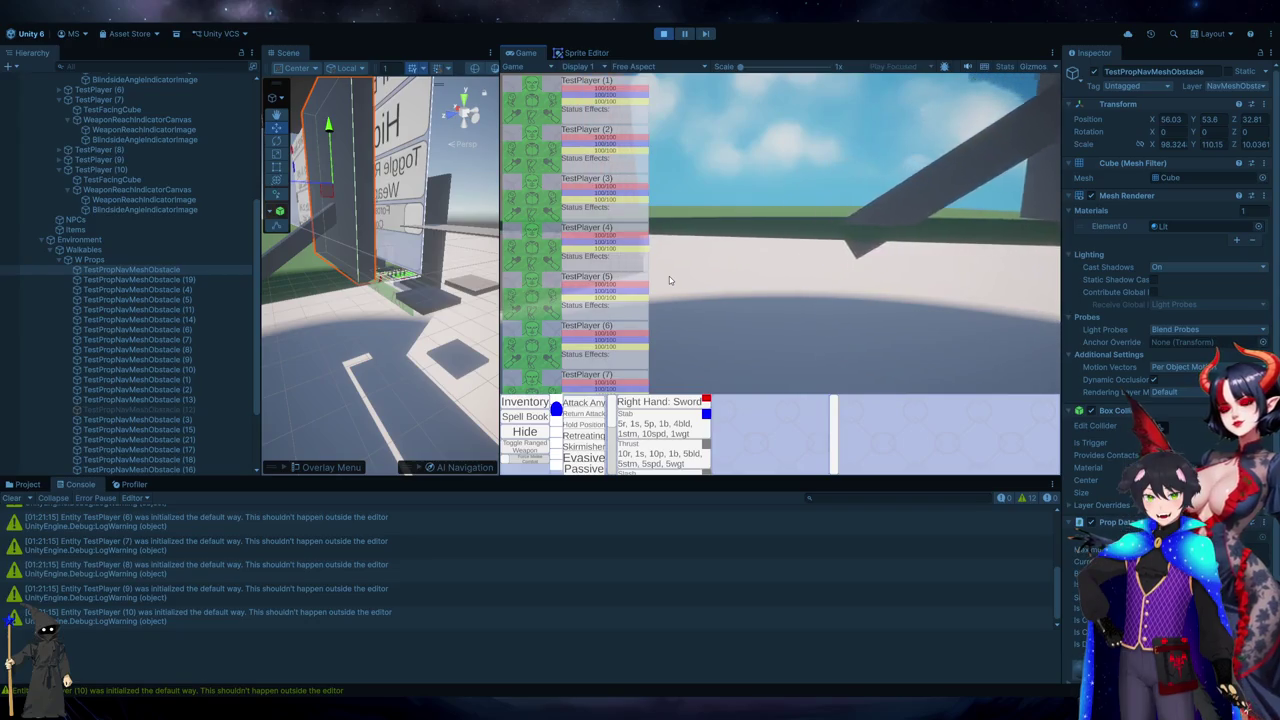
# - Deactivate the tall pillar obstacle, collapse Global Container, and hide the UI canvas in Scene view
pyautogui.click(352, 362)
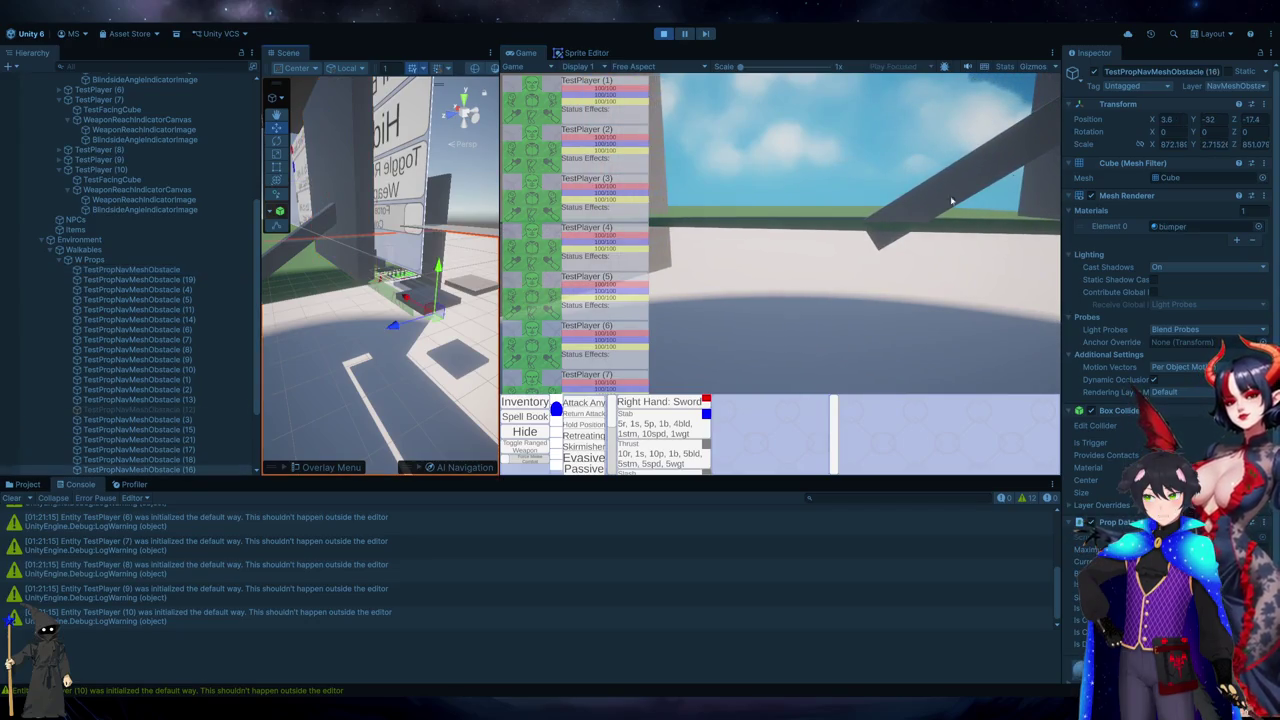
pyautogui.click(372, 178)
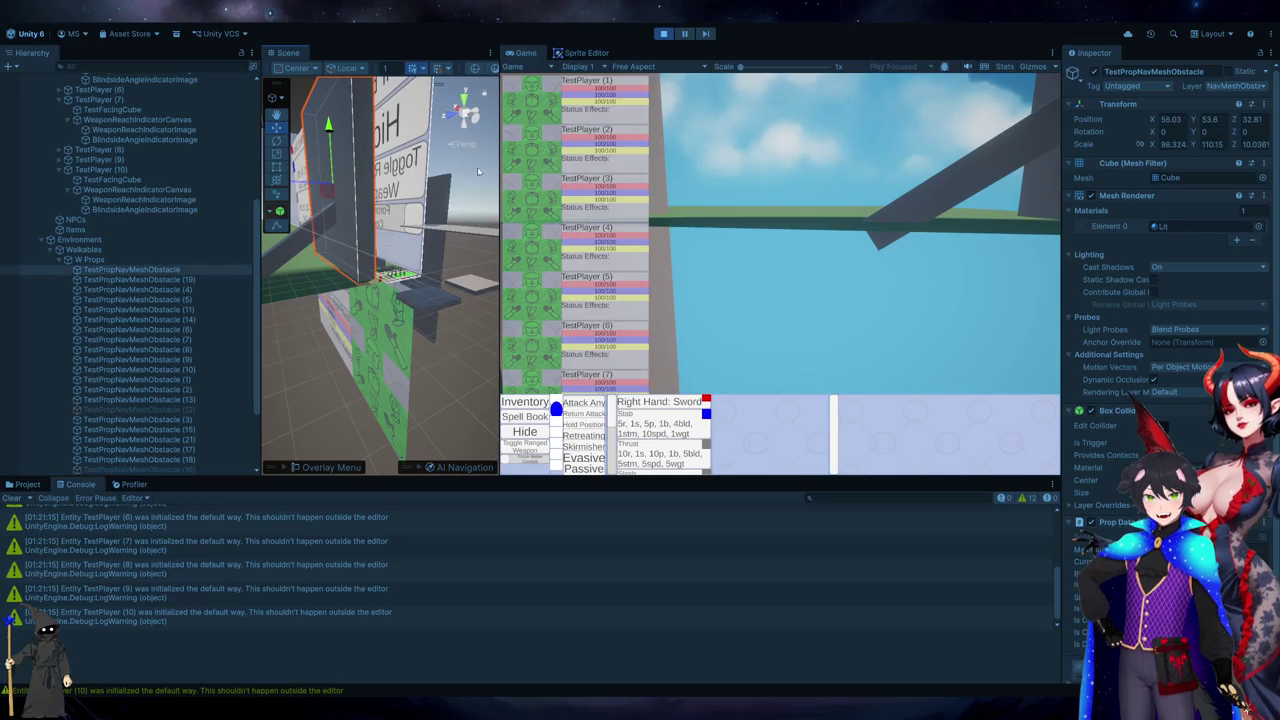
pyautogui.click(1095, 72)
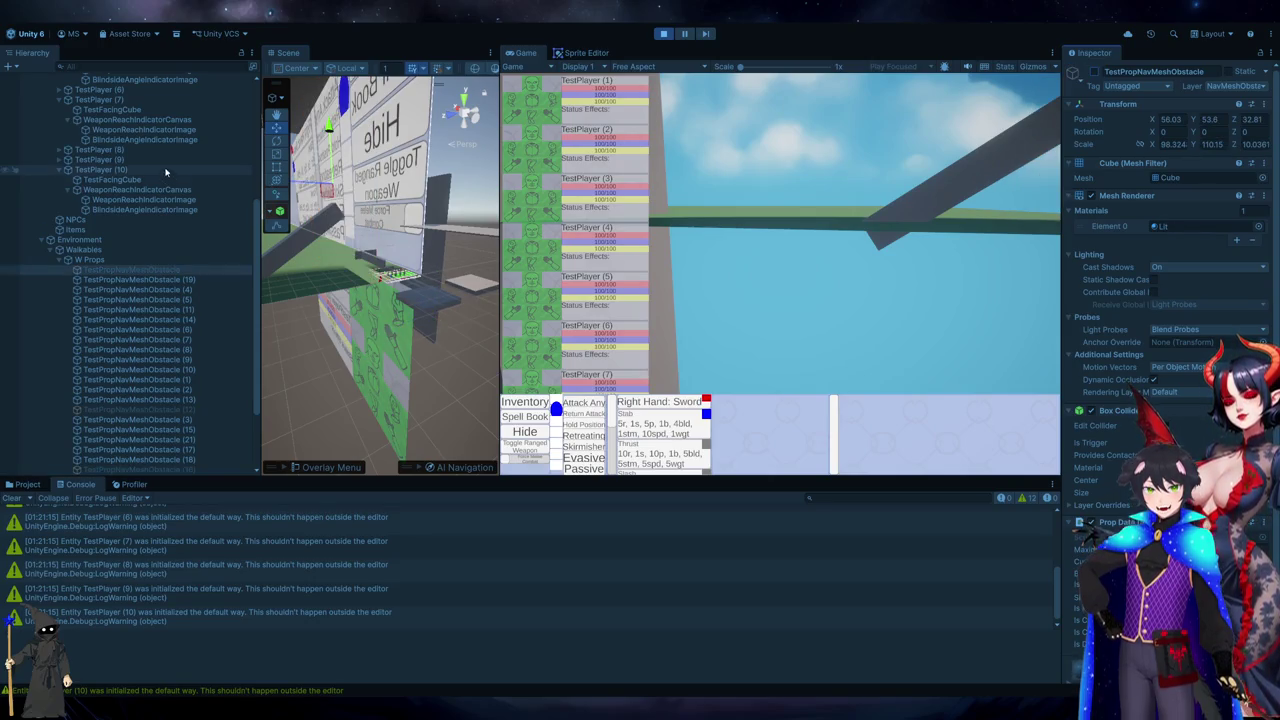
pyautogui.scroll(10, 100, 250)
pyautogui.click(42, 147)
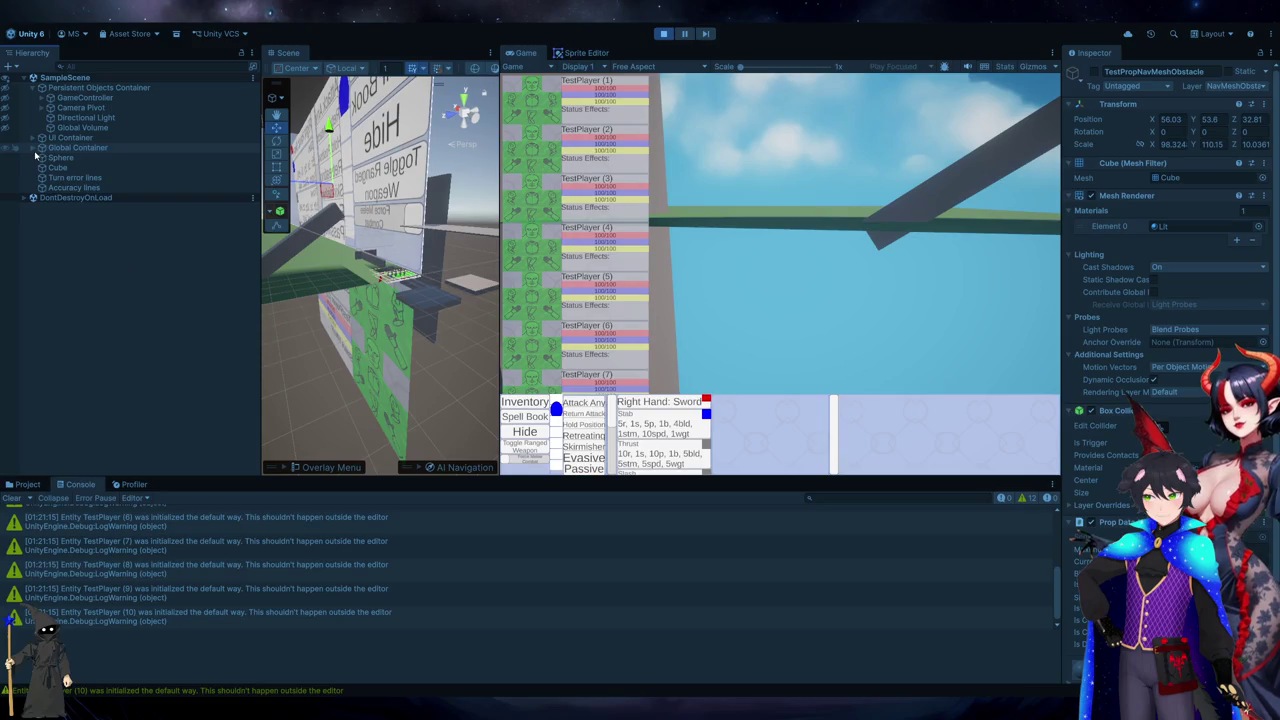
pyautogui.click(8, 139)
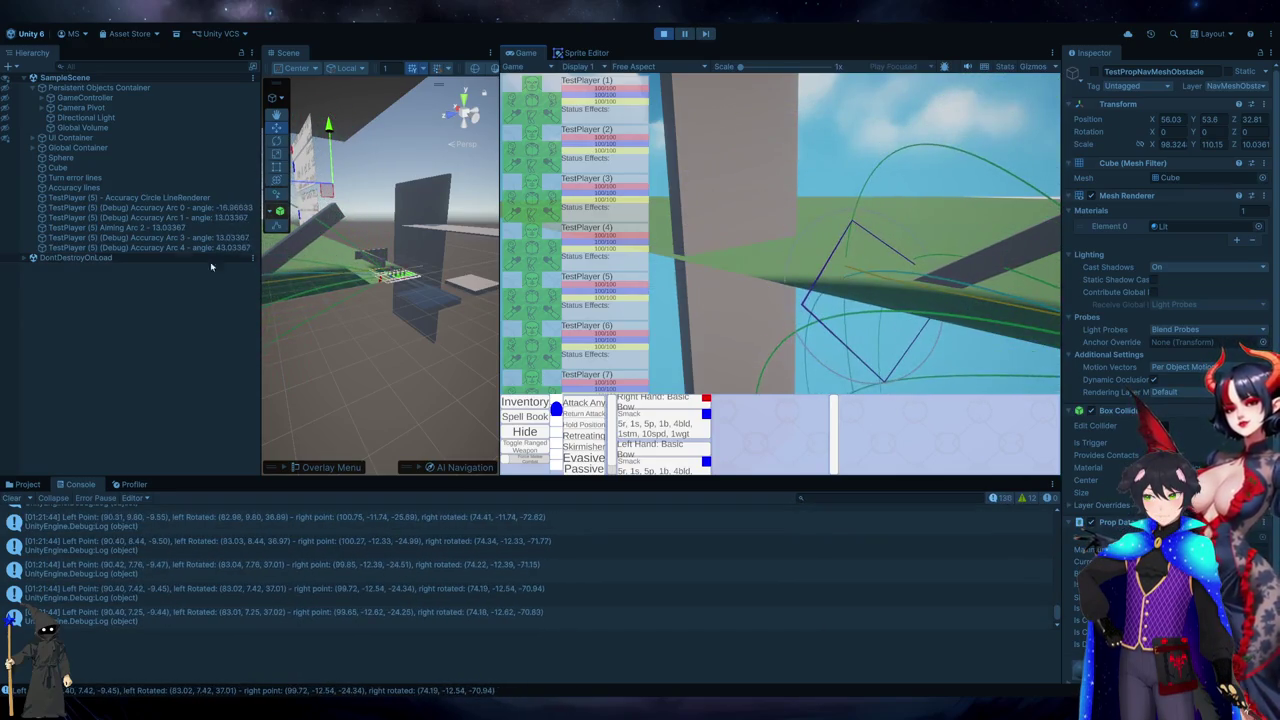
# - Frame the debug Cube, resume aiming in the game view, then stop play mode
pyautogui.doubleClick(101, 168)
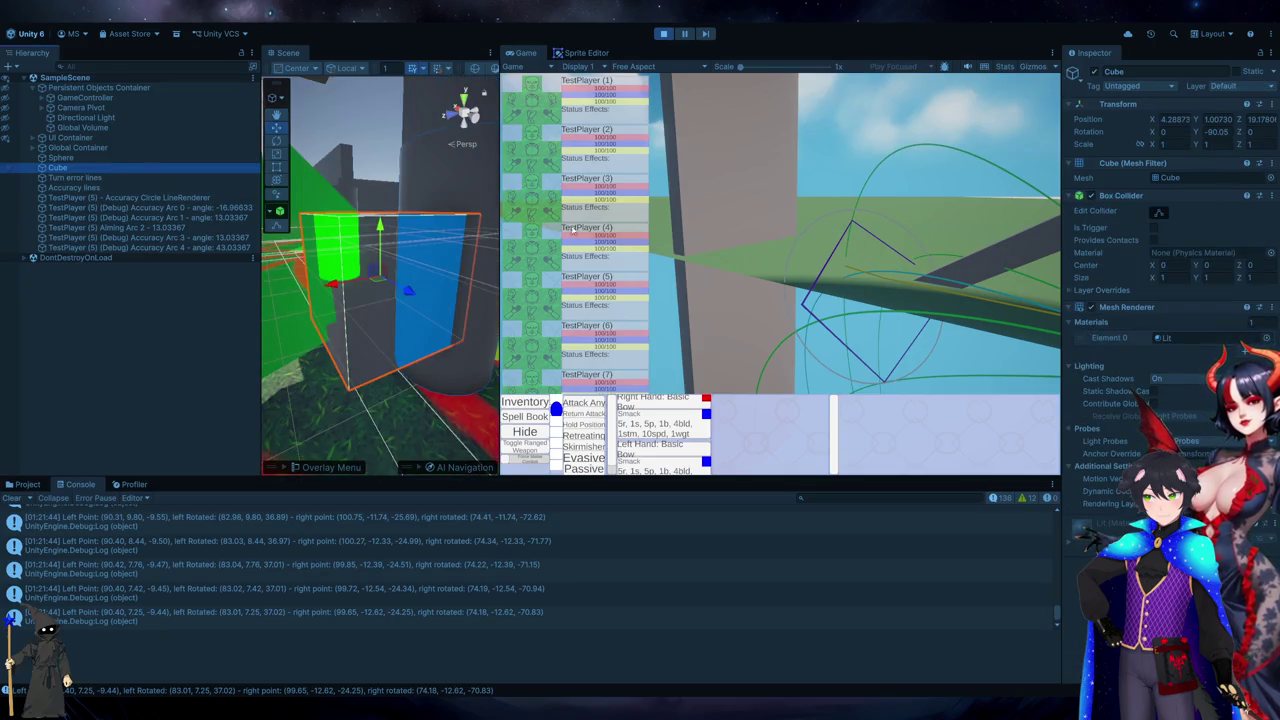
pyautogui.click(789, 211)
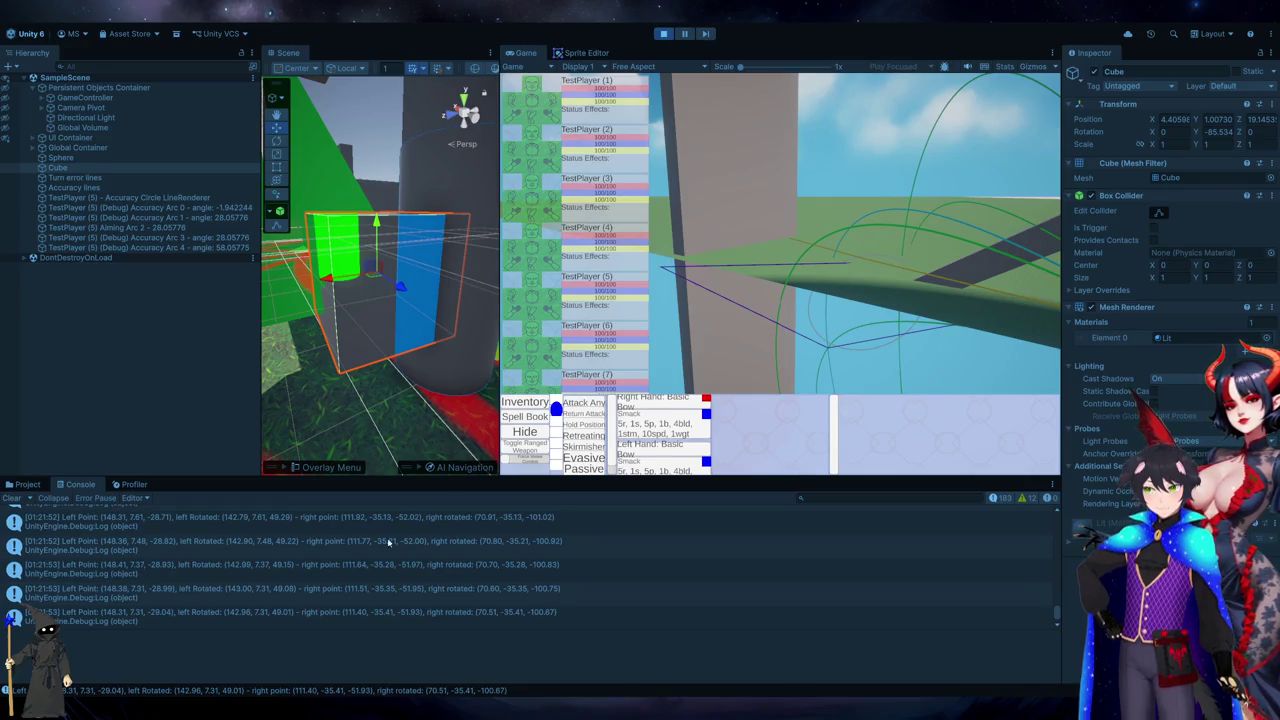
pyautogui.click(664, 33)
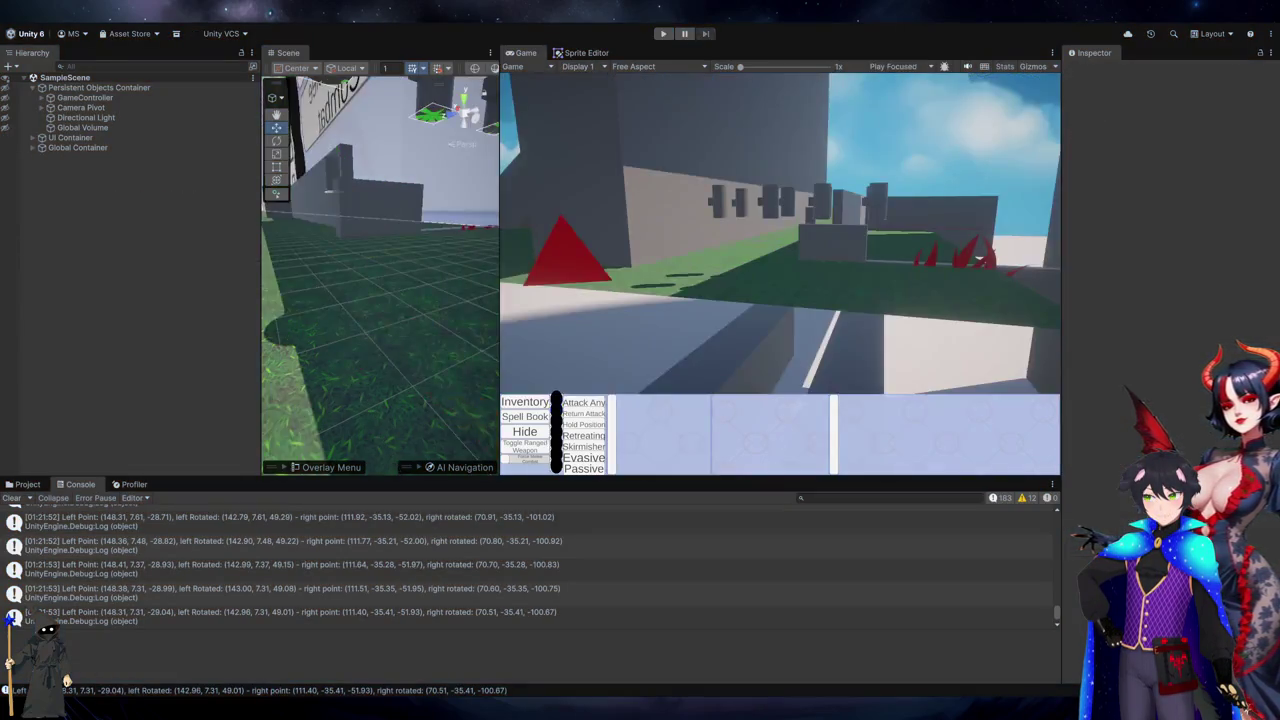
# - Find All References on debugCube and jump to its use on line 1199
pyautogui.hotkey('alt', 'Tab')
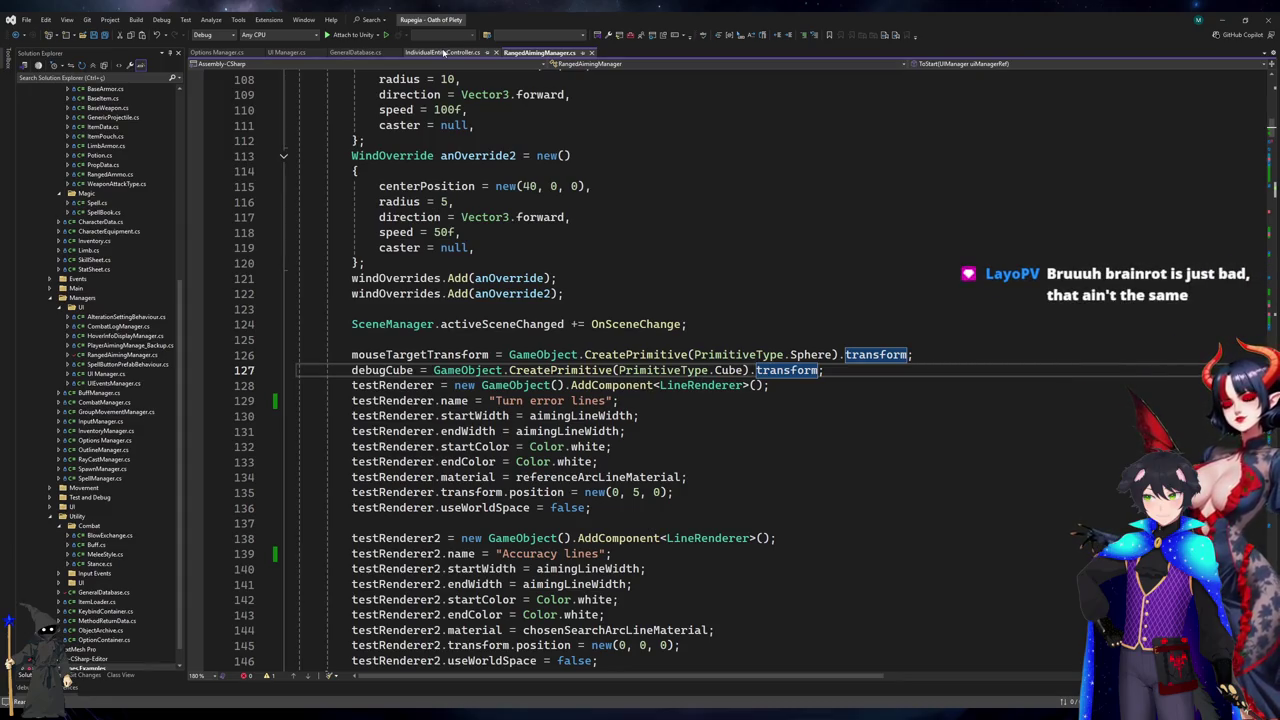
pyautogui.hotkey('shift', 'F12')
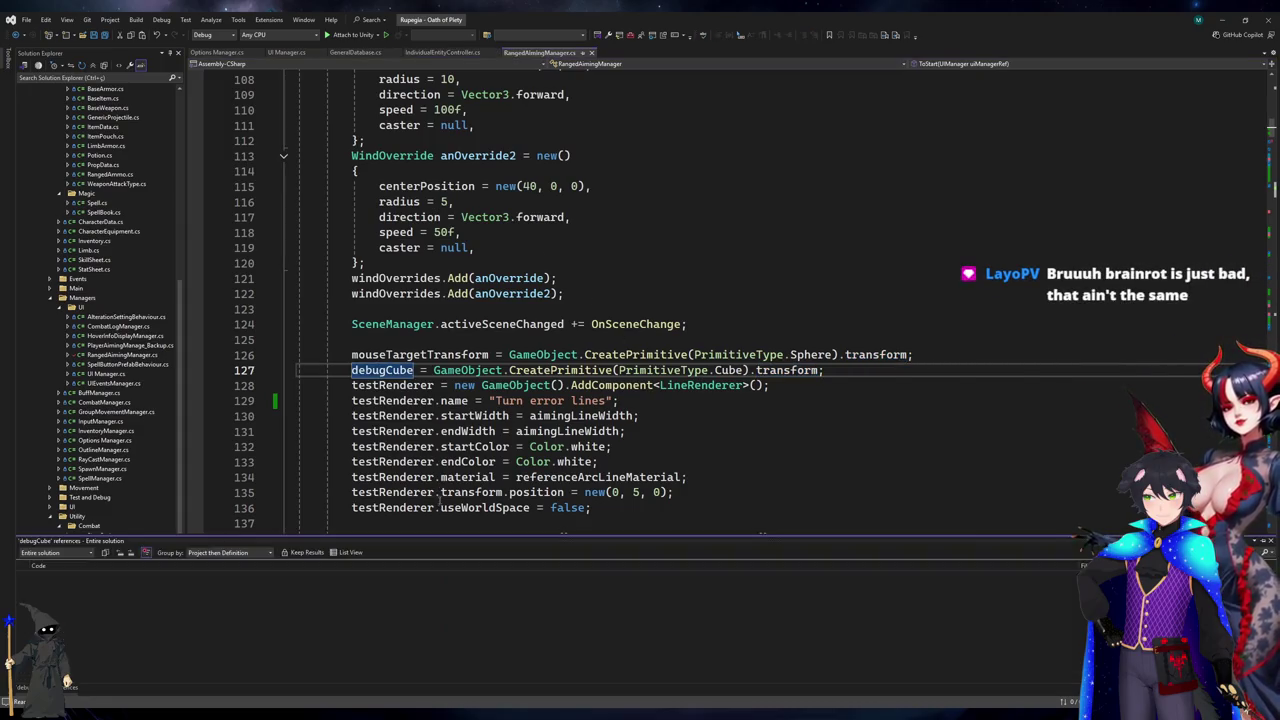
pyautogui.click(328, 607)
pyautogui.press('Escape')
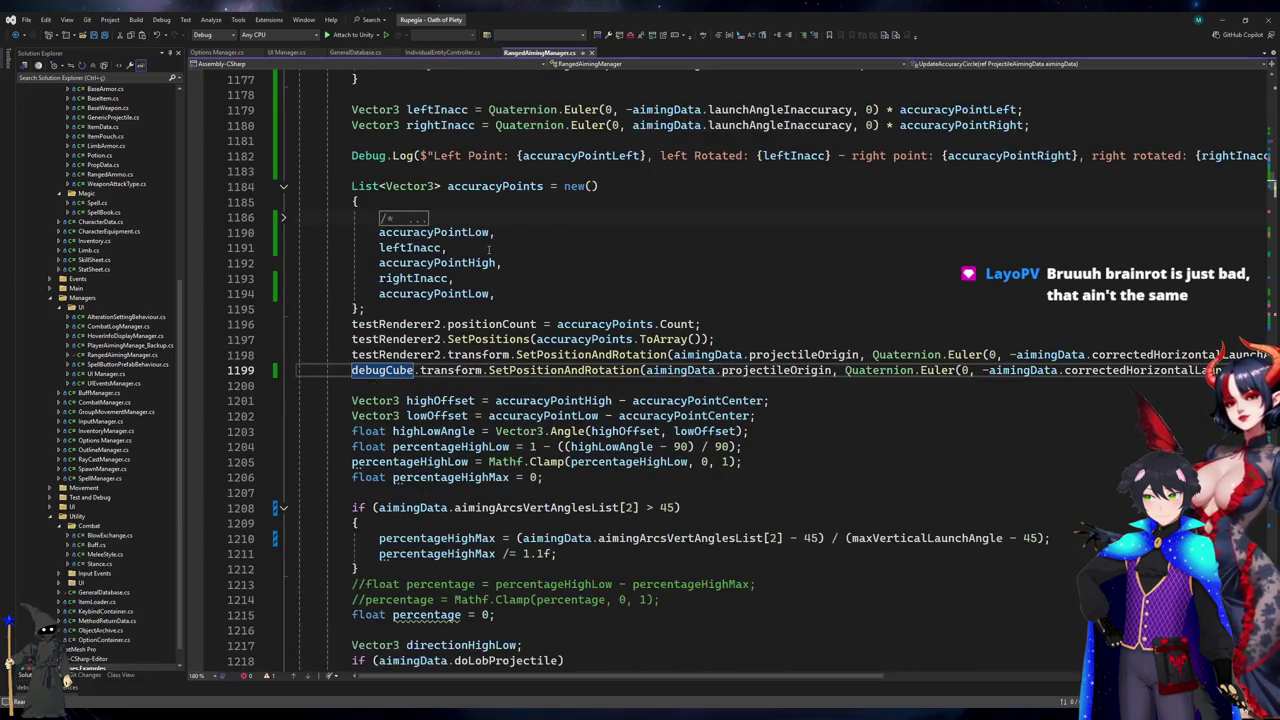
pyautogui.scroll(2, 497, 247)
pyautogui.scroll(1, 827, 461)
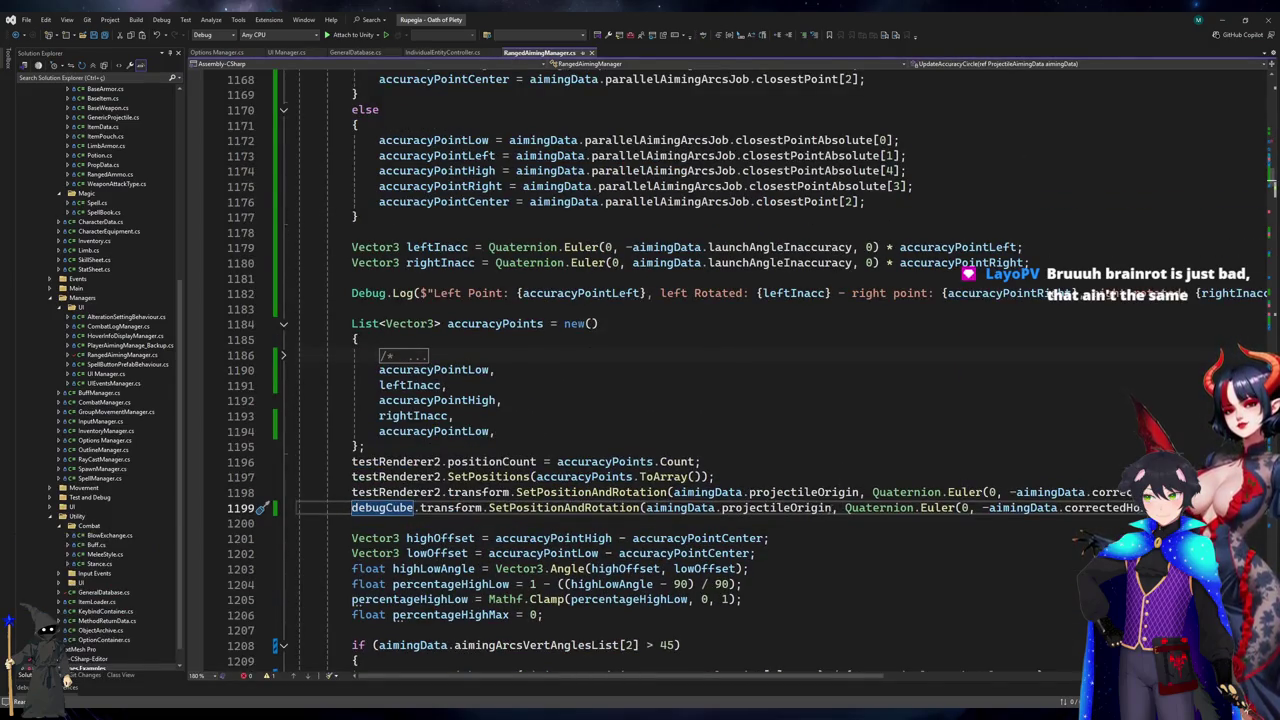
# - Replace aimingData.projectileOrigin with accuracyPointCenter on line 1199 and return to Unity
pyautogui.moveTo(646, 507); pyautogui.dragTo(831, 507)
pyautogui.write('accu')
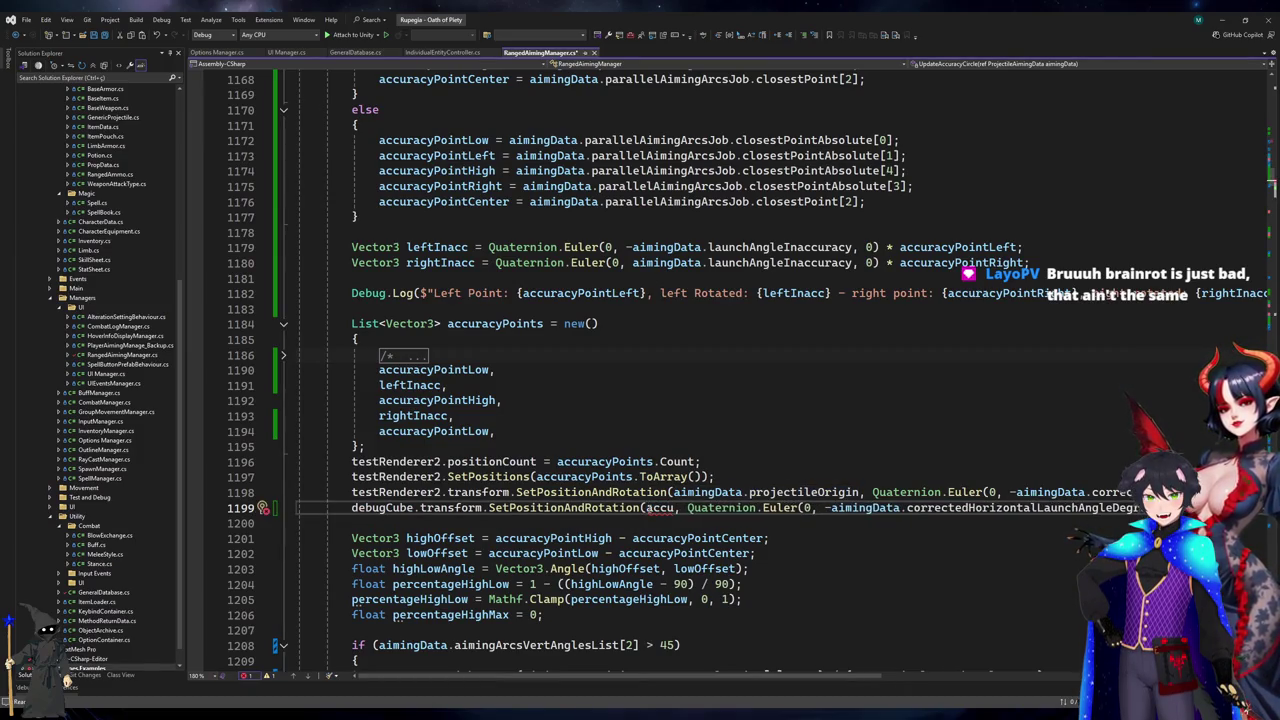
pyautogui.write('racyPo')
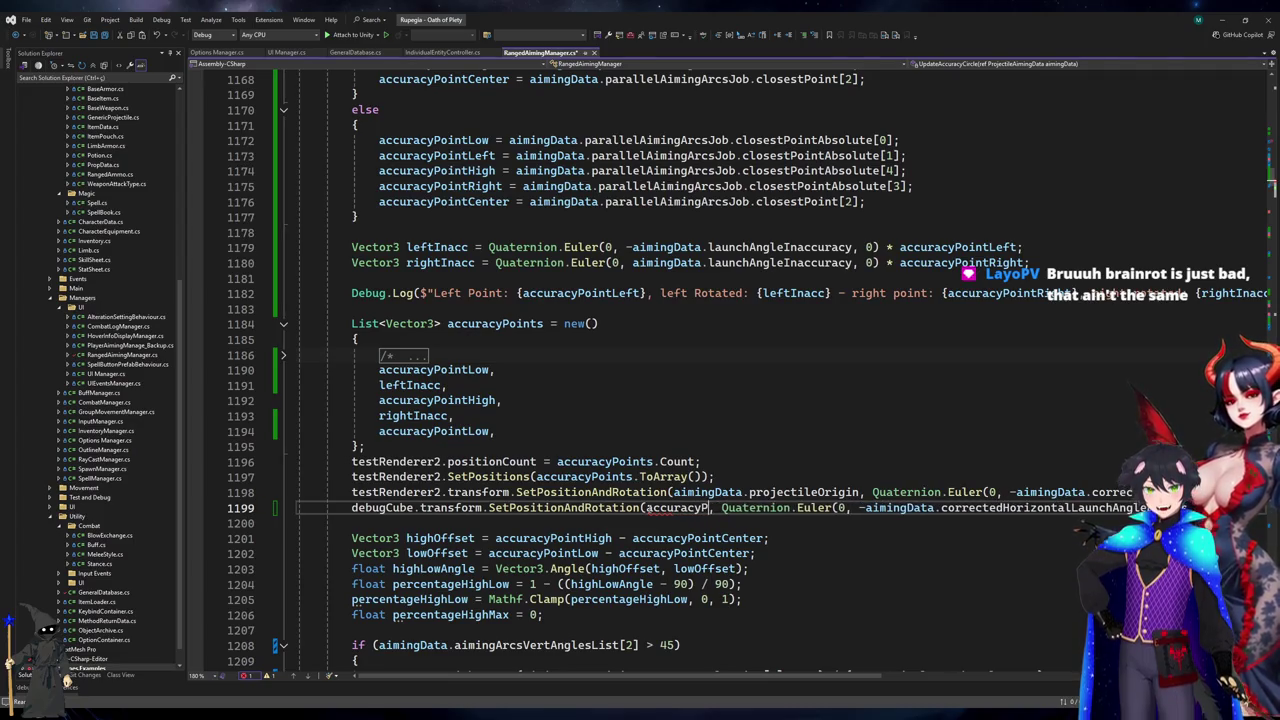
pyautogui.press('BackSpace')
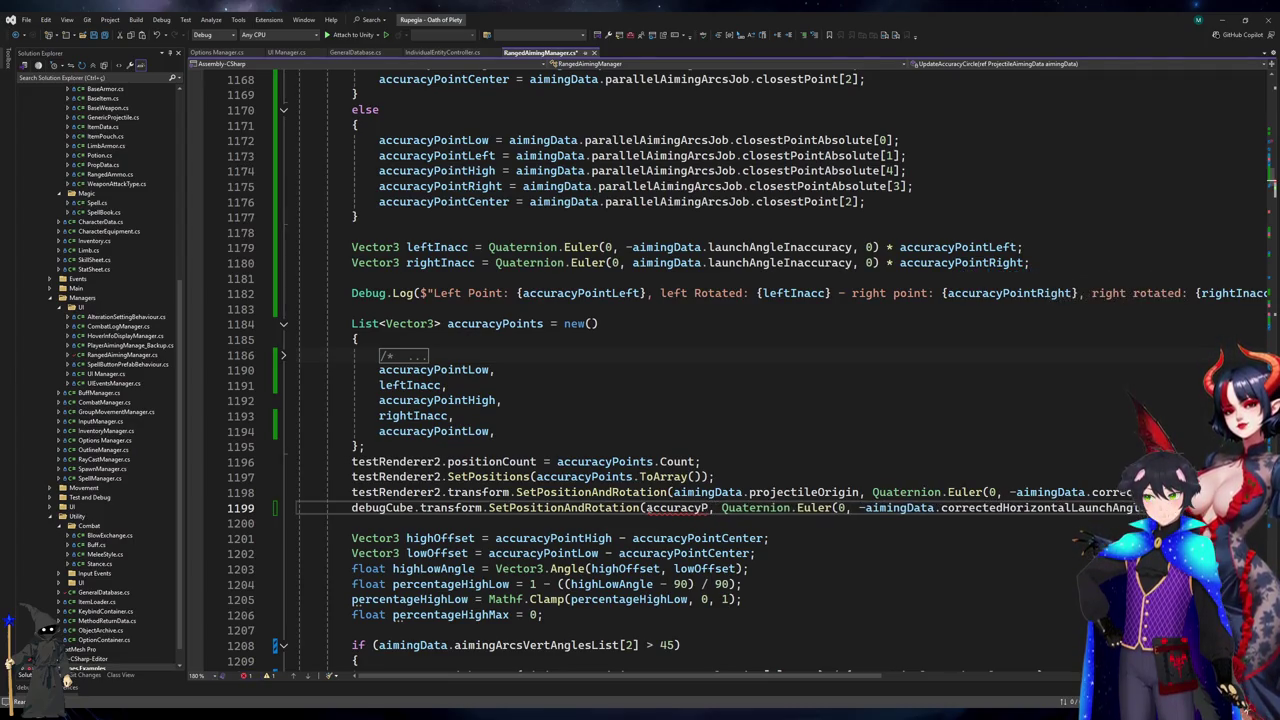
pyautogui.write('ointCenter')
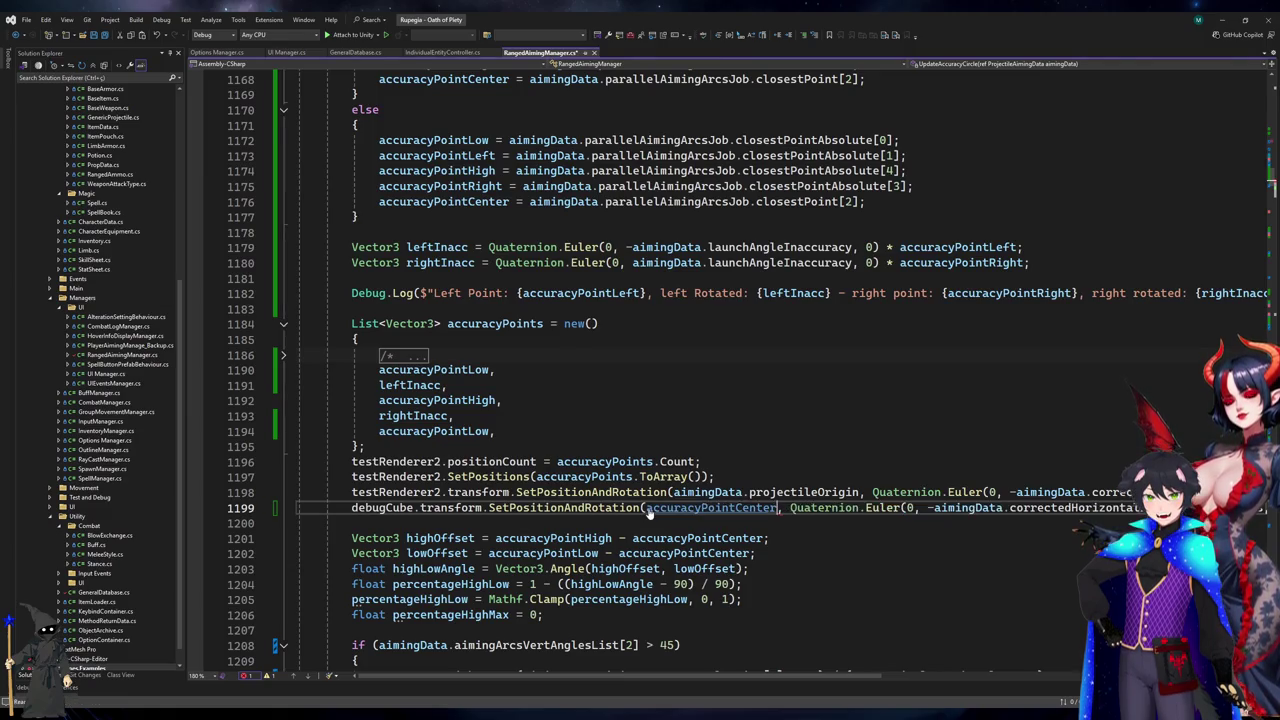
pyautogui.click(495, 370)
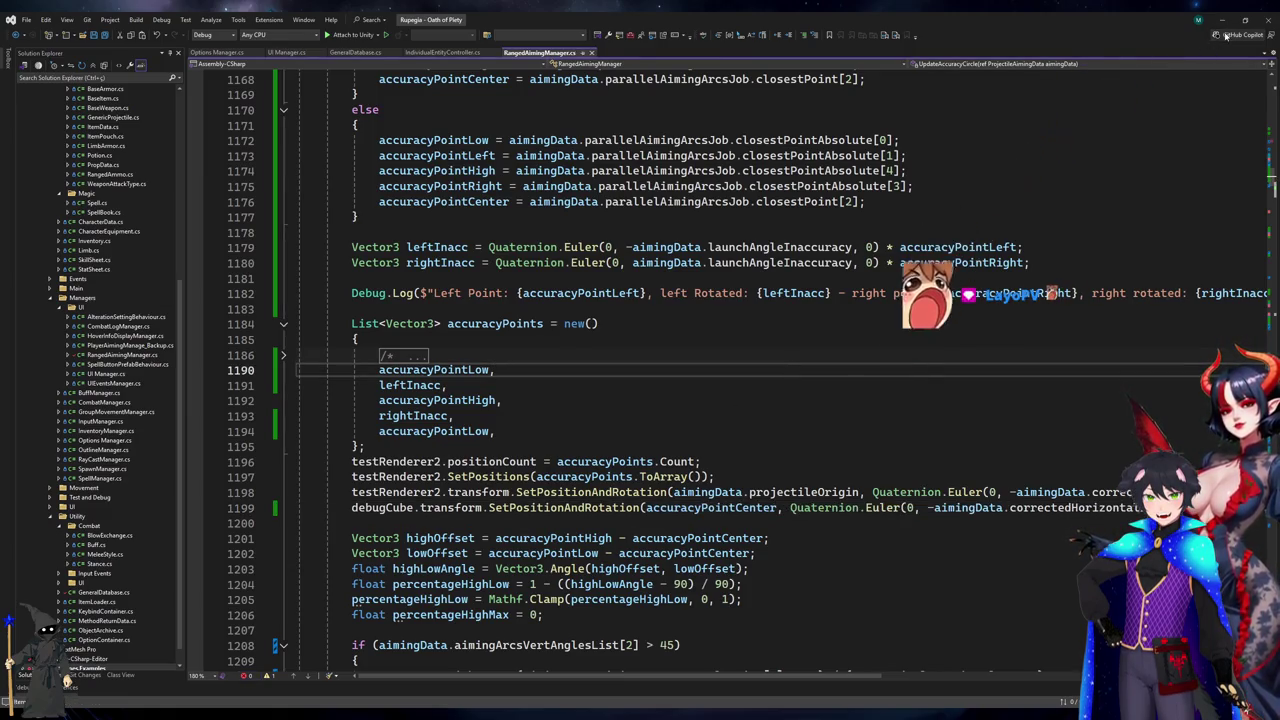
pyautogui.click(1224, 21)
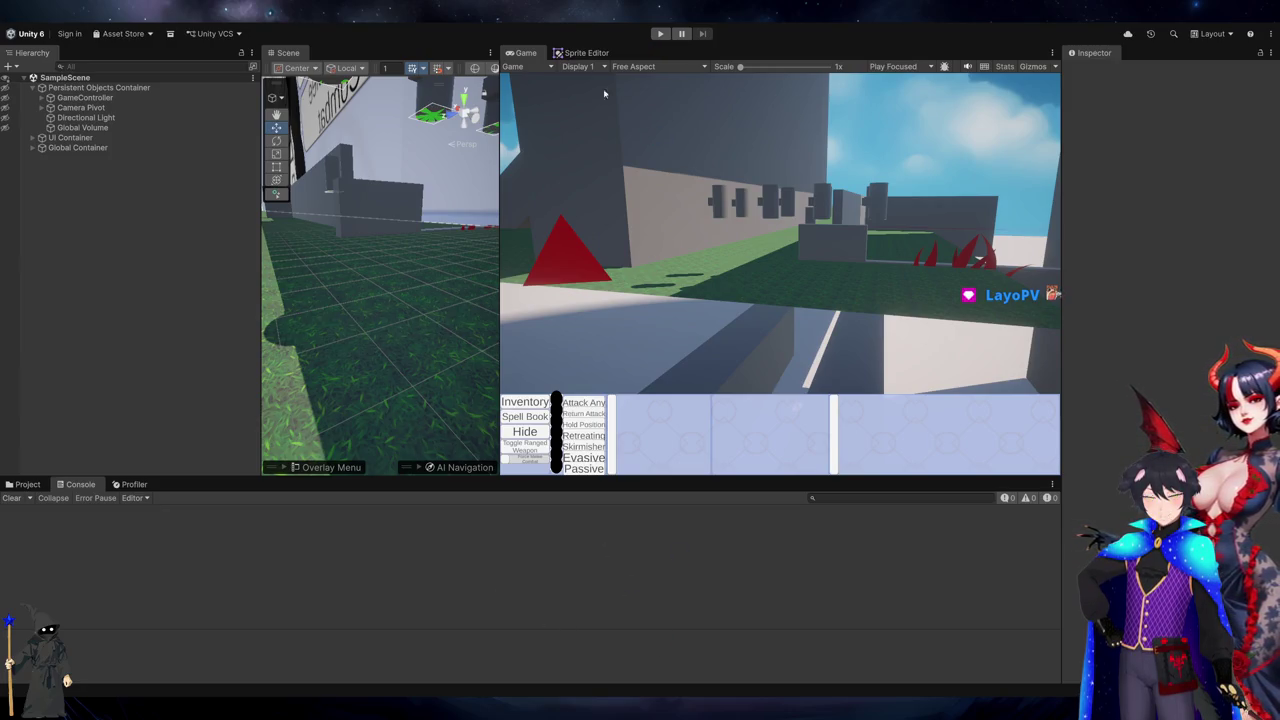
# - Run the game briefly, stop it with Ctrl+P, then select the pillar TestPropNavMeshObstacle (16)
pyautogui.click(660, 36)
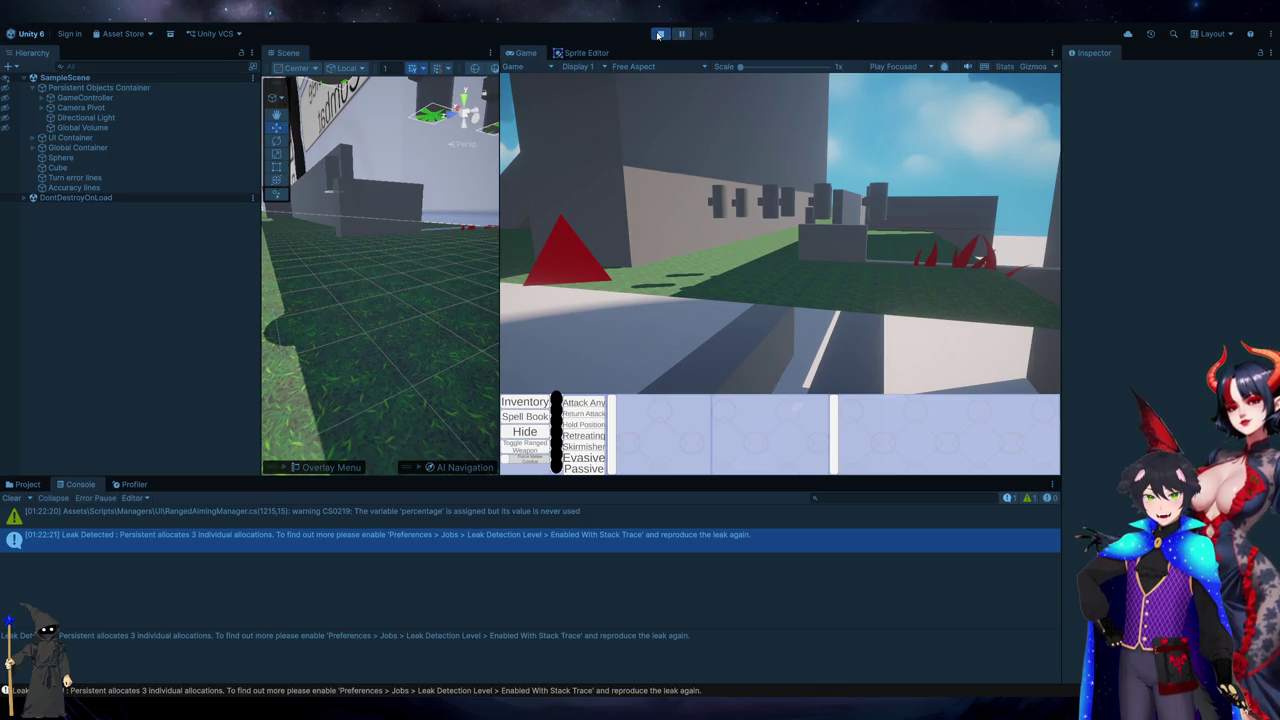
pyautogui.hotkey('ctrl', 'p')
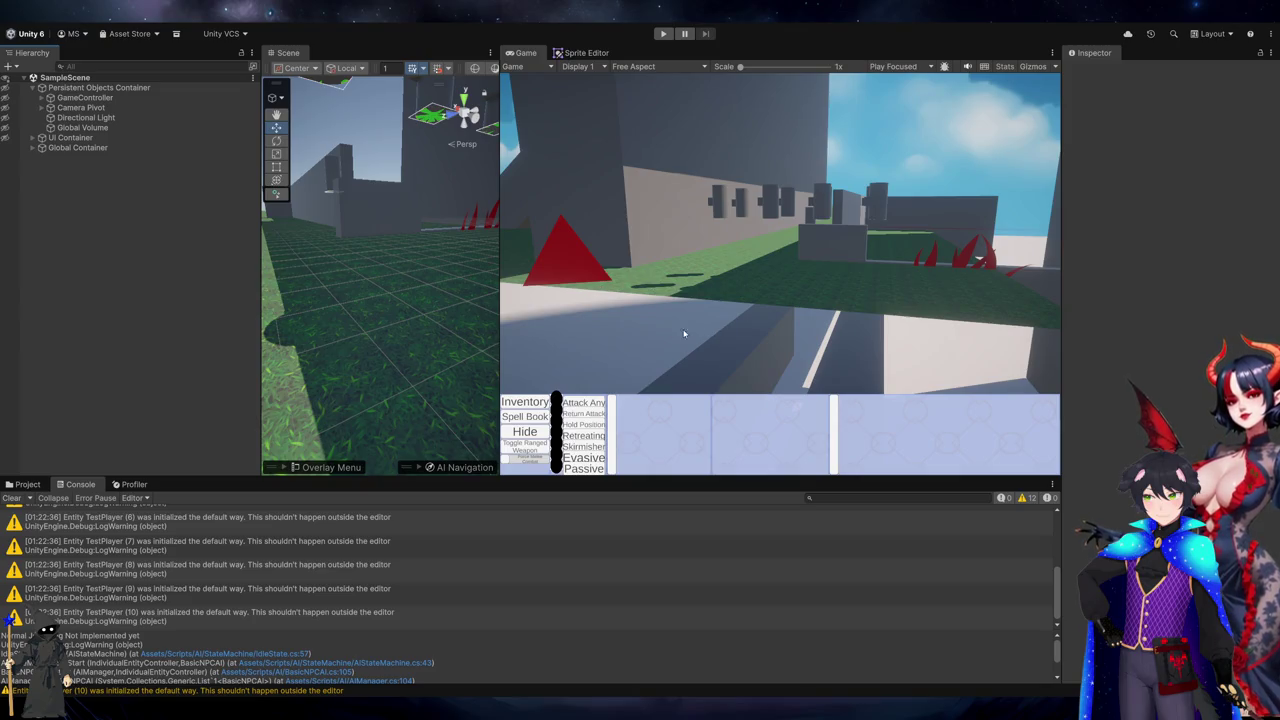
pyautogui.scroll(-3, 390, 323)
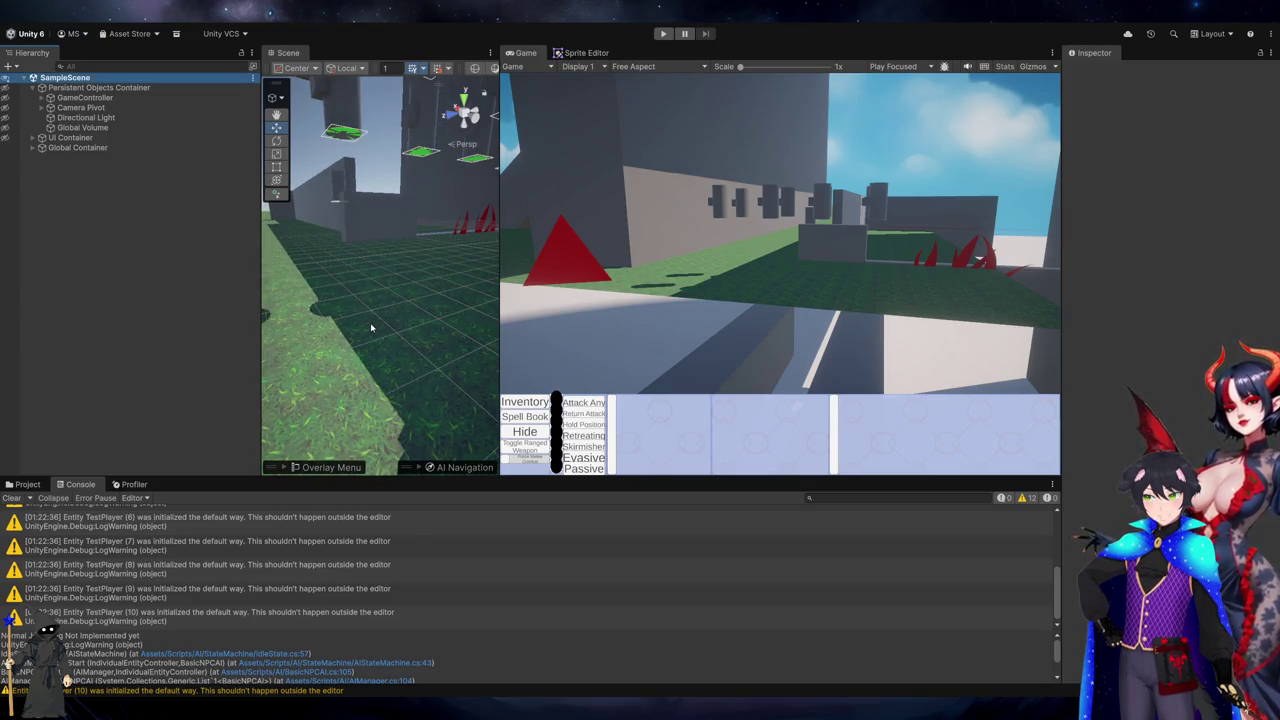
pyautogui.click(370, 327)
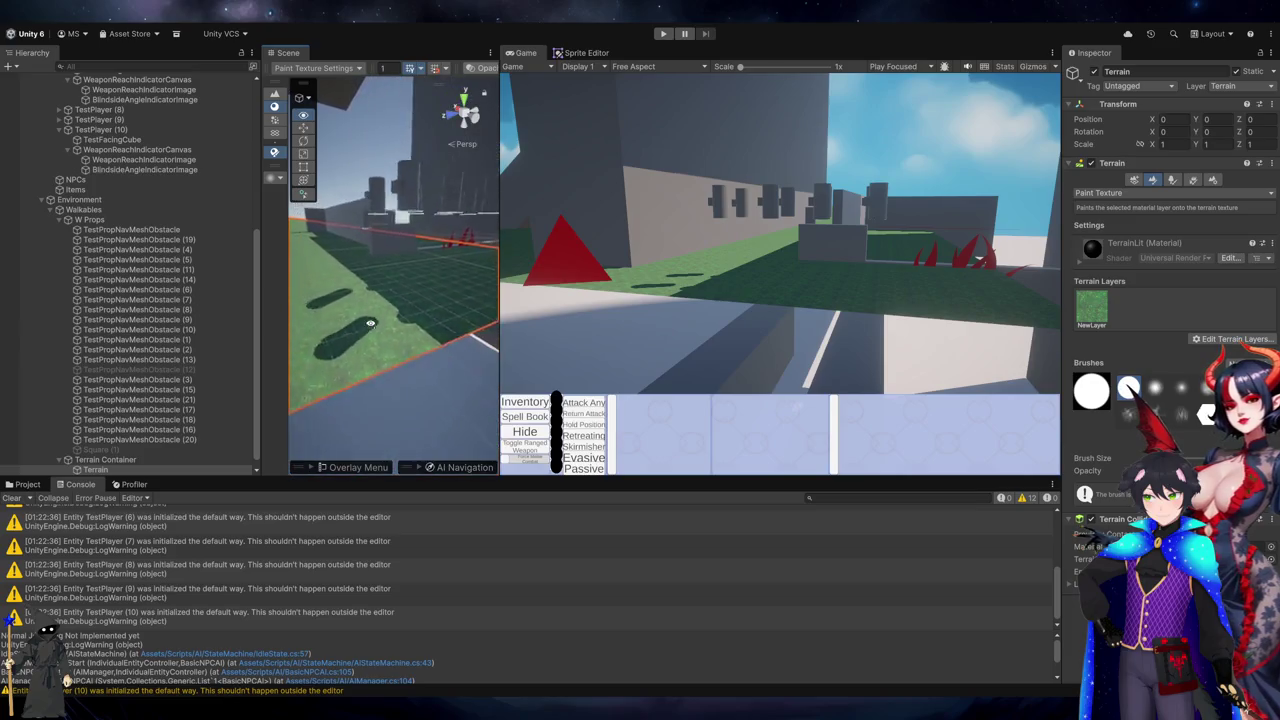
pyautogui.click(375, 369)
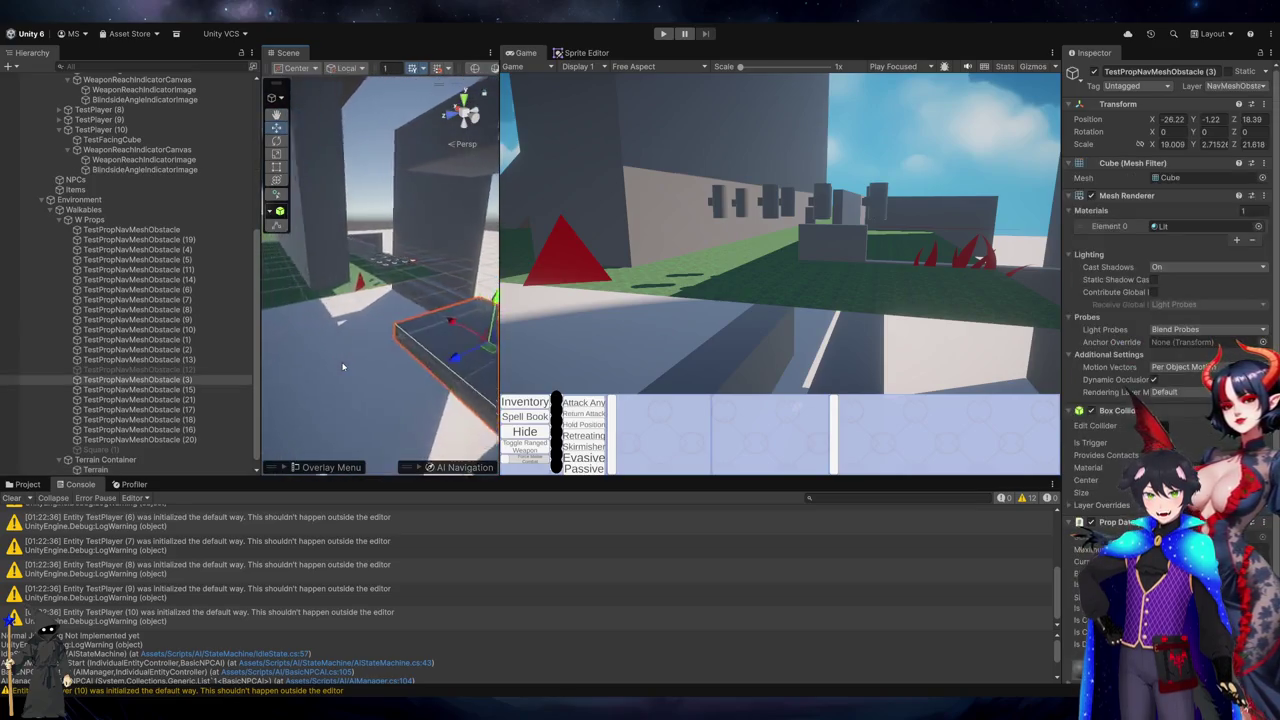
pyautogui.scroll(-3, 342, 361)
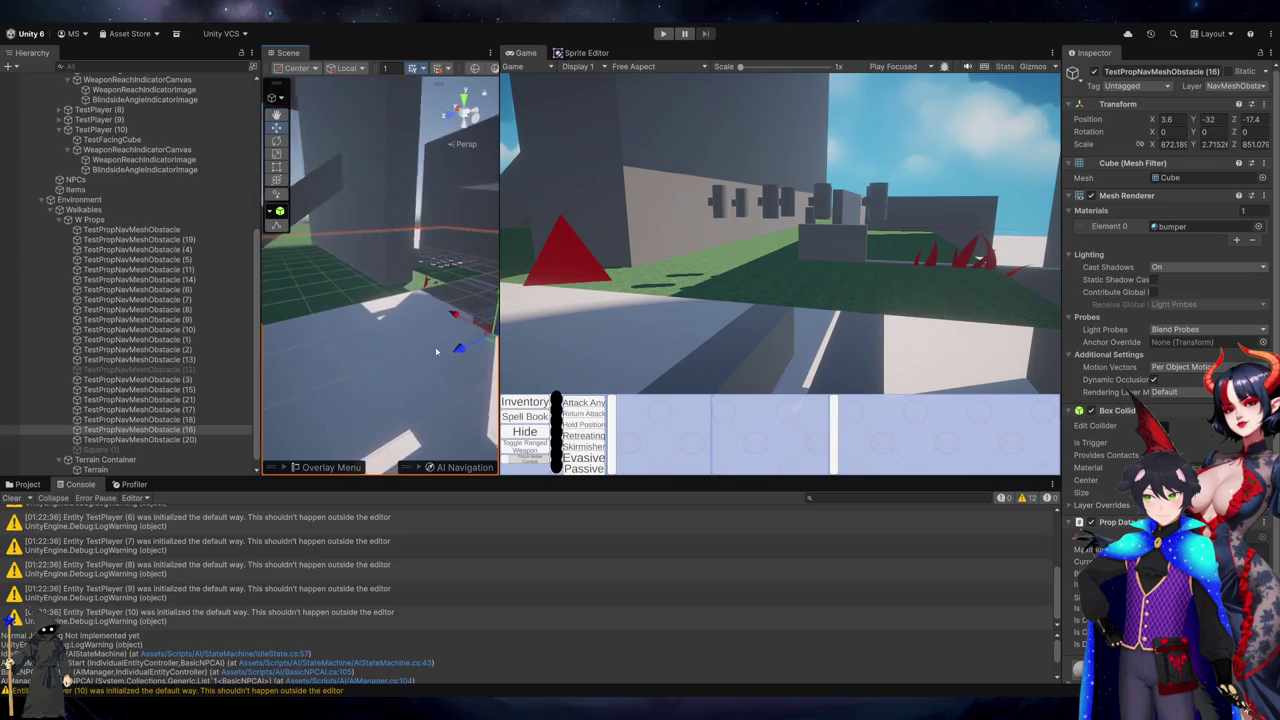
# - Run the game in play mode to watch the debug aiming arcs and logs
pyautogui.click(662, 33)
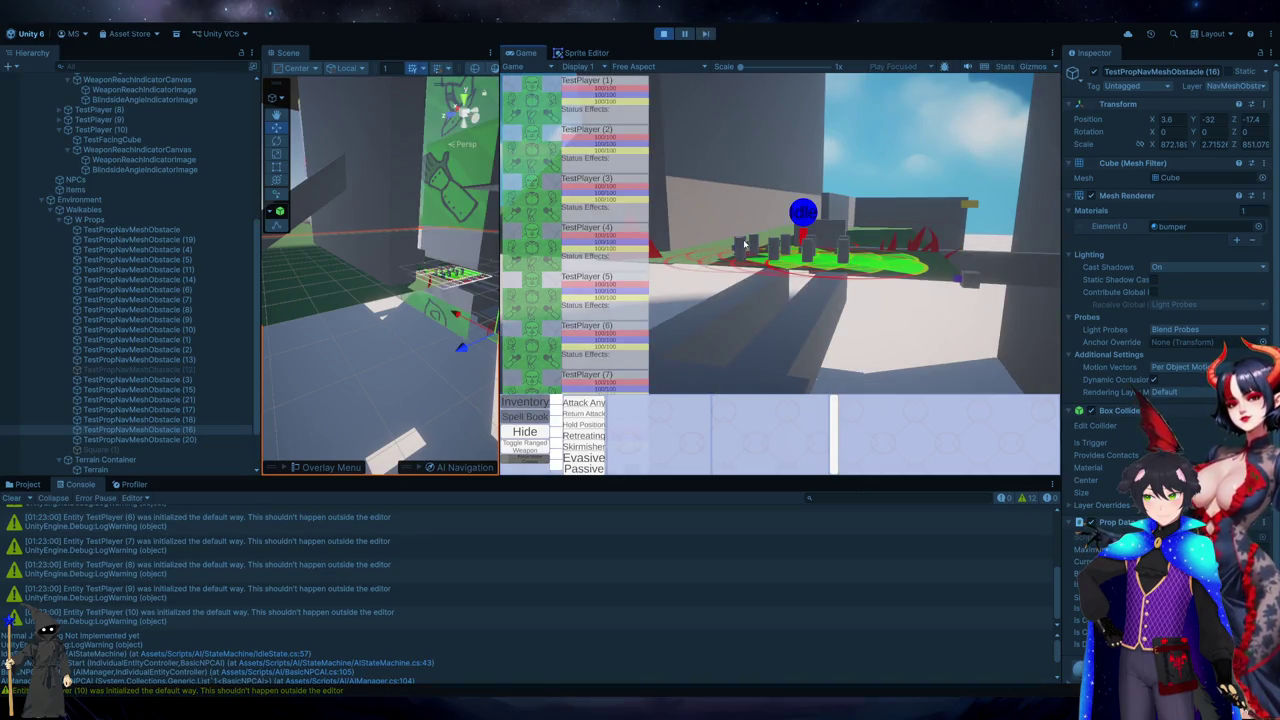
pyautogui.moveTo(566, 396)
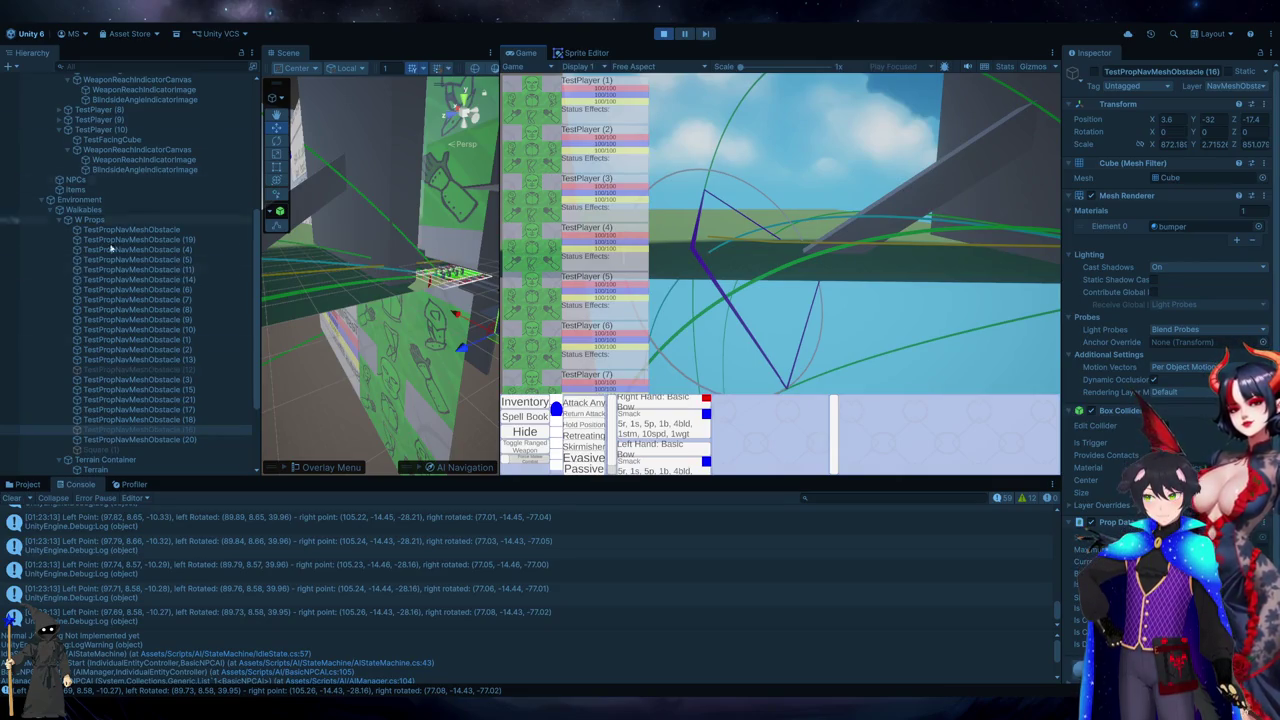
pyautogui.scroll(-4, 121, 207)
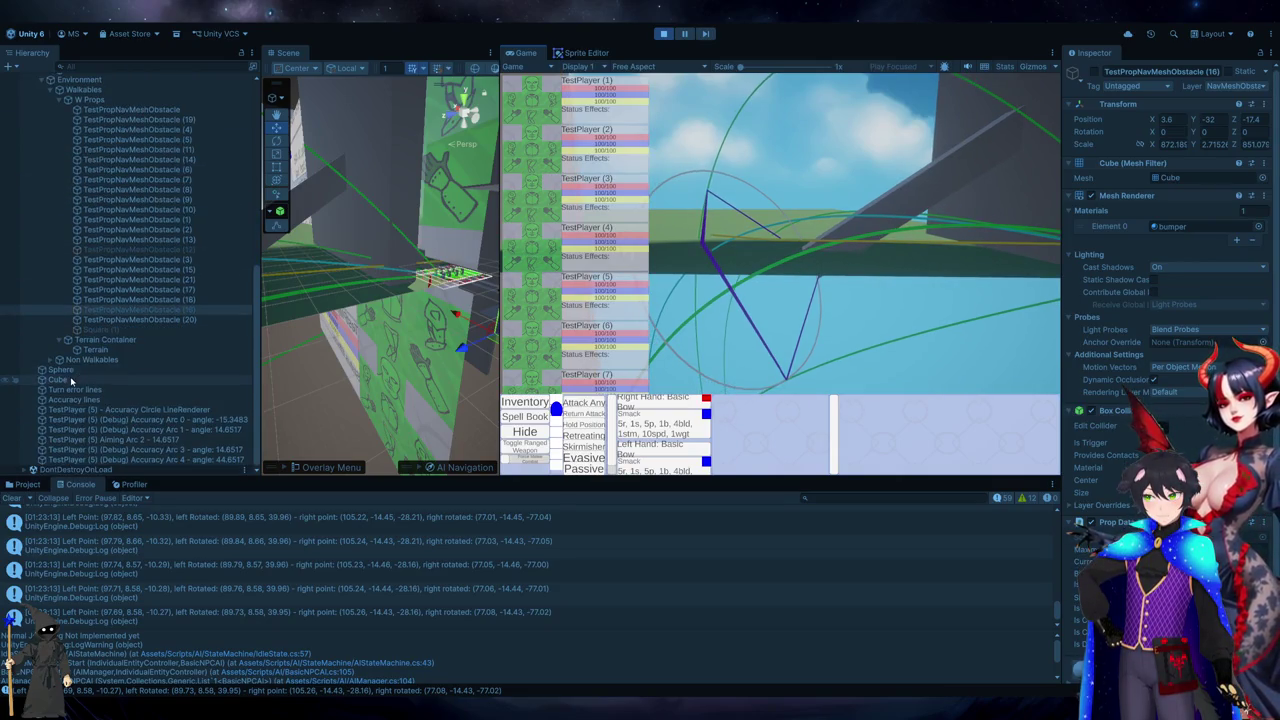
# - Frame the debug Cube in the Scene view, zoom out, and return to Visual Studio
pyautogui.doubleClick(71, 381)
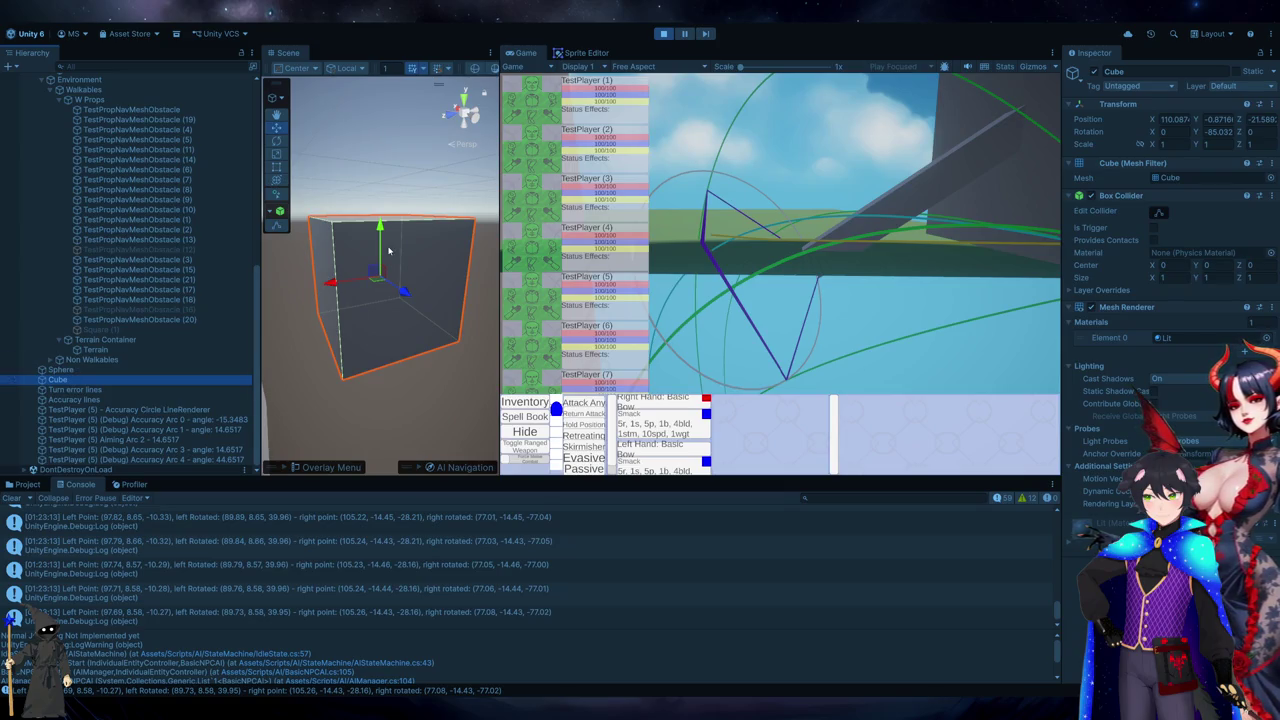
pyautogui.scroll(-5, 389, 251)
pyautogui.scroll(-5, 367, 287)
pyautogui.scroll(-5, 368, 289)
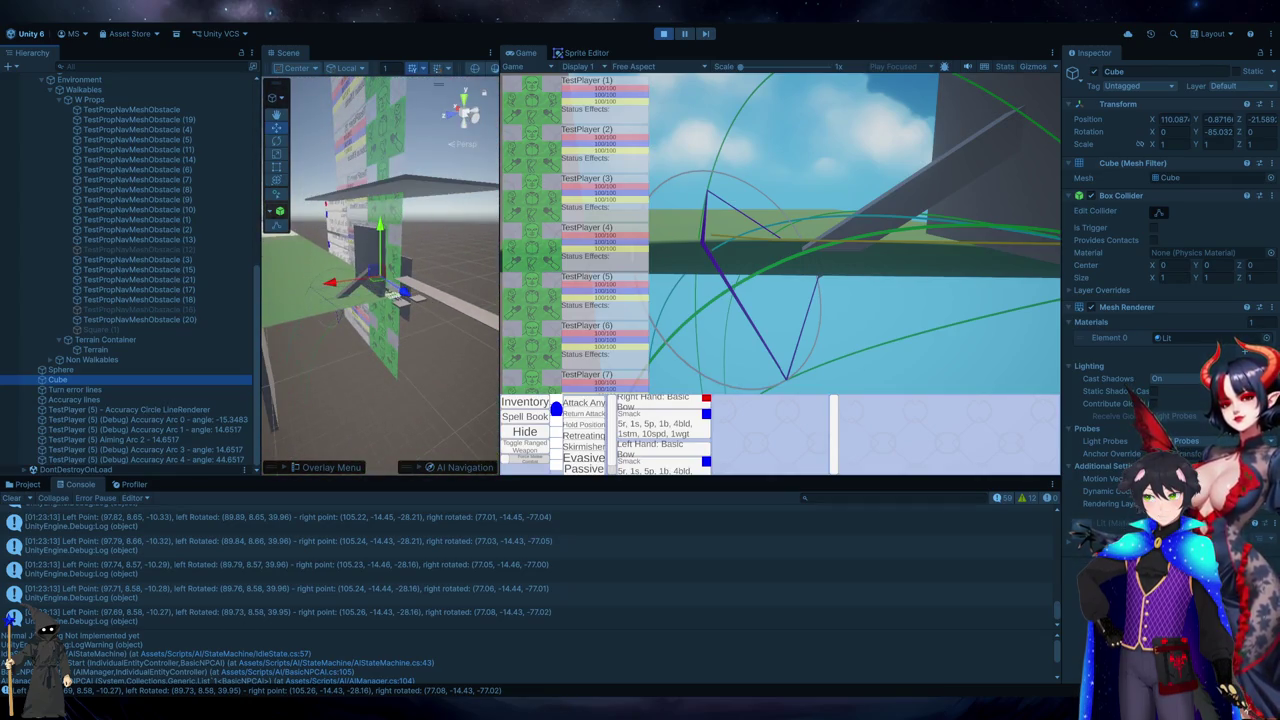
pyautogui.hotkey('alt', 'Tab')
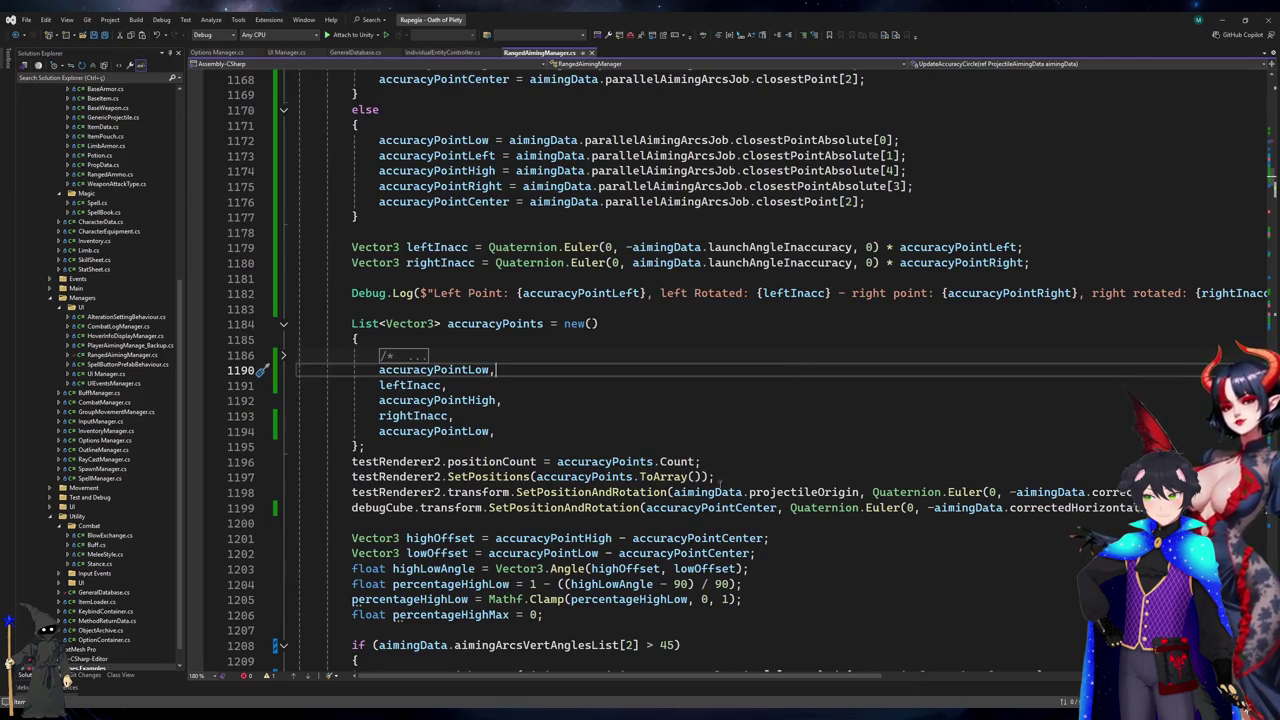
# - Add a new line 1199 declaring Vector3 cubePos = accuracyPointCenter
pyautogui.doubleClick(666, 509)
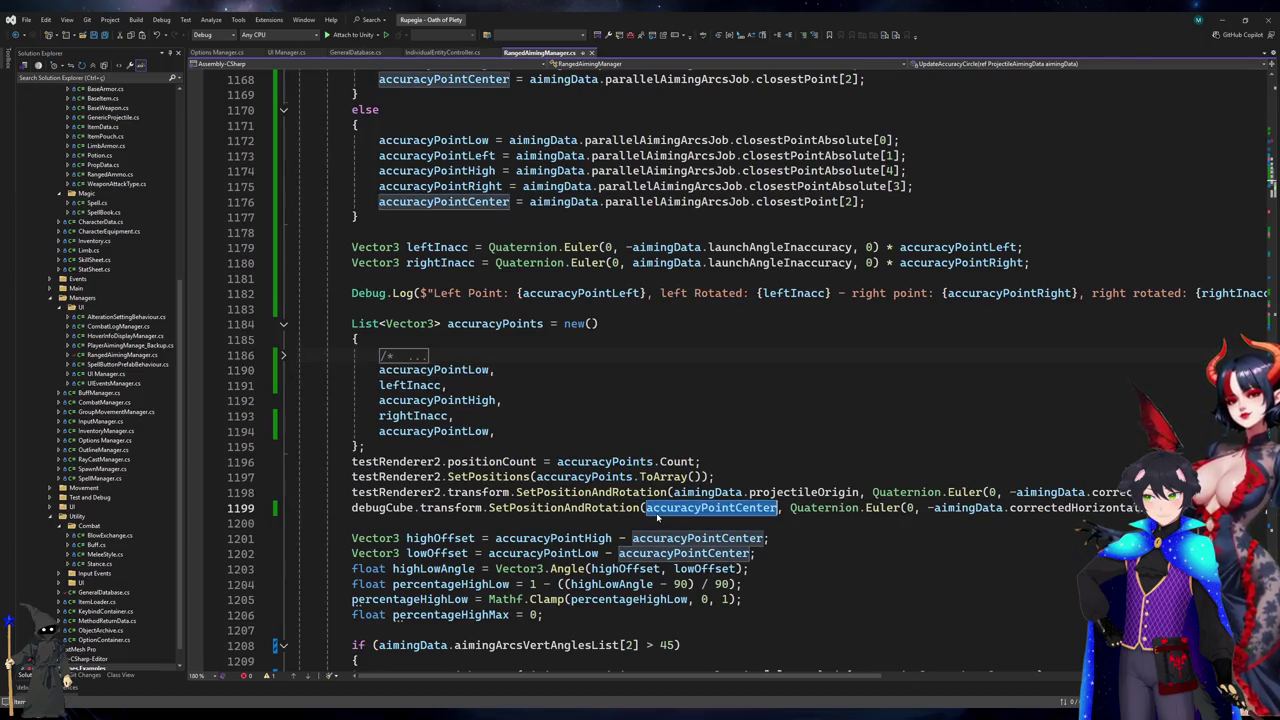
pyautogui.click(808, 492)
pyautogui.press('End')
pyautogui.press('Return')
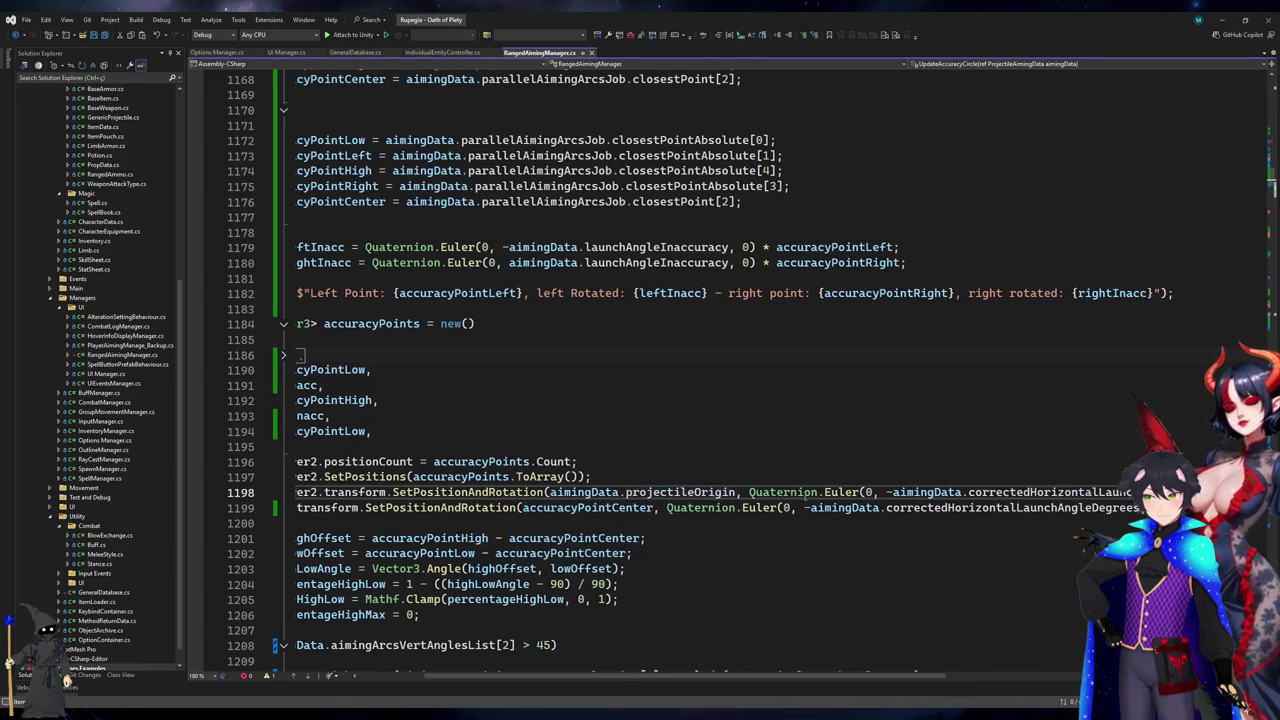
pyautogui.write('Vector3 cup')
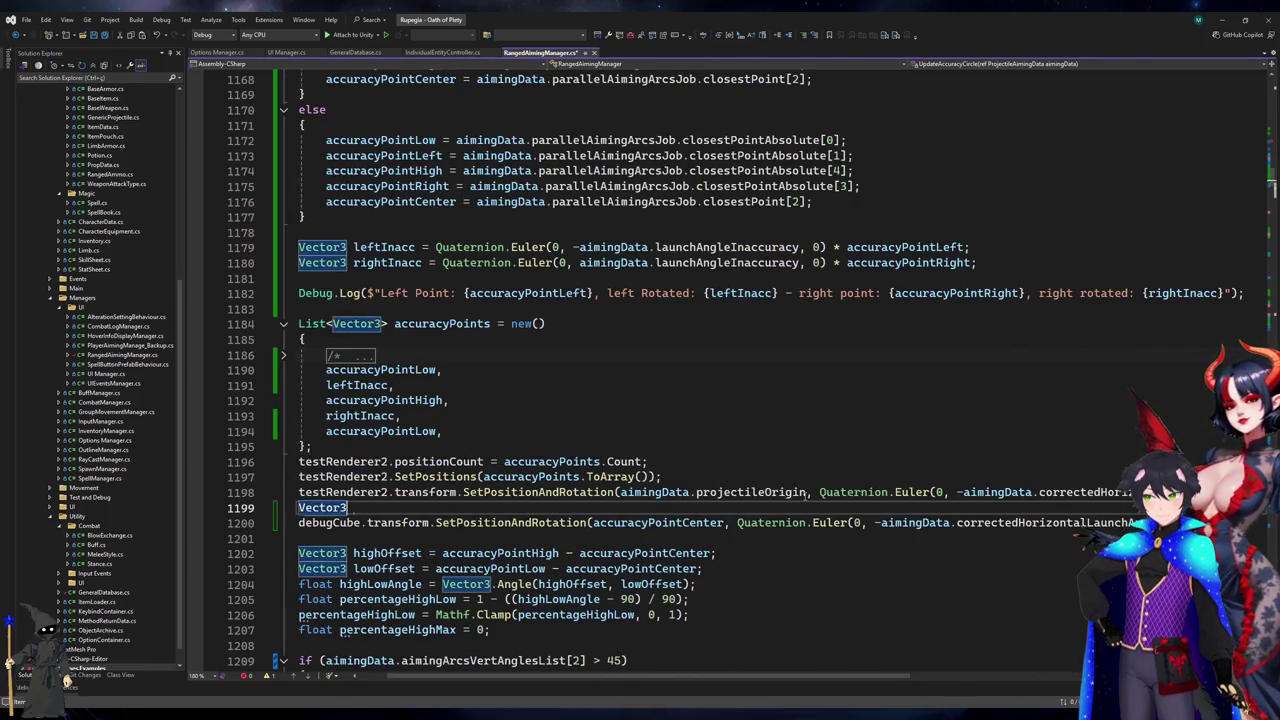
pyautogui.press('BackSpace')
pyautogui.write('beP')
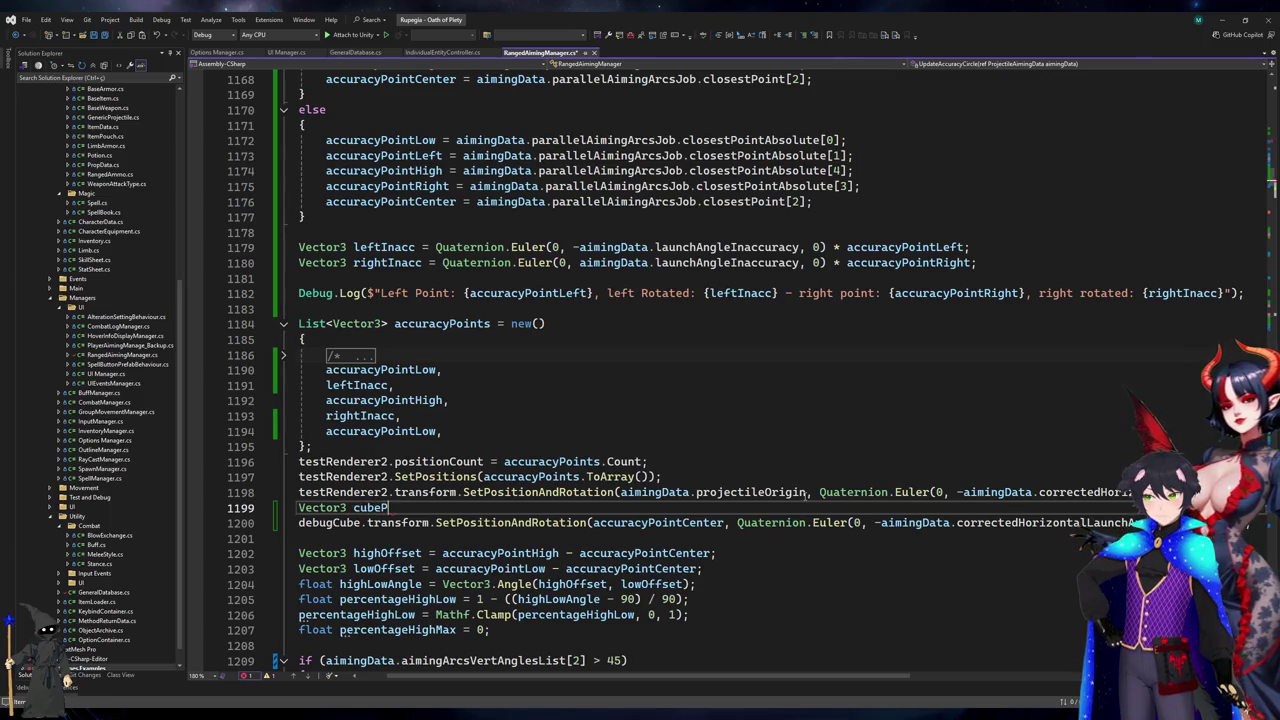
pyautogui.write('os = accuracyPointCenter')
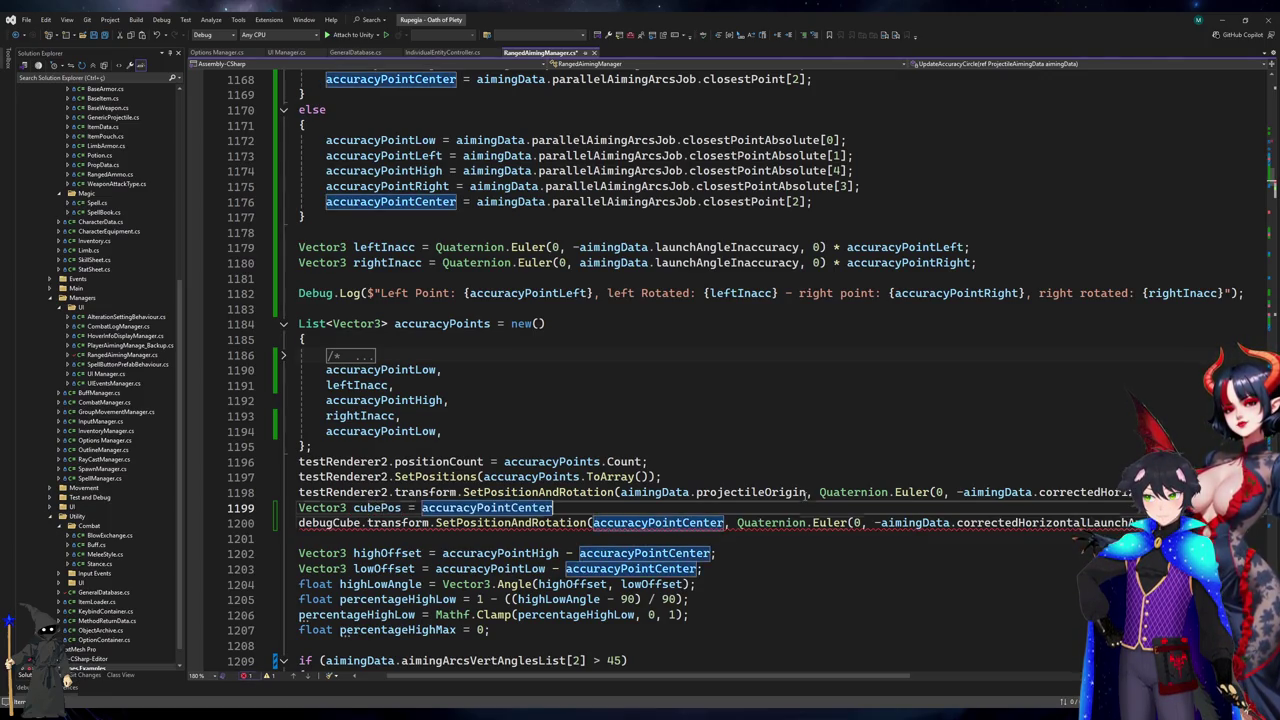
# - Move the Quaternion.Euler rotation from line 1200 to multiply accuracyPointCenter in cubePos
pyautogui.hotkey('shift', 'End')
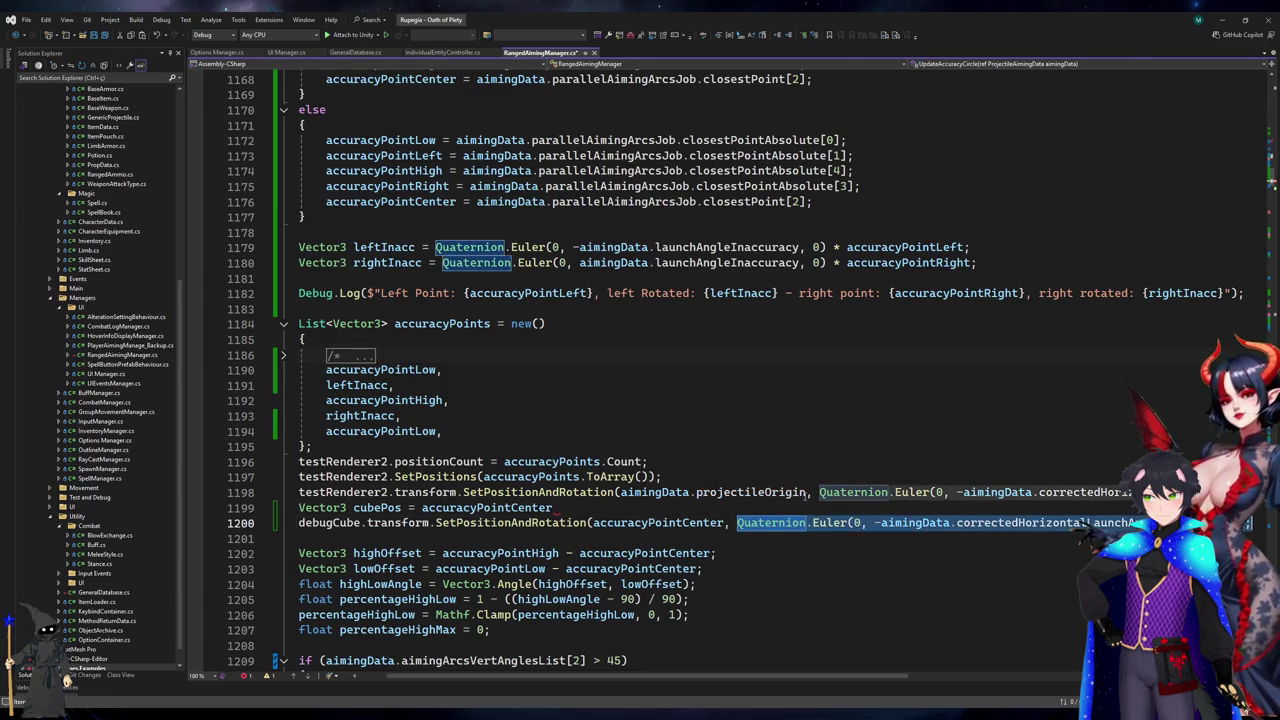
pyautogui.hotkey('ctrl', 'x')
pyautogui.click(422, 507)
pyautogui.hotkey('ctrl', 'v')
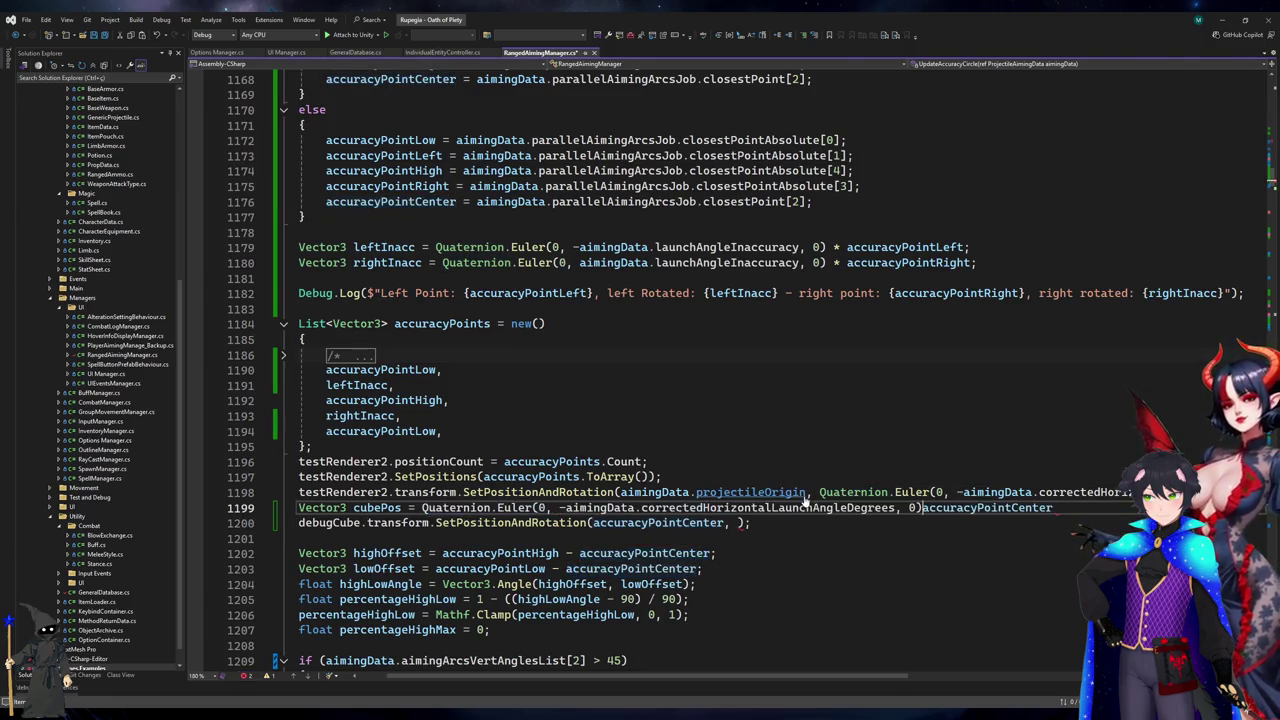
pyautogui.press('End')
pyautogui.write('/')
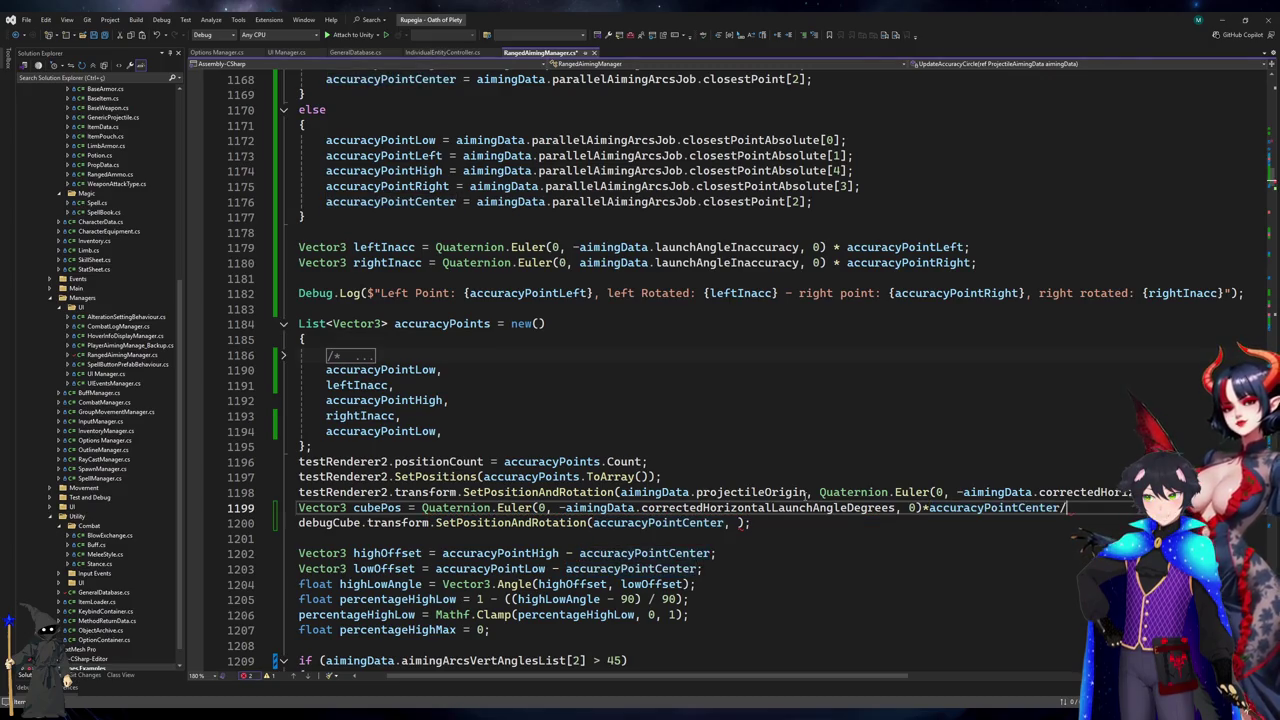
# - Change line 1200 to debugCube.transform.position = cubePos; and stop Play in Unity
pyautogui.press('Down')
pyautogui.press('Left')
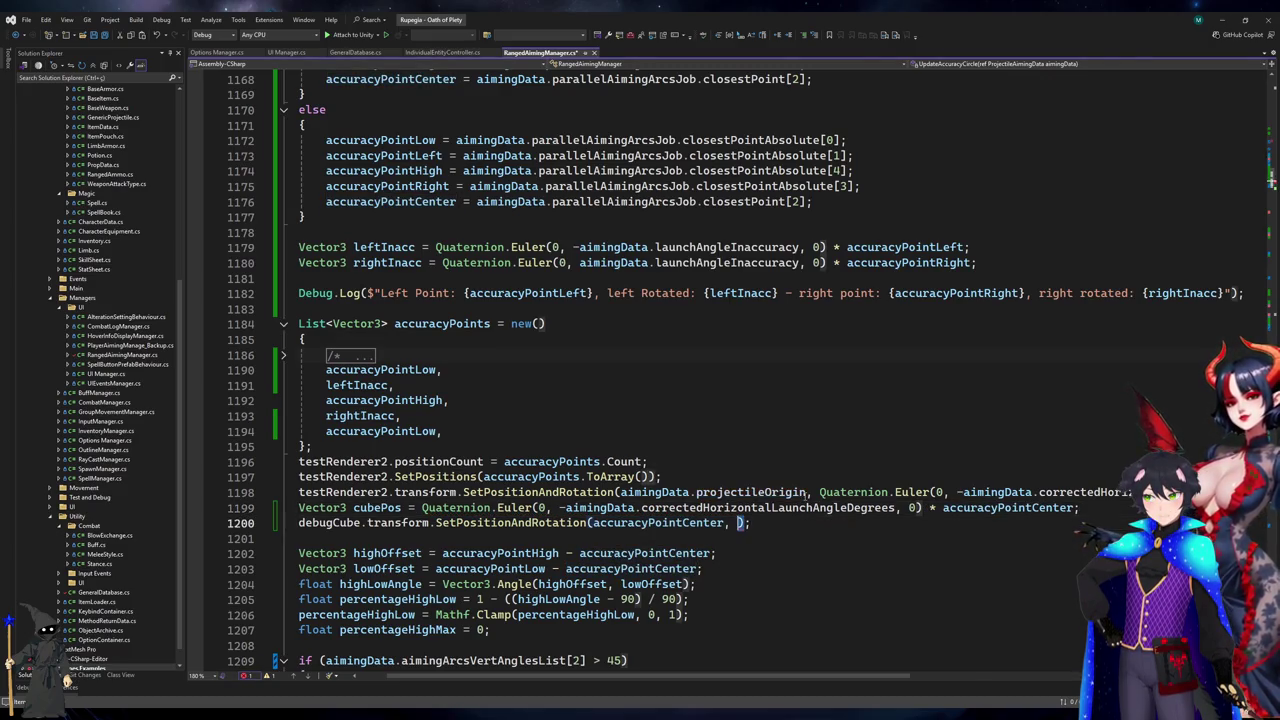
pyautogui.hotkey('ctrl', 'shift', 'Left')
pyautogui.hotkey('ctrl', 'shift', 'Left')
pyautogui.hotkey('ctrl', 'shift', 'Left')
pyautogui.press('BackSpace')
pyautogui.write('position = ')
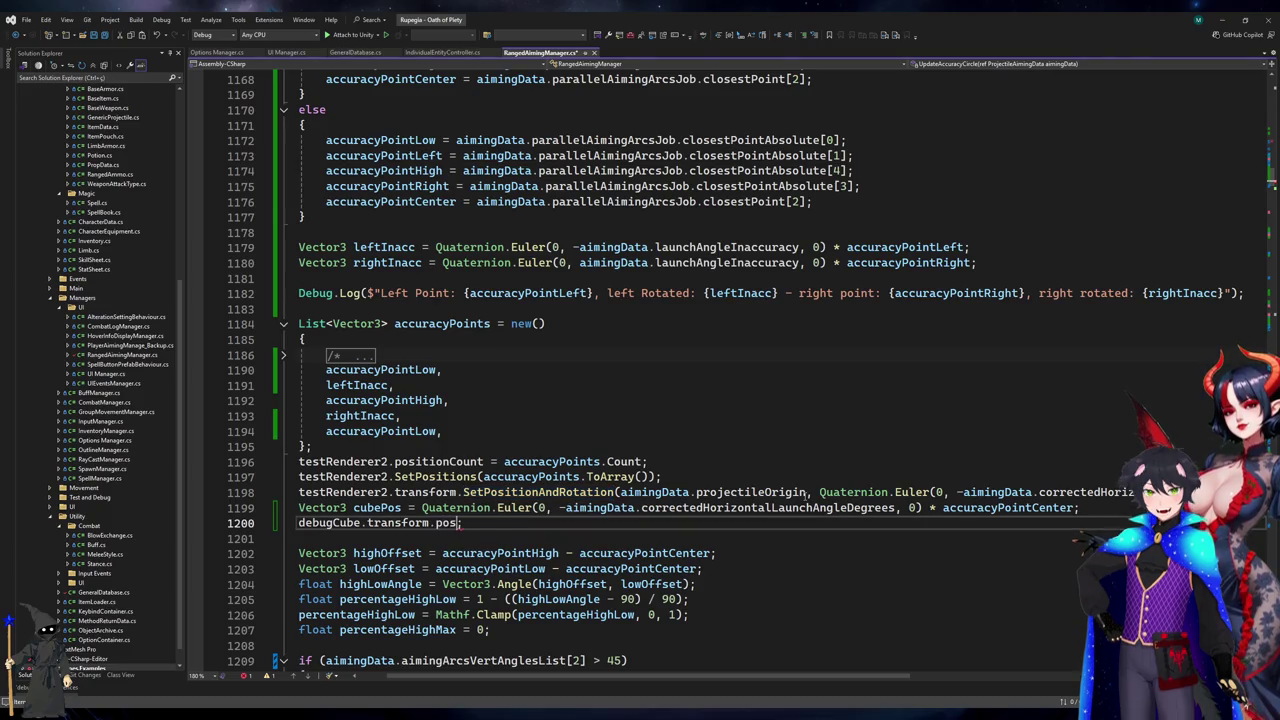
pyautogui.write('cubePos;')
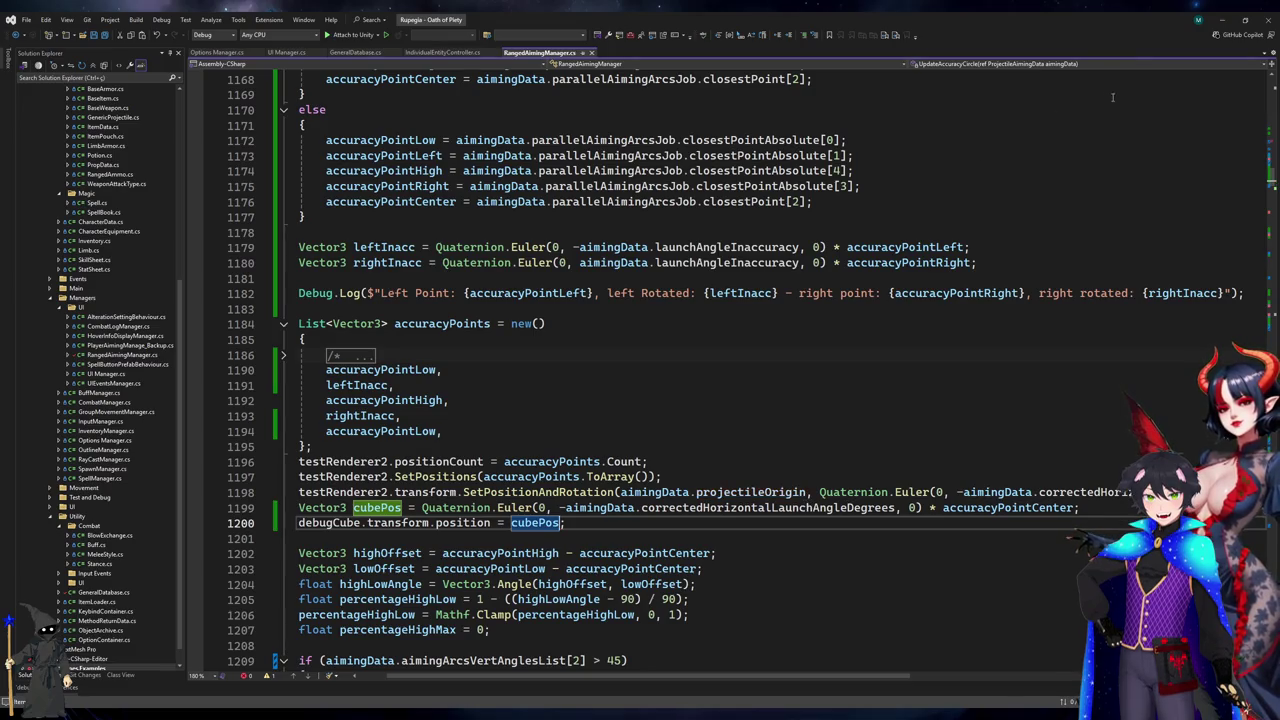
pyautogui.click(1229, 19)
pyautogui.click(666, 34)
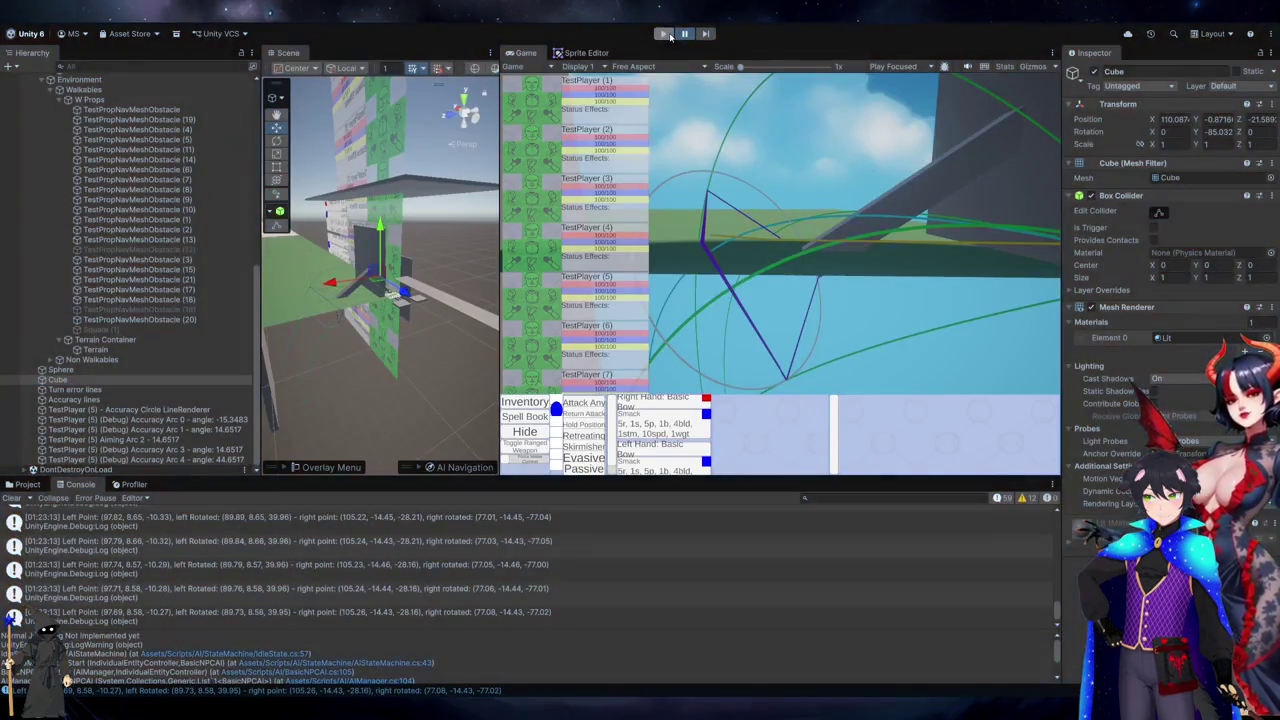
pyautogui.hotkey('alt', 'Tab')
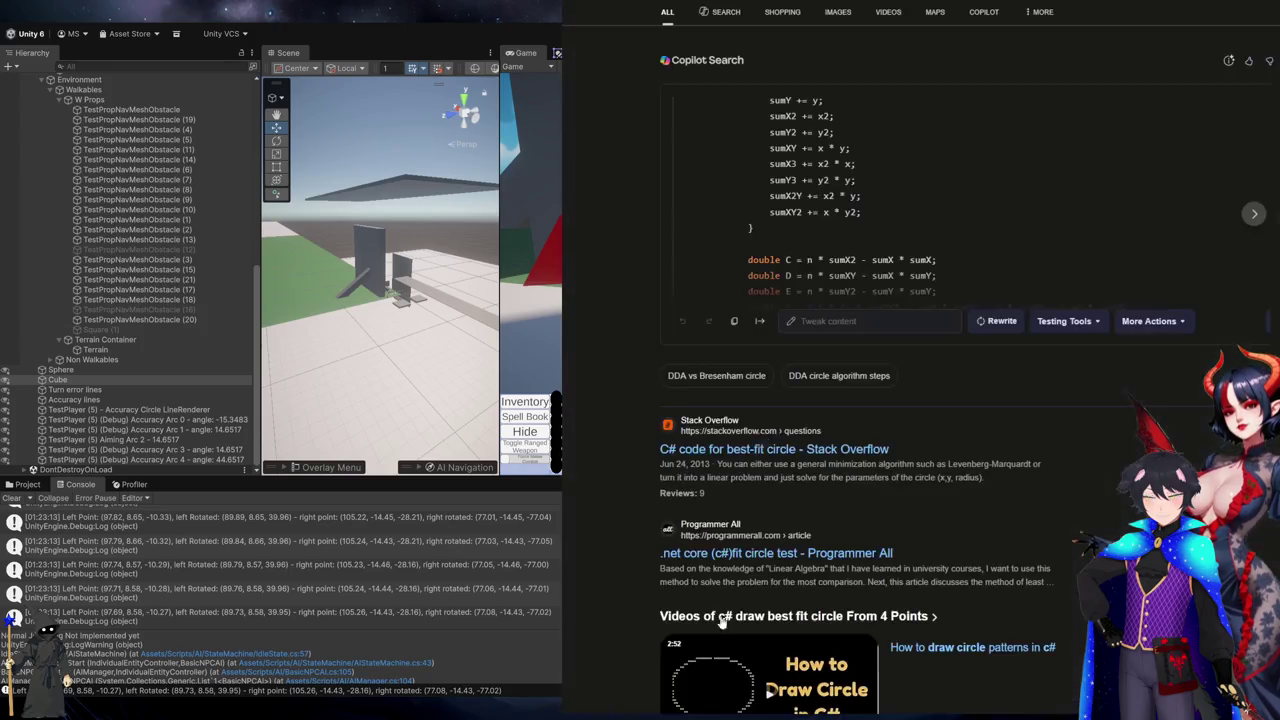
pyautogui.hotkey('ctrl', 'Tab')
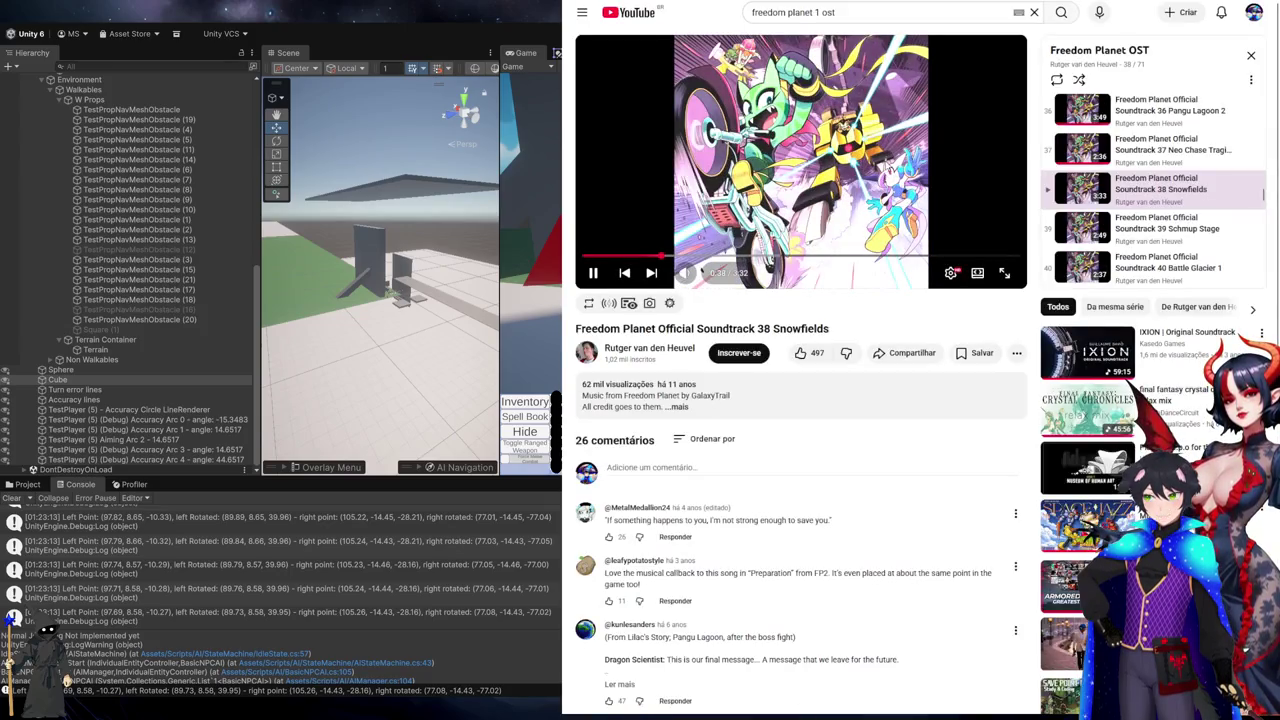
pyautogui.scroll(-1, 1167, 183)
pyautogui.scroll(-1, 1167, 183)
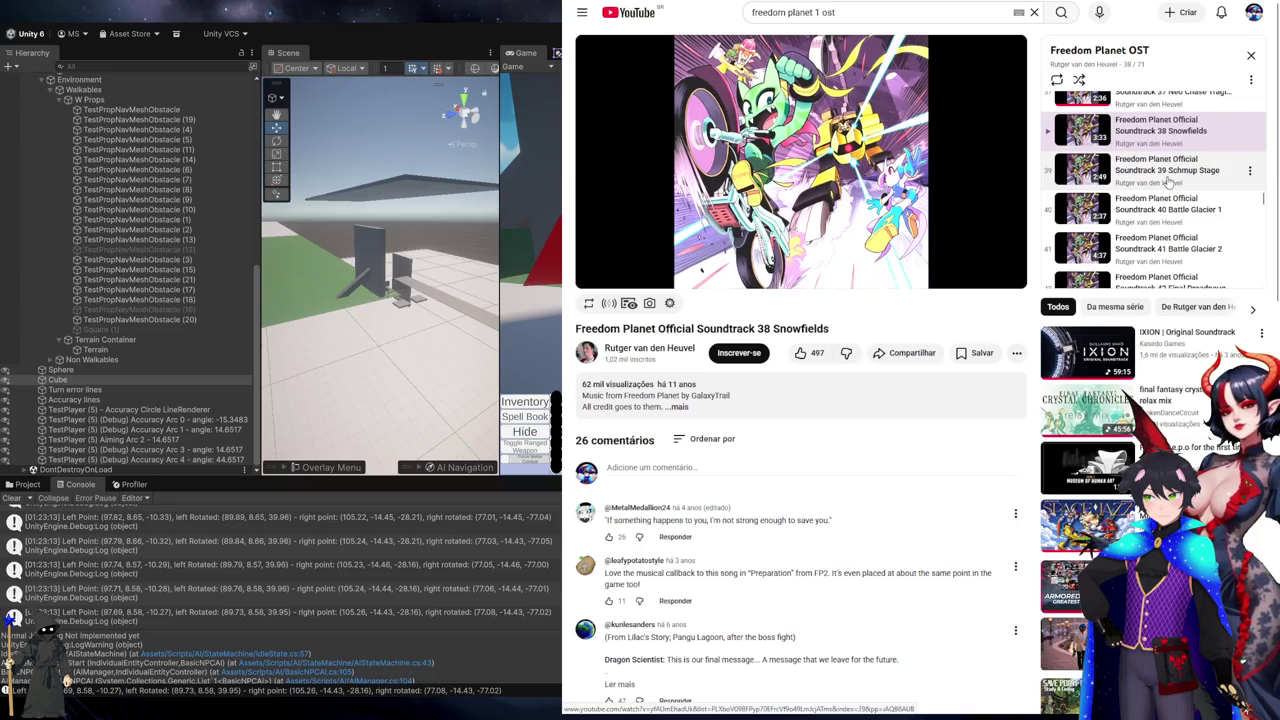
pyautogui.scroll(-5, 1167, 180)
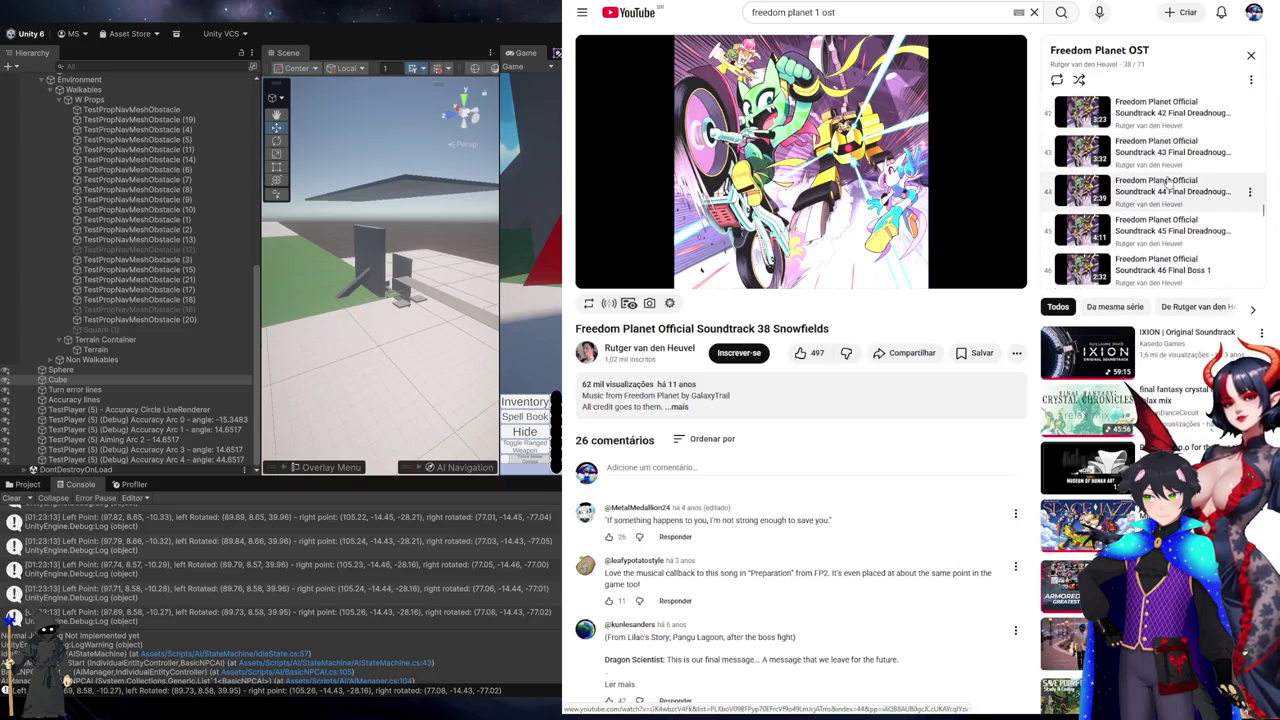
pyautogui.hotkey('alt', 'Tab')
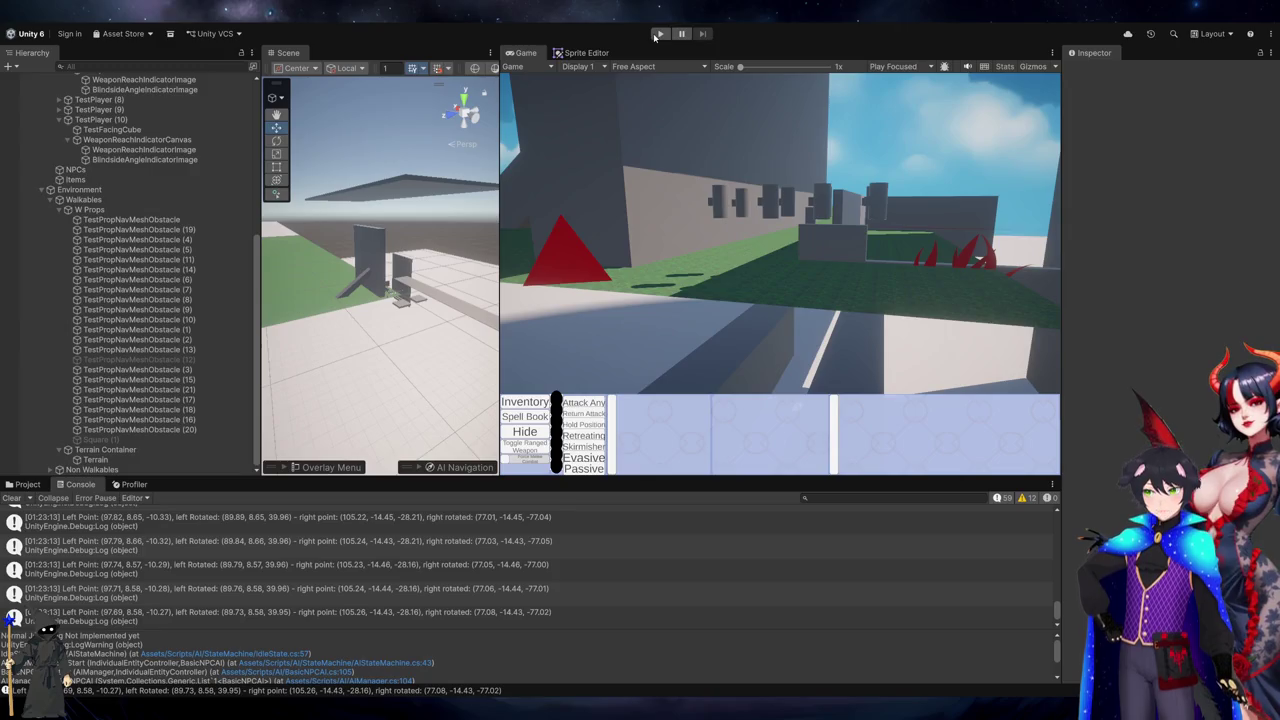
pyautogui.click(660, 34)
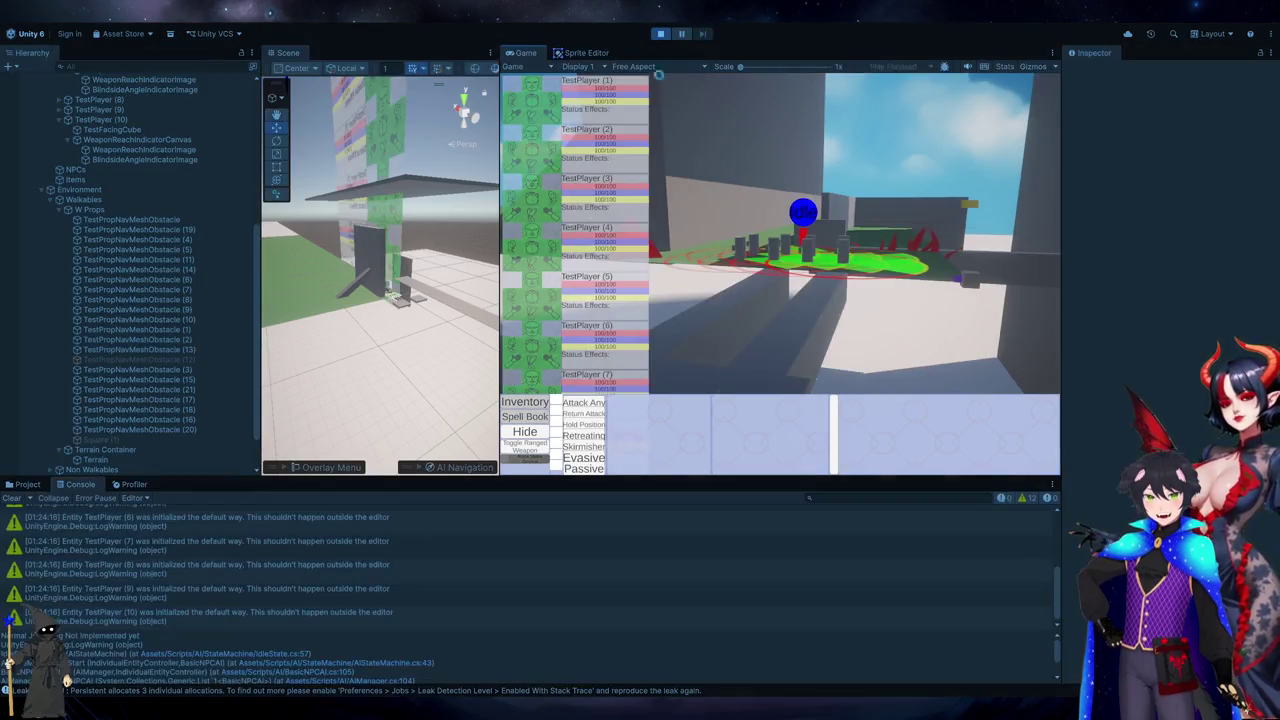
# - Hide the UI Container, collapse Global Container, and frame the debug Cube in the scene
pyautogui.scroll(10, 206, 172)
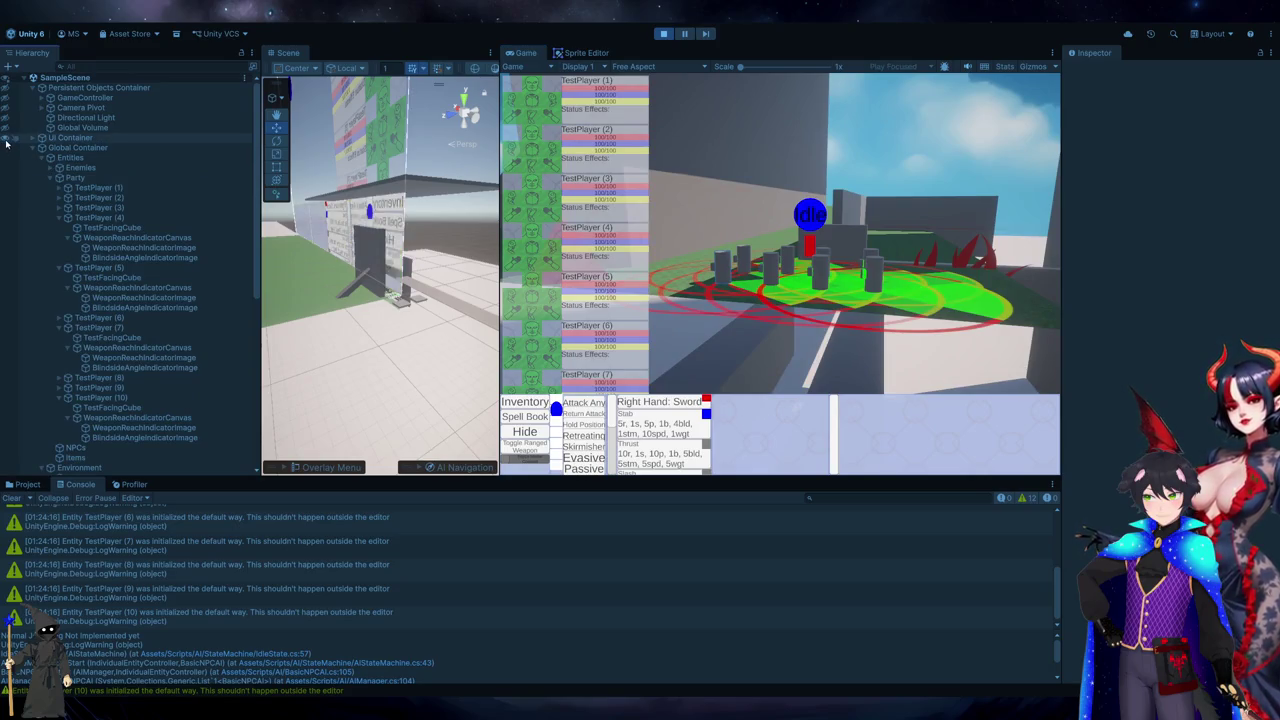
pyautogui.click(6, 139)
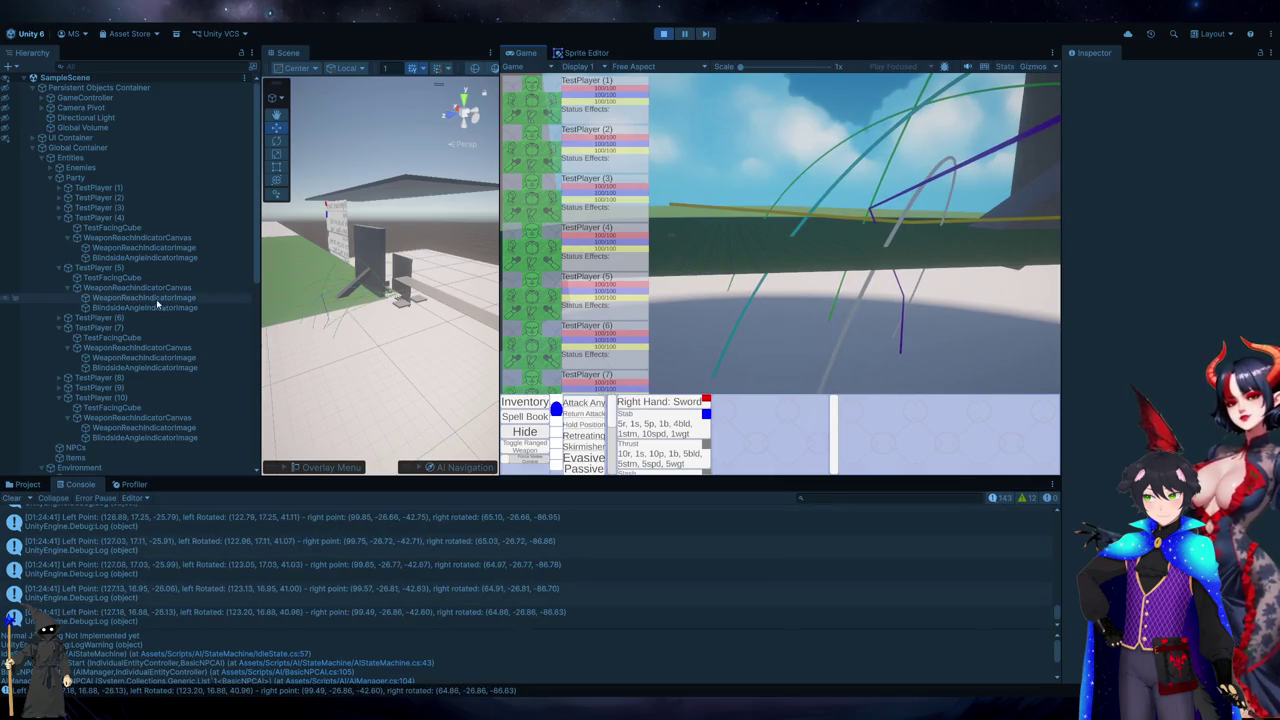
pyautogui.click(37, 147)
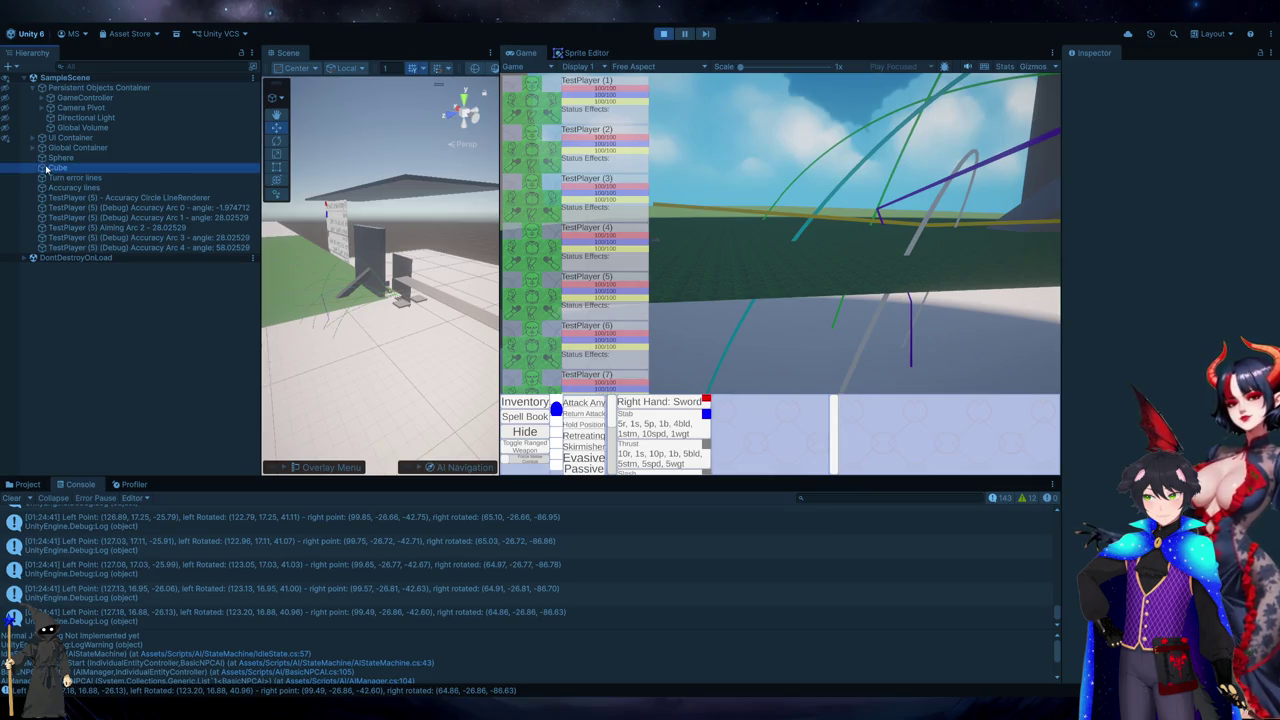
pyautogui.doubleClick(46, 168)
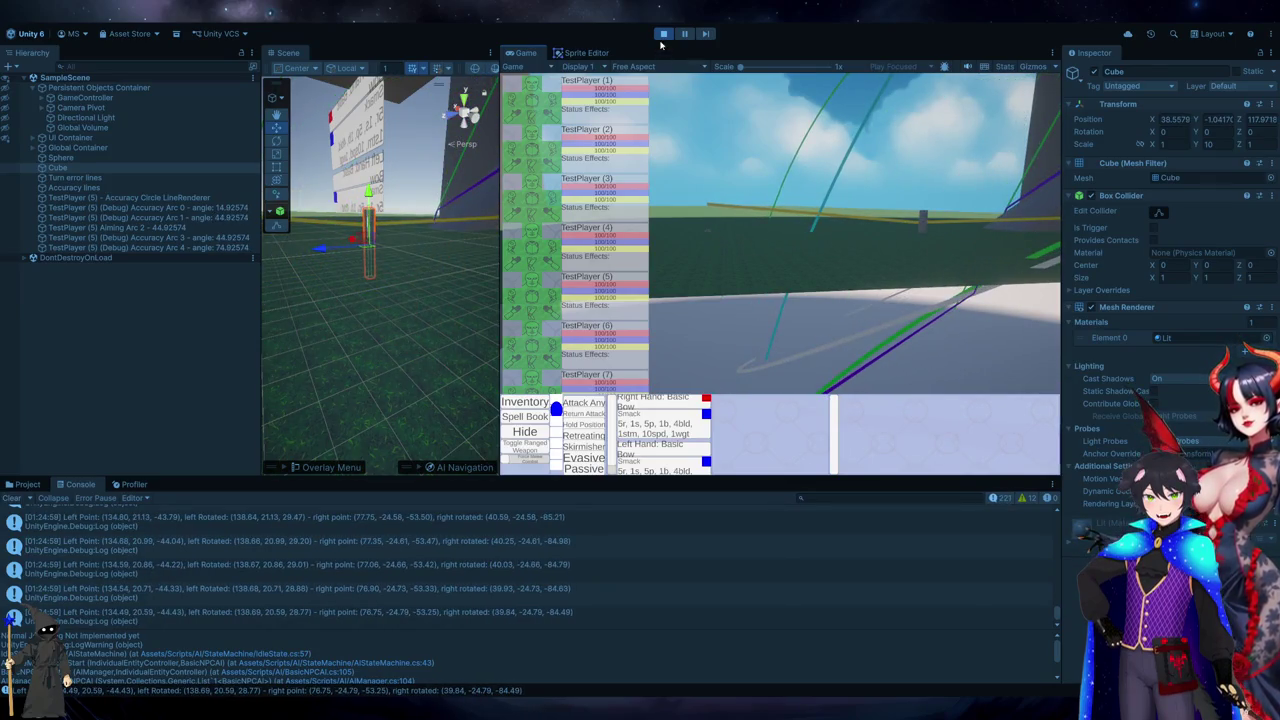
# - Stop play and append + aimingData.projectileOrigin to the debugCube position on line 1200
pyautogui.hotkey('ctrl', 'p')
pyautogui.hotkey('alt', 'Tab')
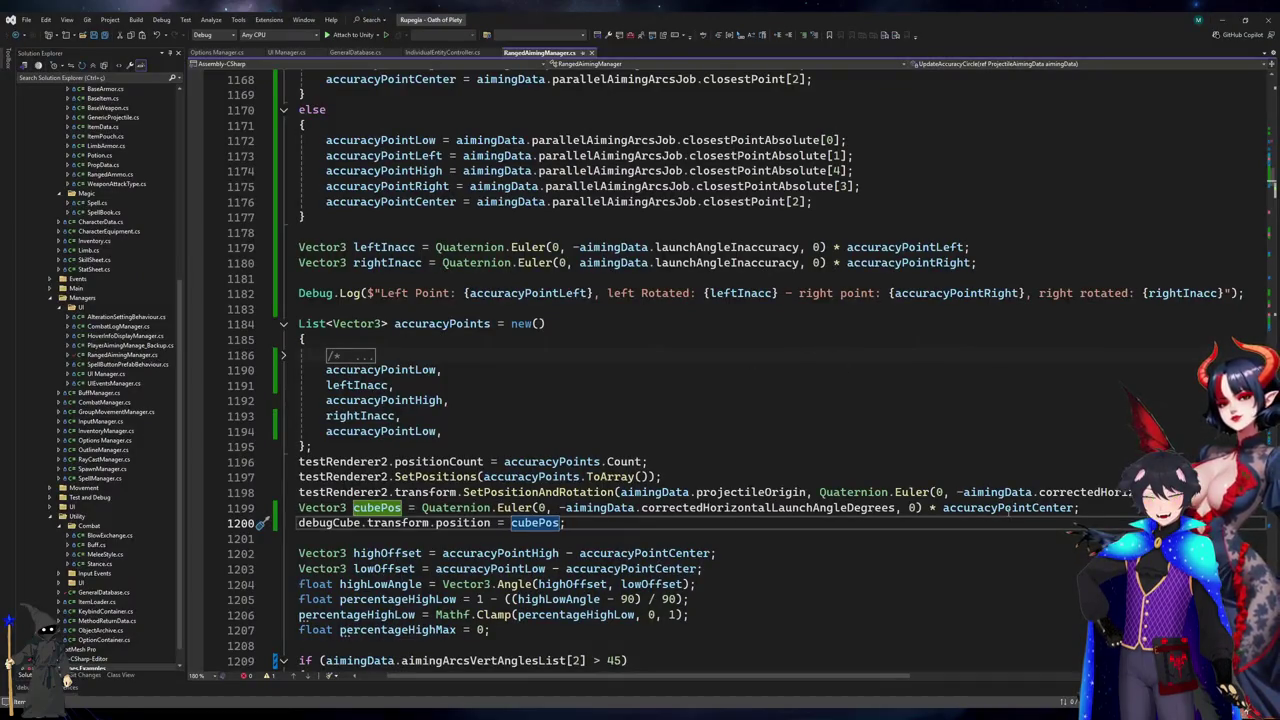
pyautogui.doubleClick(1007, 507)
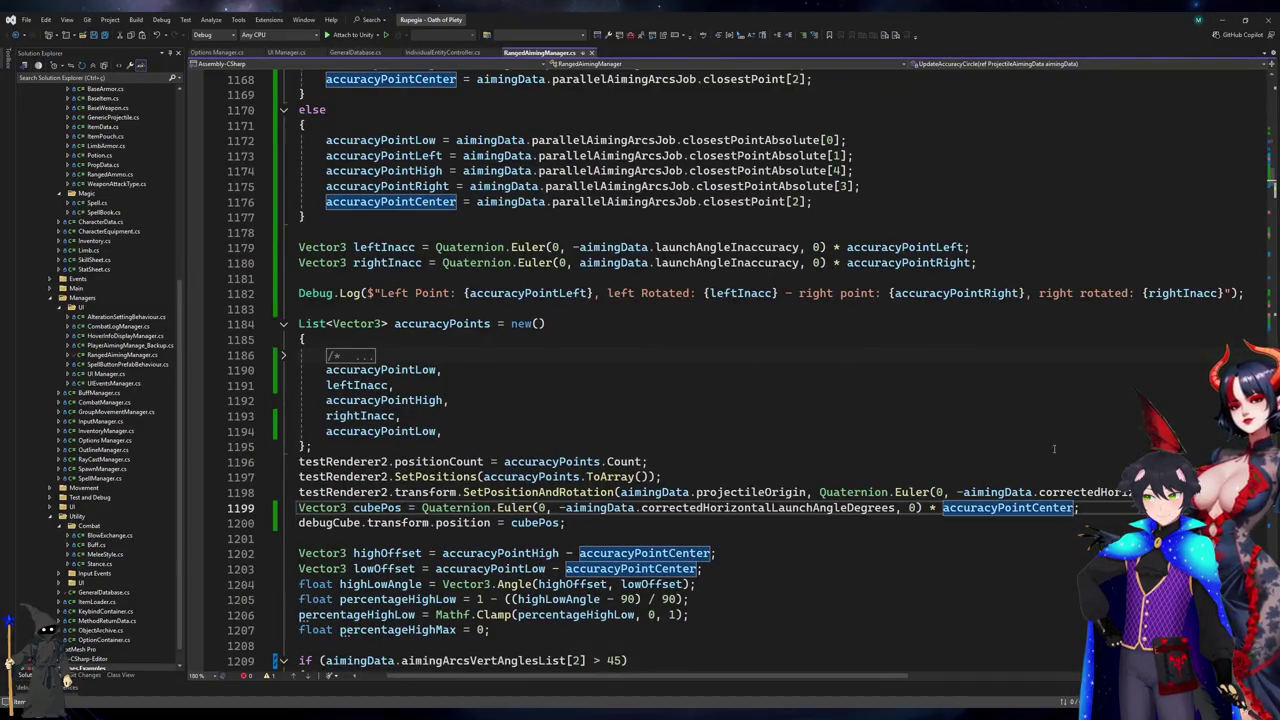
pyautogui.scroll(-3, 1057, 454)
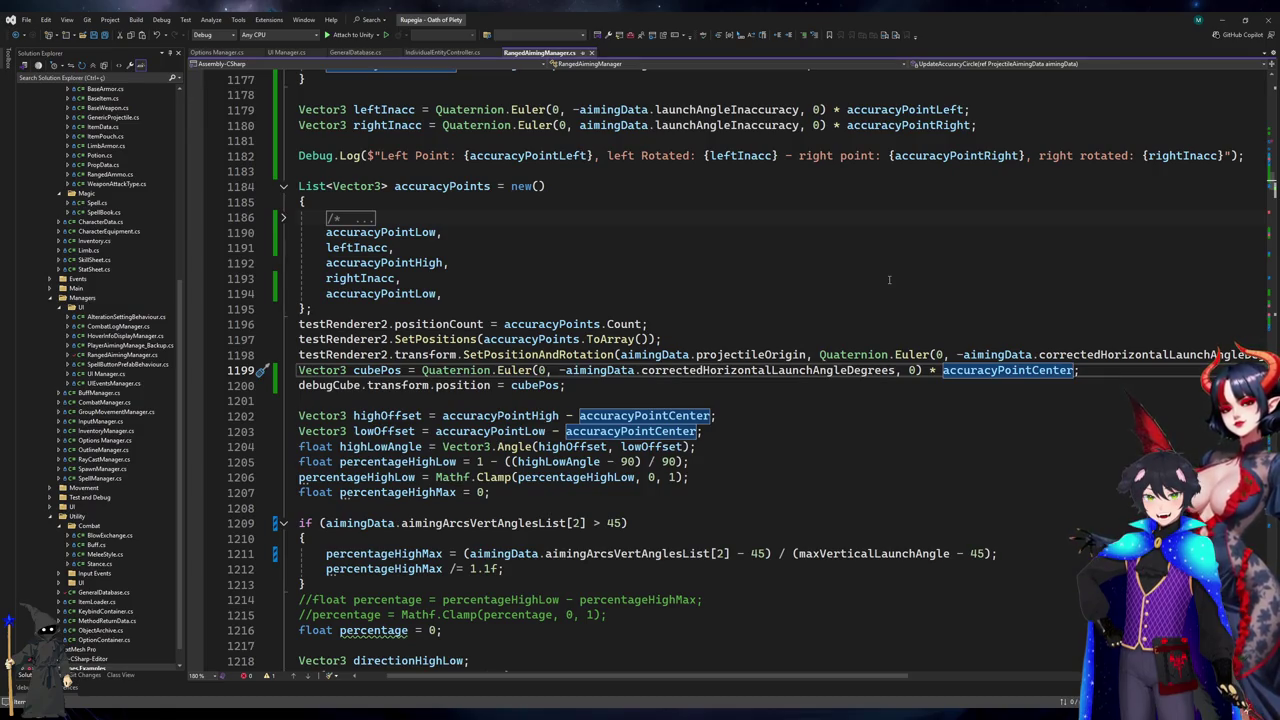
pyautogui.click(564, 385)
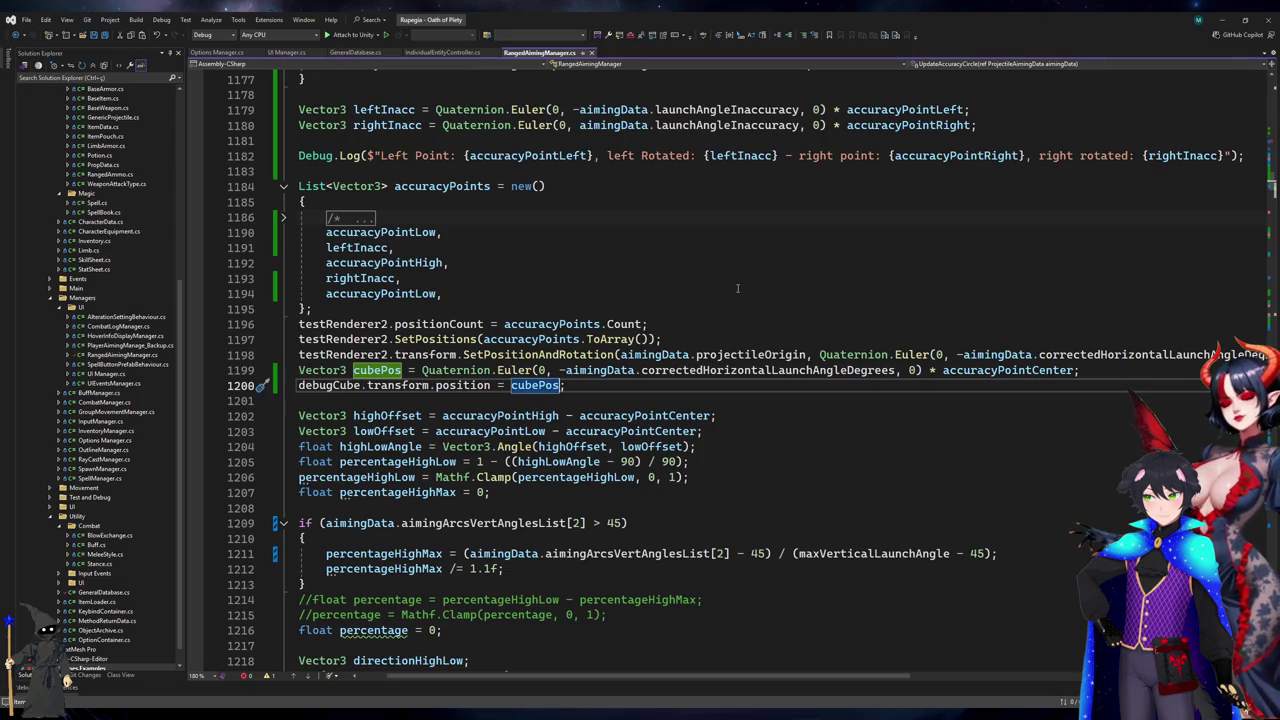
pyautogui.write('+aai')
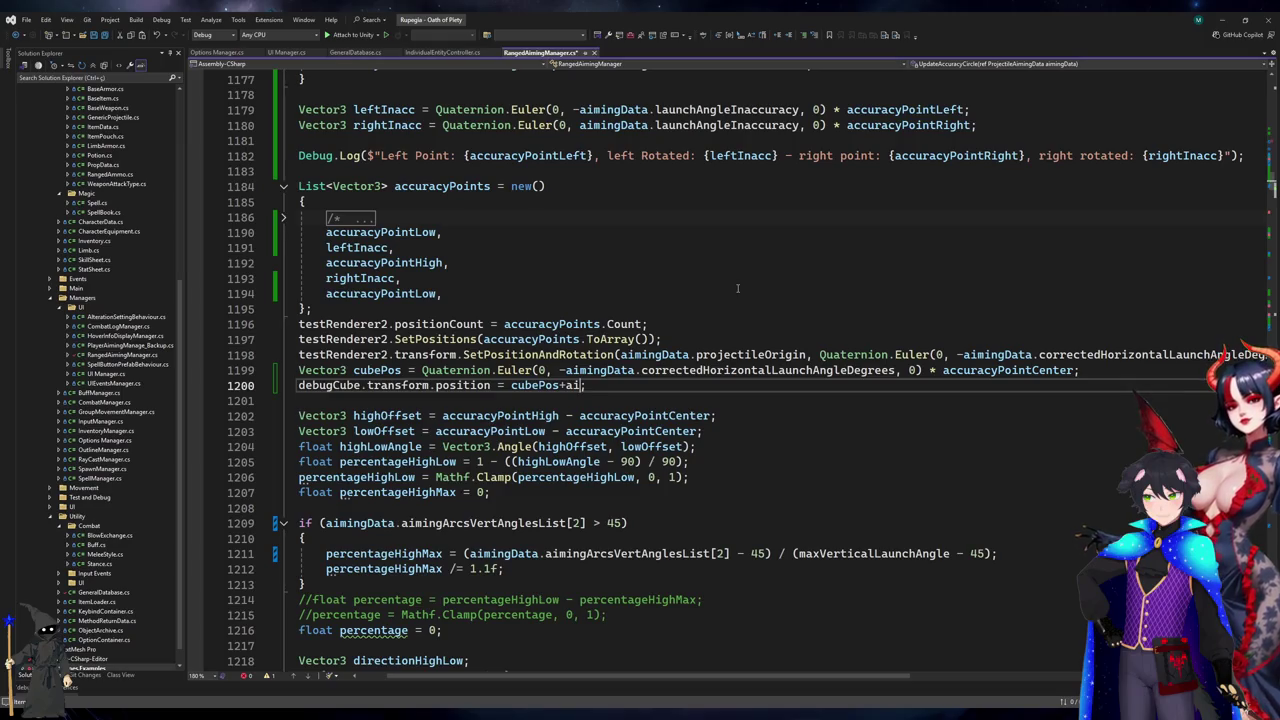
pyautogui.write('projectileOrigin')
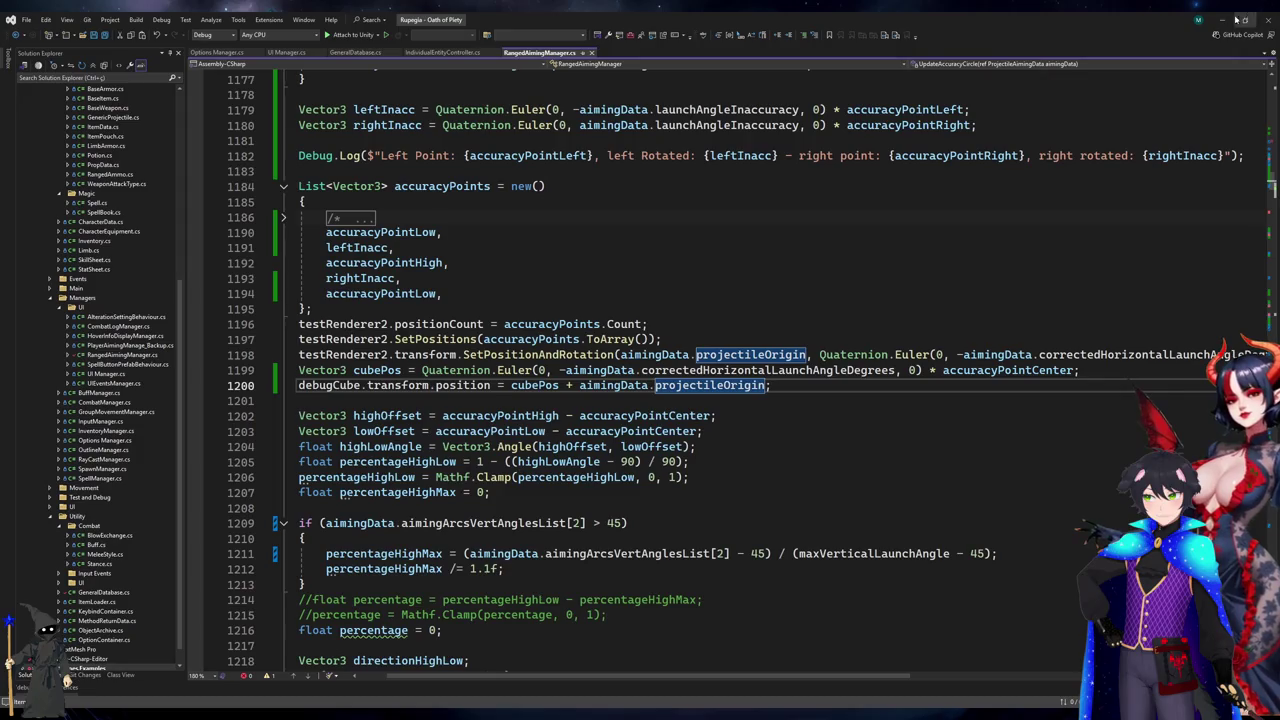
pyautogui.hotkey('alt', 'Tab')
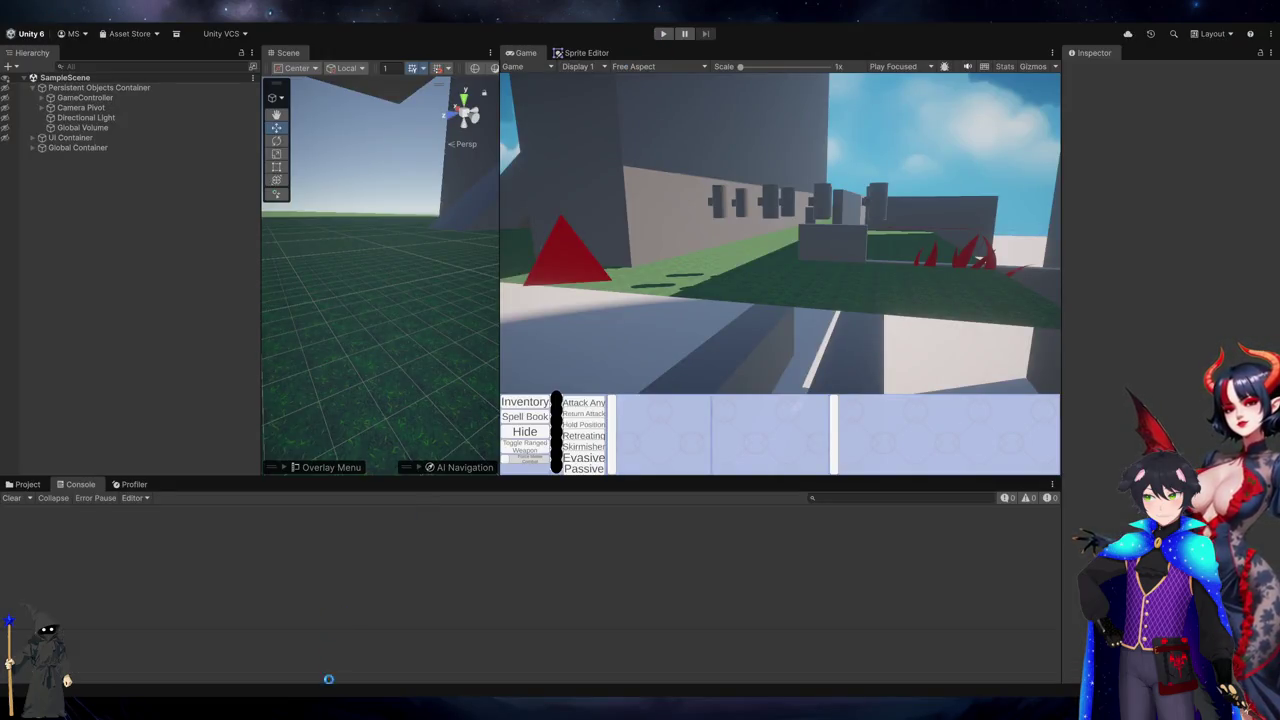
# - Review the accuracyPoints and aimingData code during recompile, then play and select the Cube
pyautogui.hotkey('alt', 'Tab')
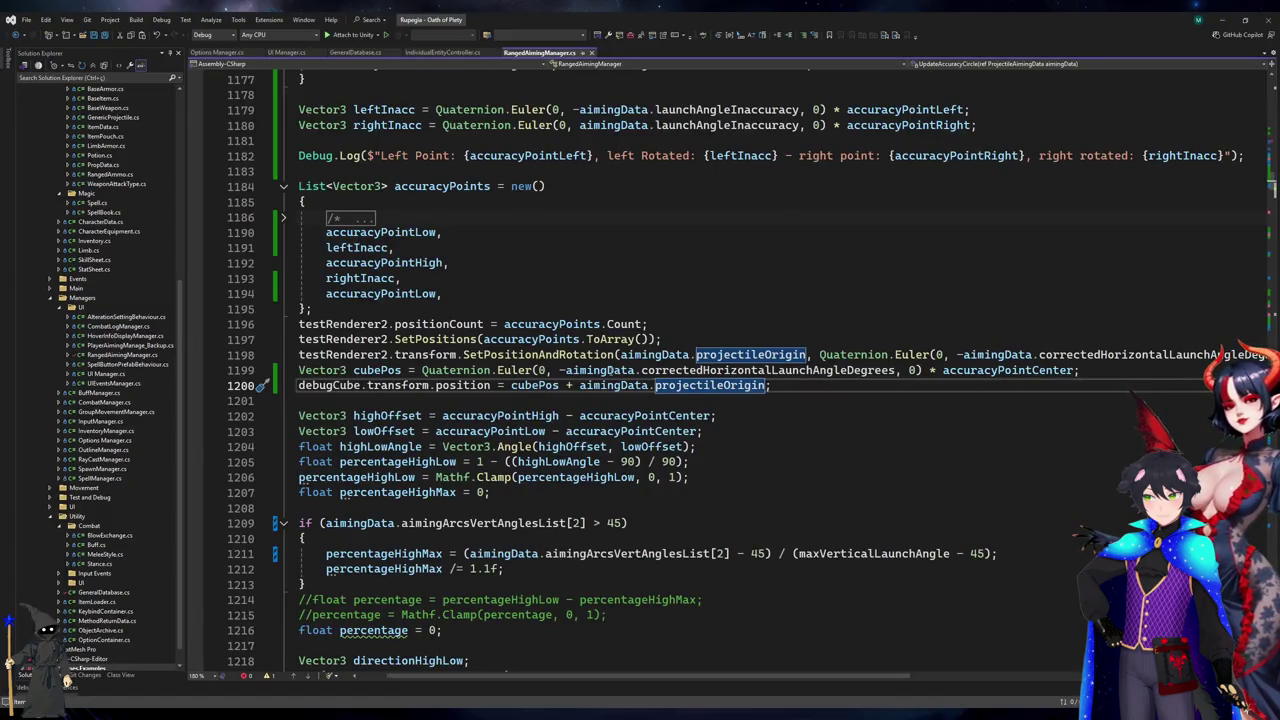
pyautogui.click(672, 299)
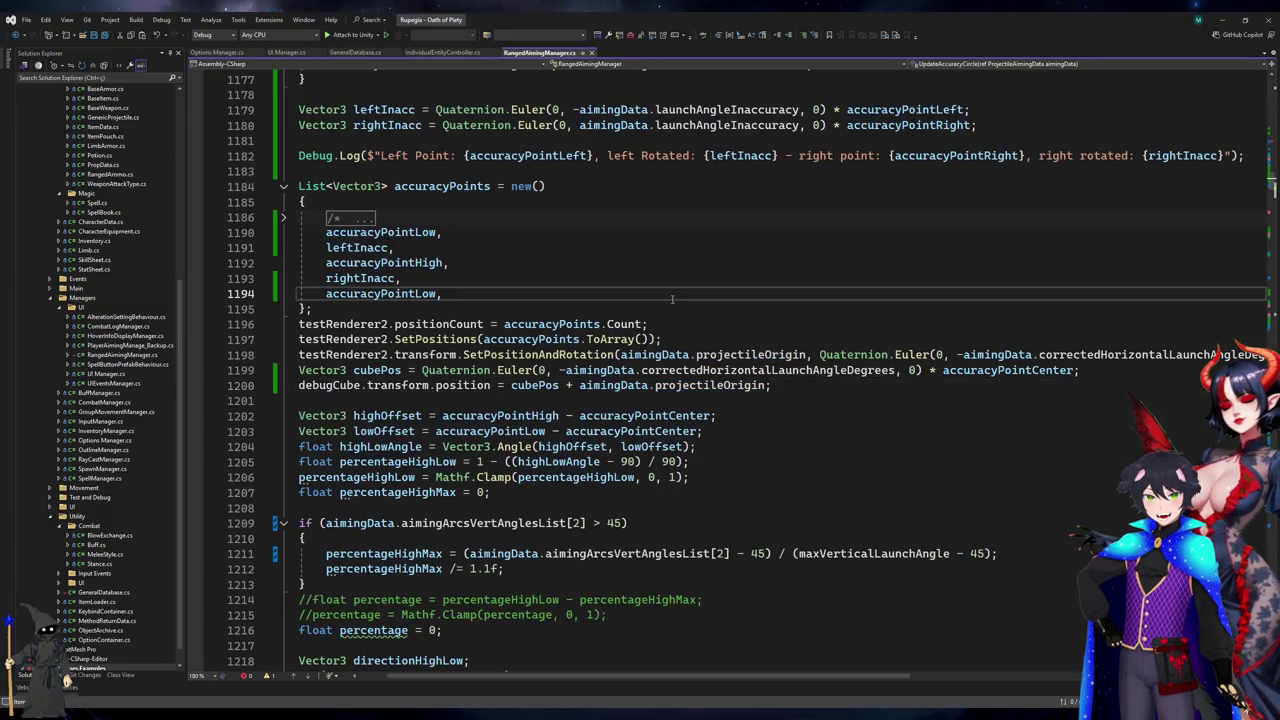
pyautogui.click(628, 355)
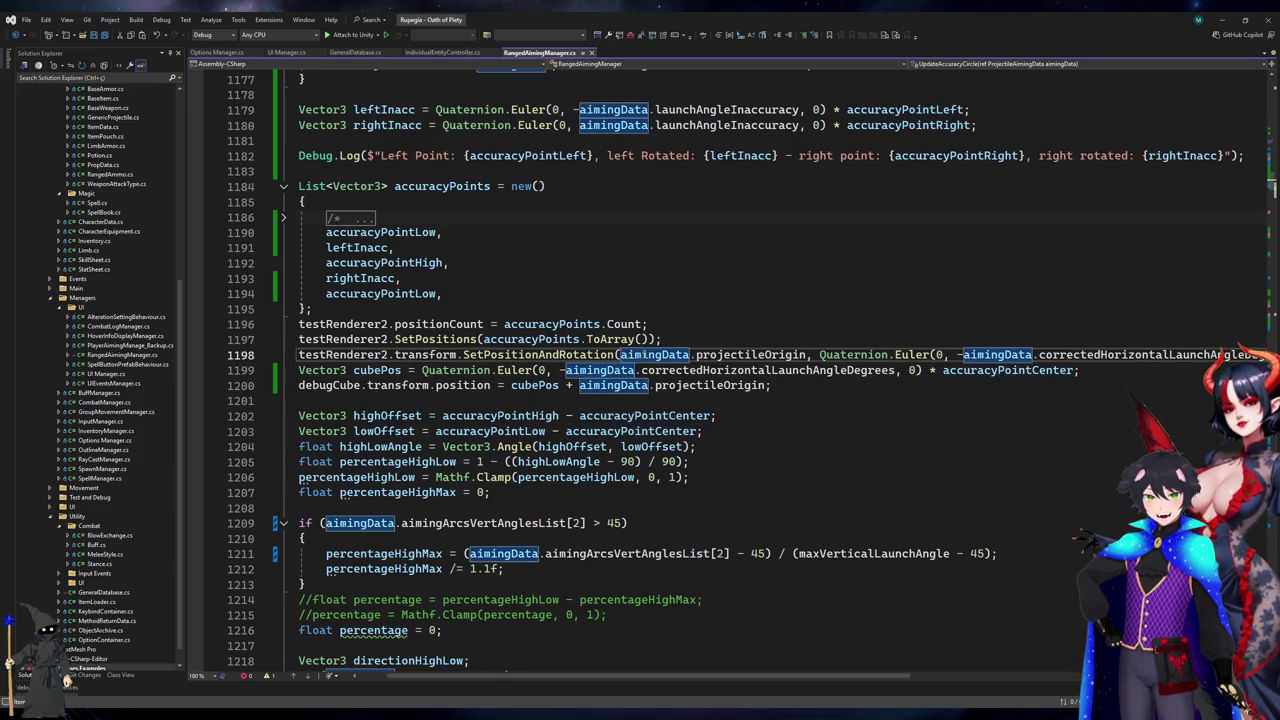
pyautogui.hotkey('alt', 'Tab')
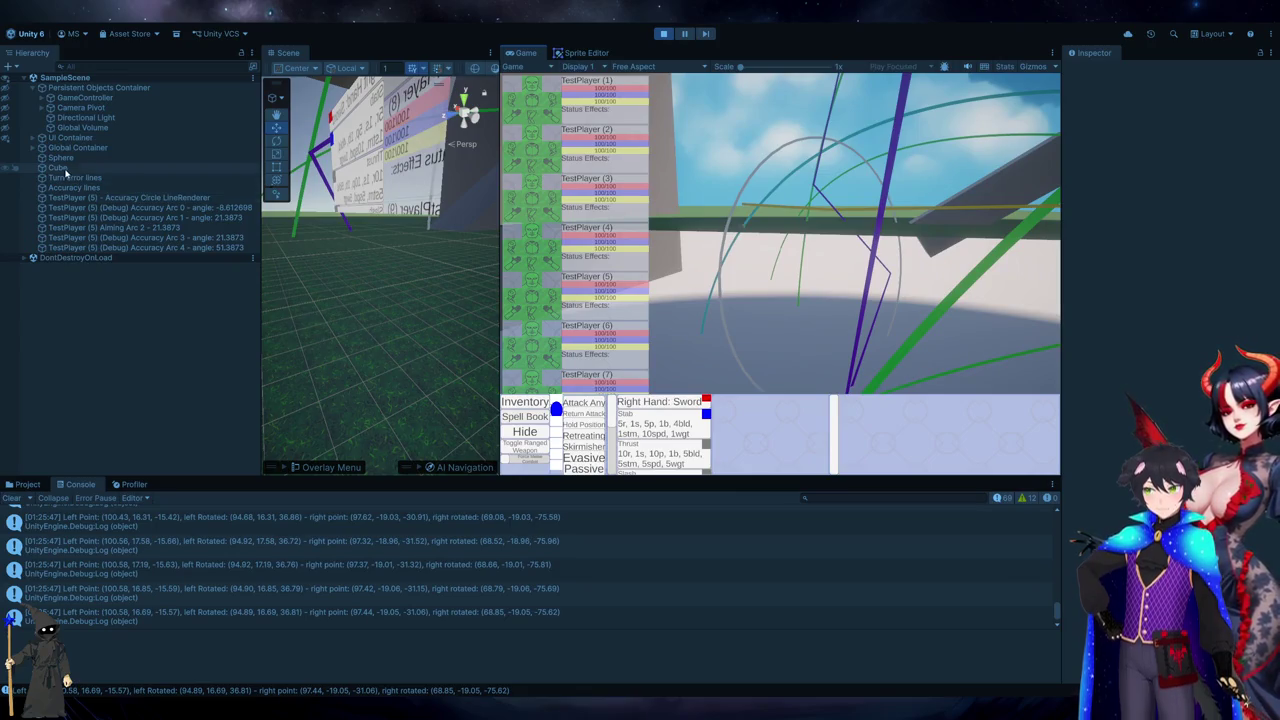
pyautogui.click(1069, 150)
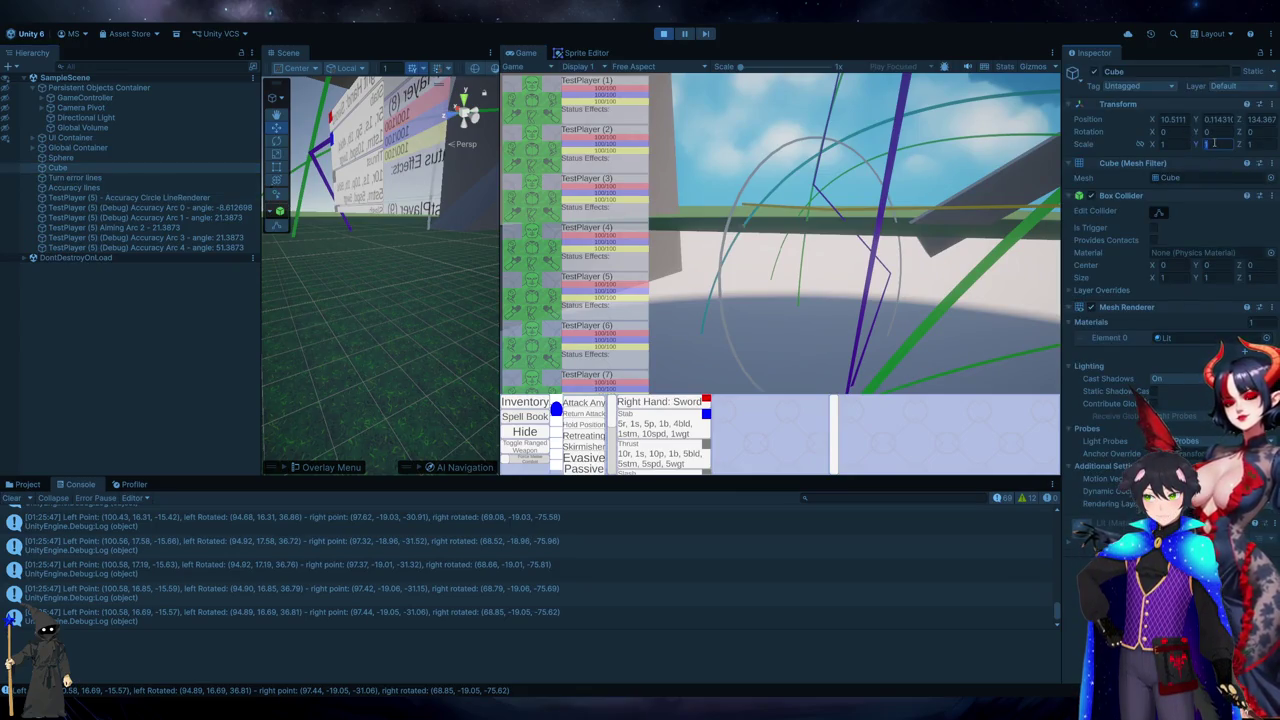
# - Equip the Basic Bow with key 2 in play, then go to SetPositions on line 1197
pyautogui.press('2')
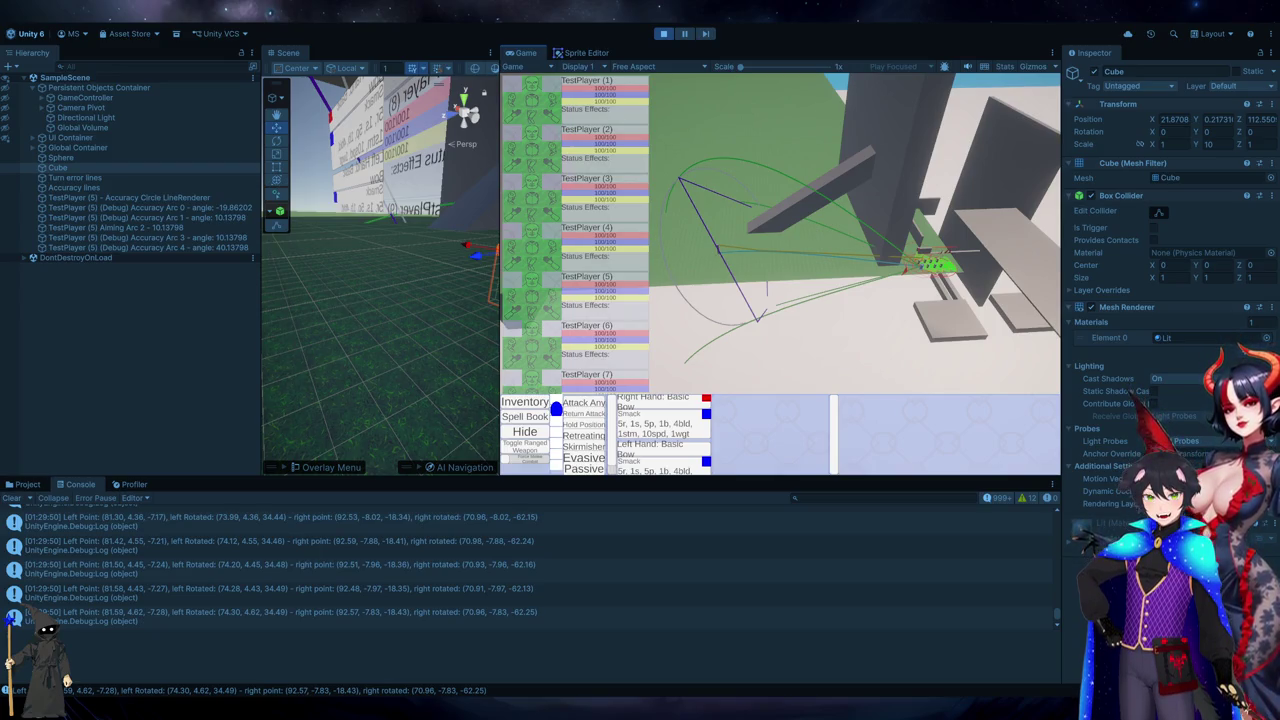
pyautogui.hotkey('alt', 'Tab')
pyautogui.click(435, 339)
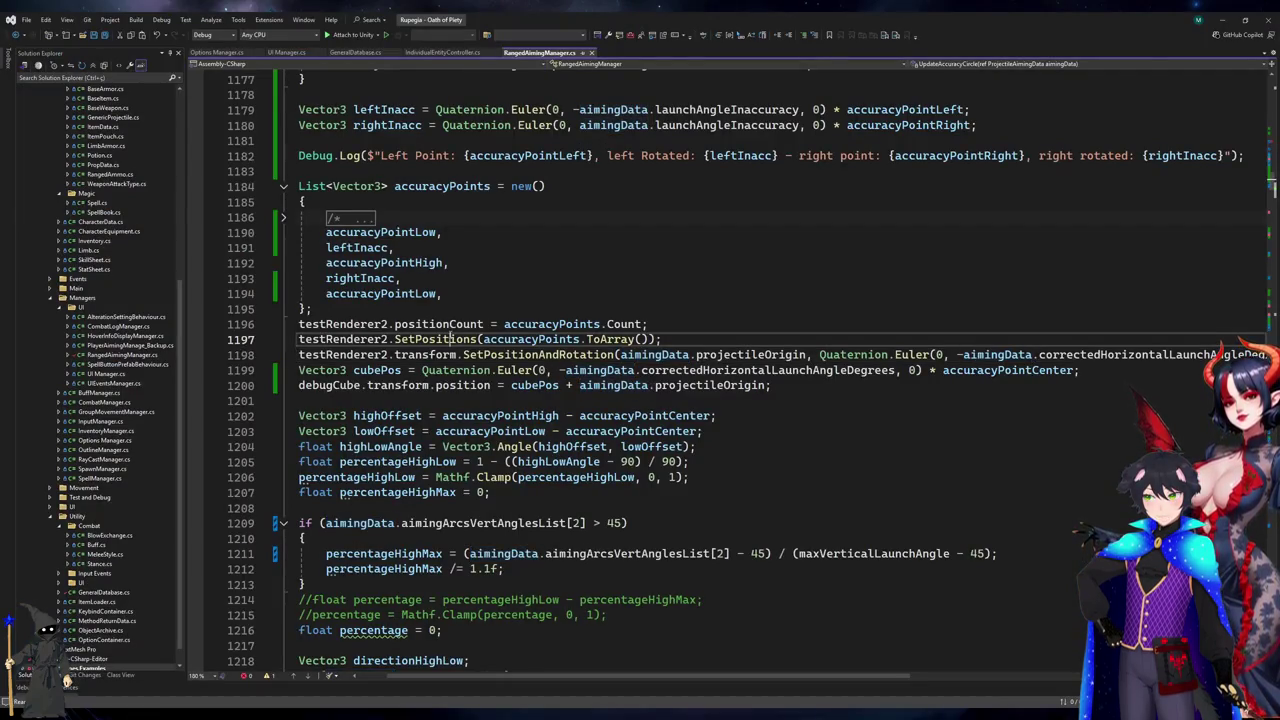
# - Select all three testRenderer2 occurrences on lines 1196–1198, then go back to the game
pyautogui.hotkey('shift', 'alt', ';')
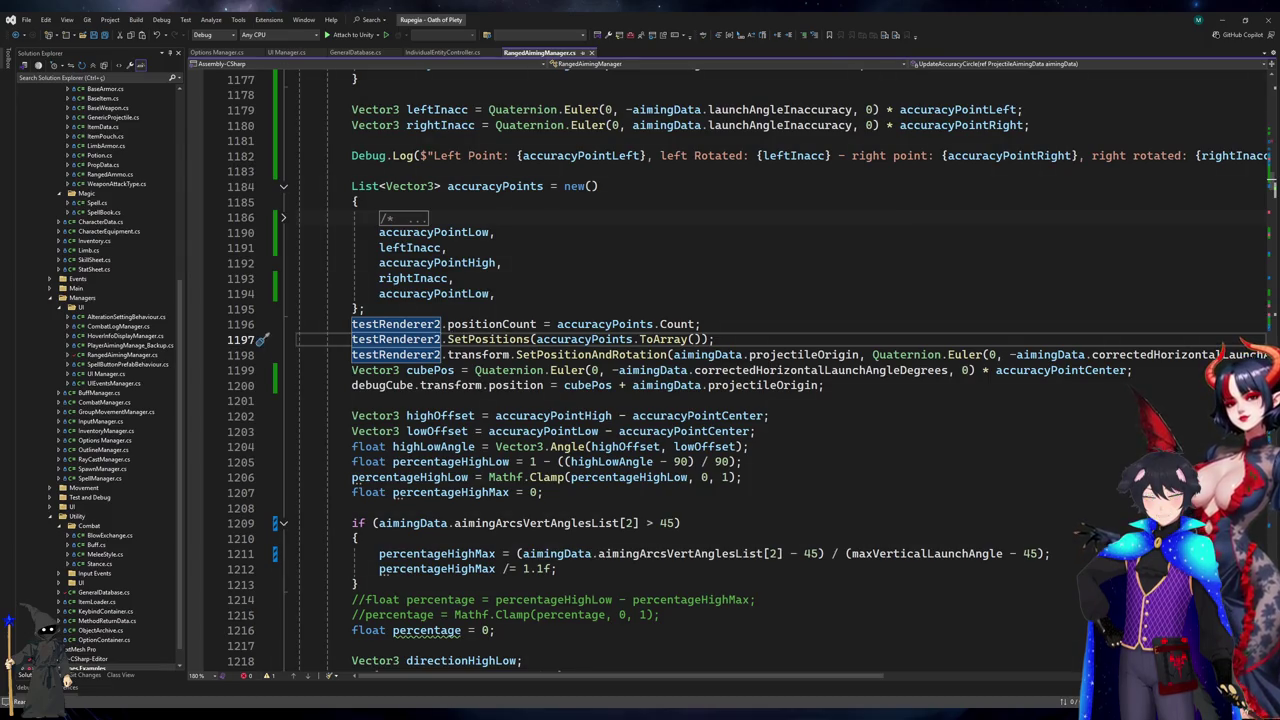
pyautogui.hotkey('alt', 'Tab')
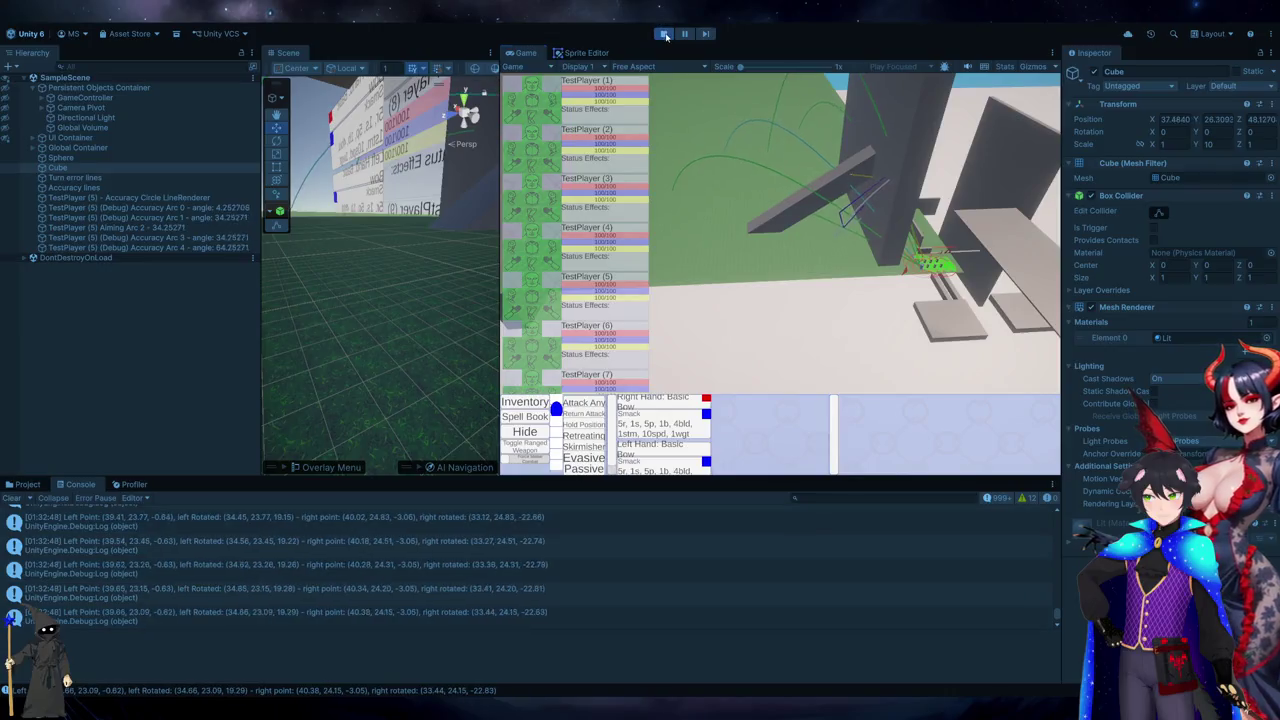
# - Stop play and open the logged accuracy-point message's source line in Visual Studio
pyautogui.hotkey('ctrl', 'p')
pyautogui.click(402, 548)
pyautogui.doubleClick(402, 548)
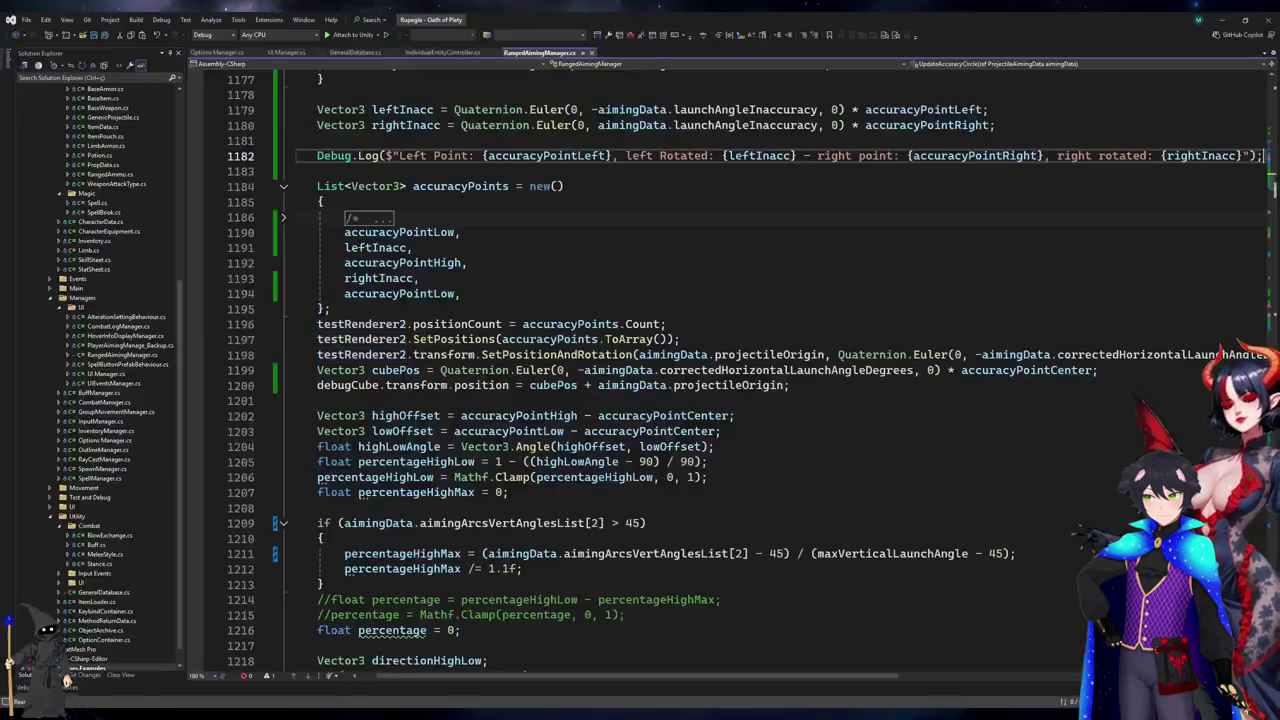
pyautogui.scroll(20, 722, 407)
pyautogui.scroll(-20, 722, 407)
pyautogui.scroll(-10, 722, 407)
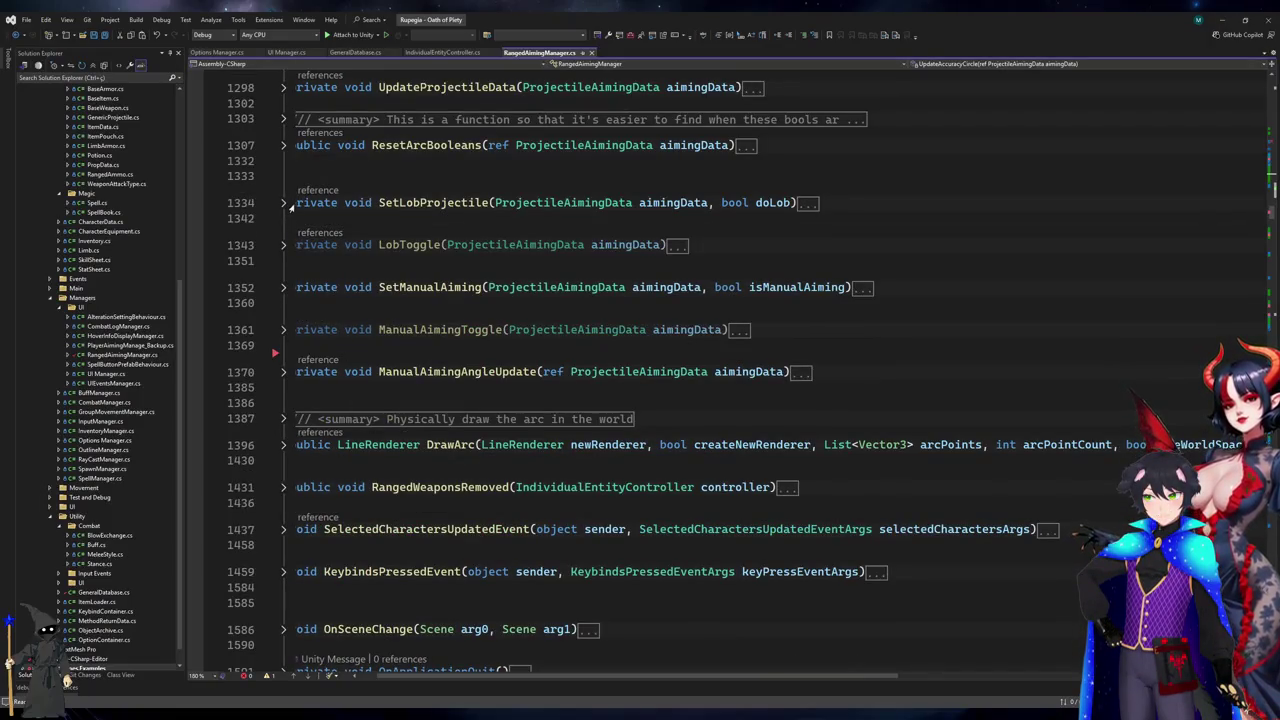
# - Expand the SetLobProjectile, UpdateProjectileData and ResetArcBooleans method bodies
pyautogui.click(284, 202)
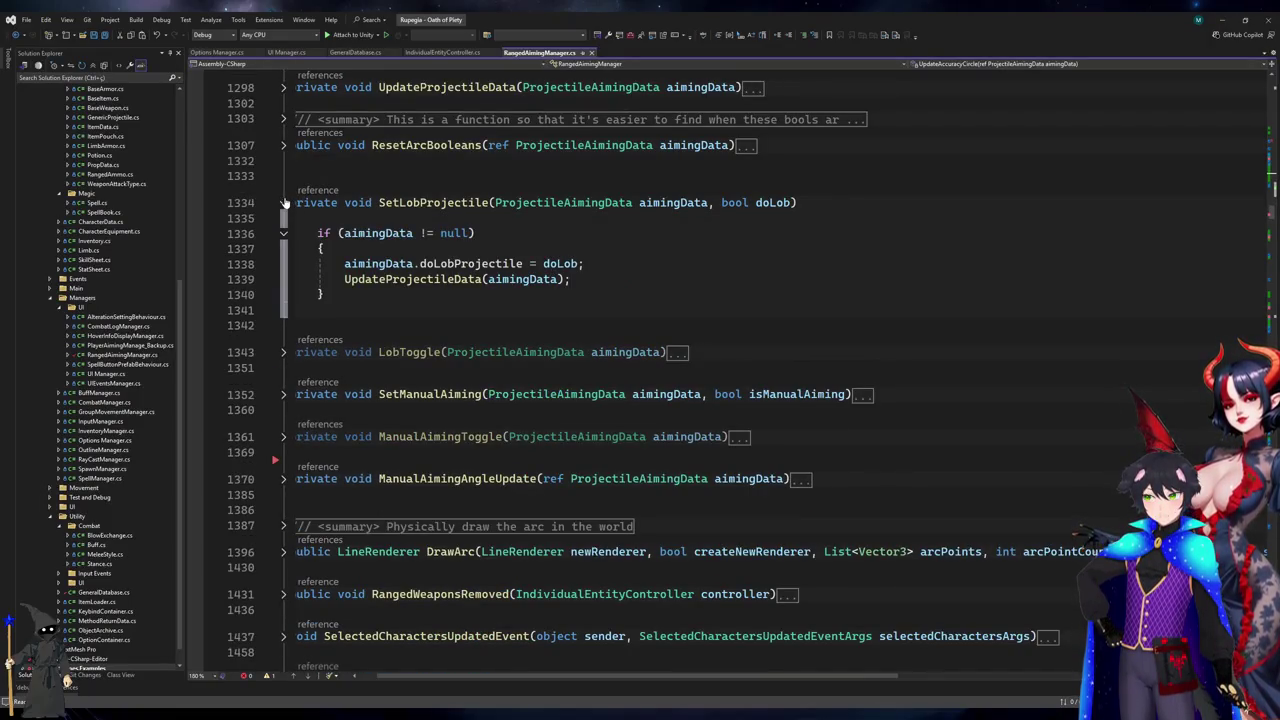
pyautogui.click(422, 279)
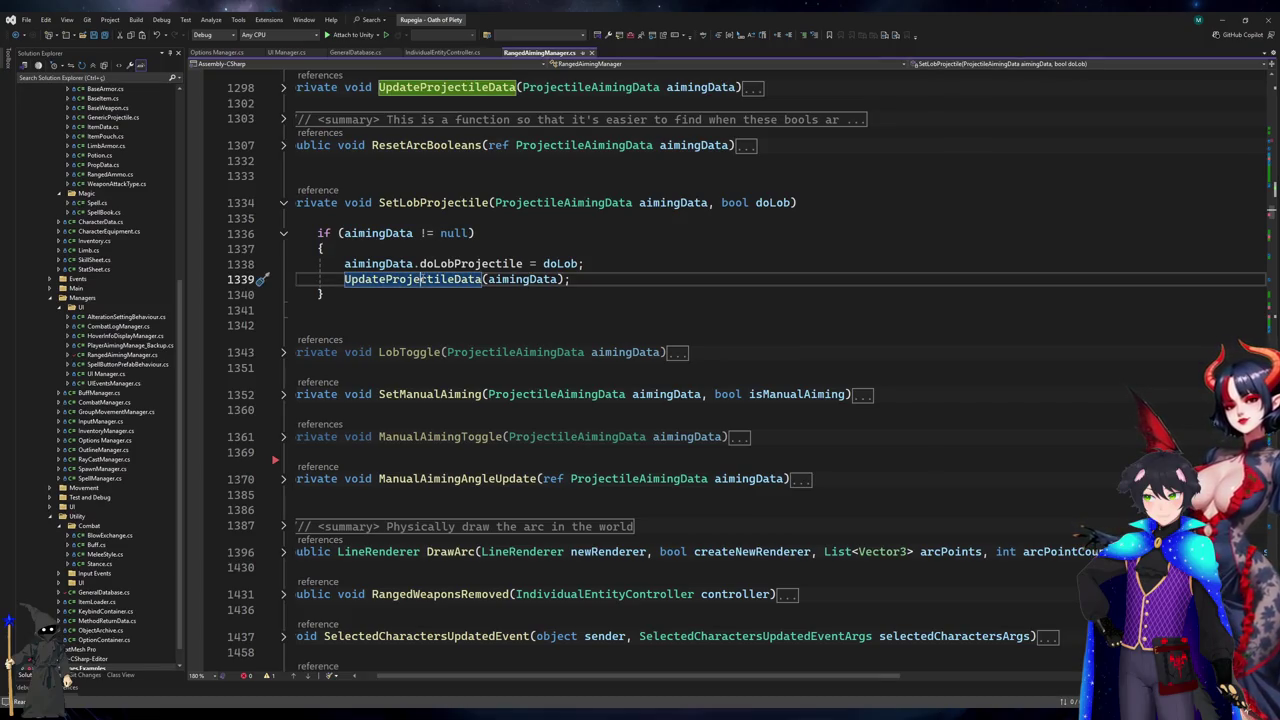
pyautogui.click(284, 88)
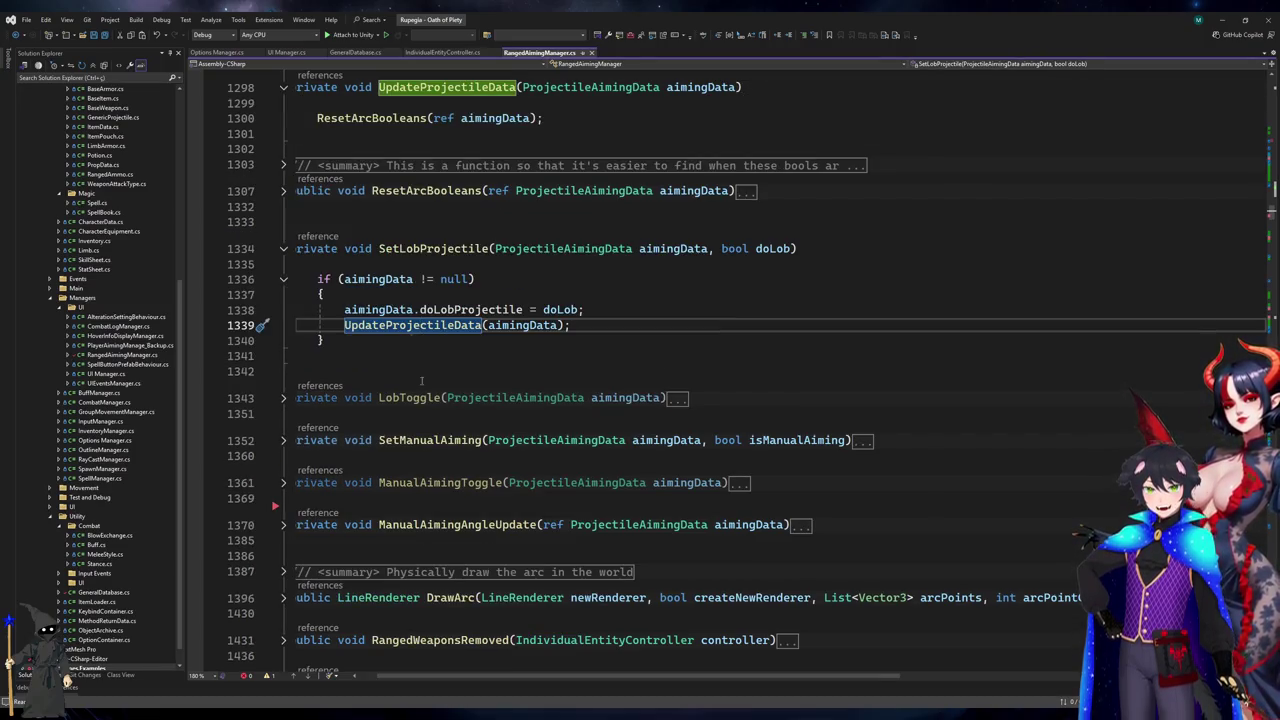
pyautogui.moveTo(400, 678); pyautogui.dragTo(381, 687)
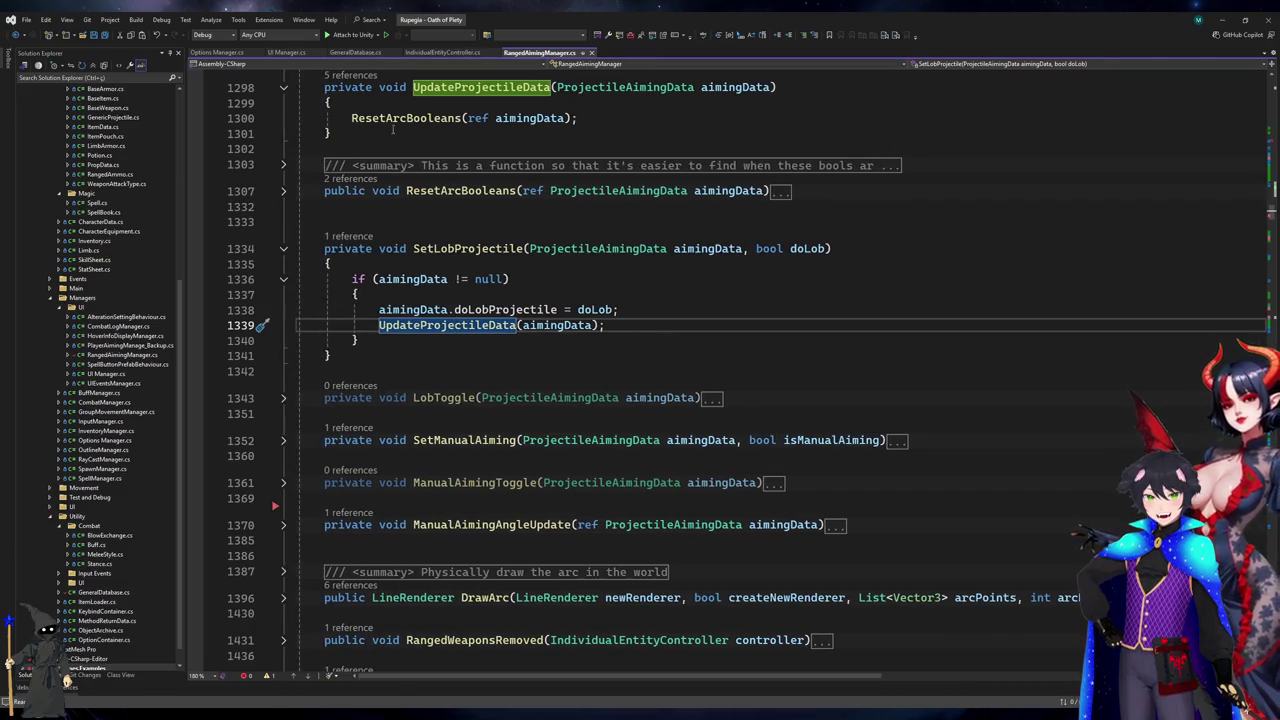
pyautogui.keyDown('ctrl'); pyautogui.click(409, 118); pyautogui.keyUp('ctrl')
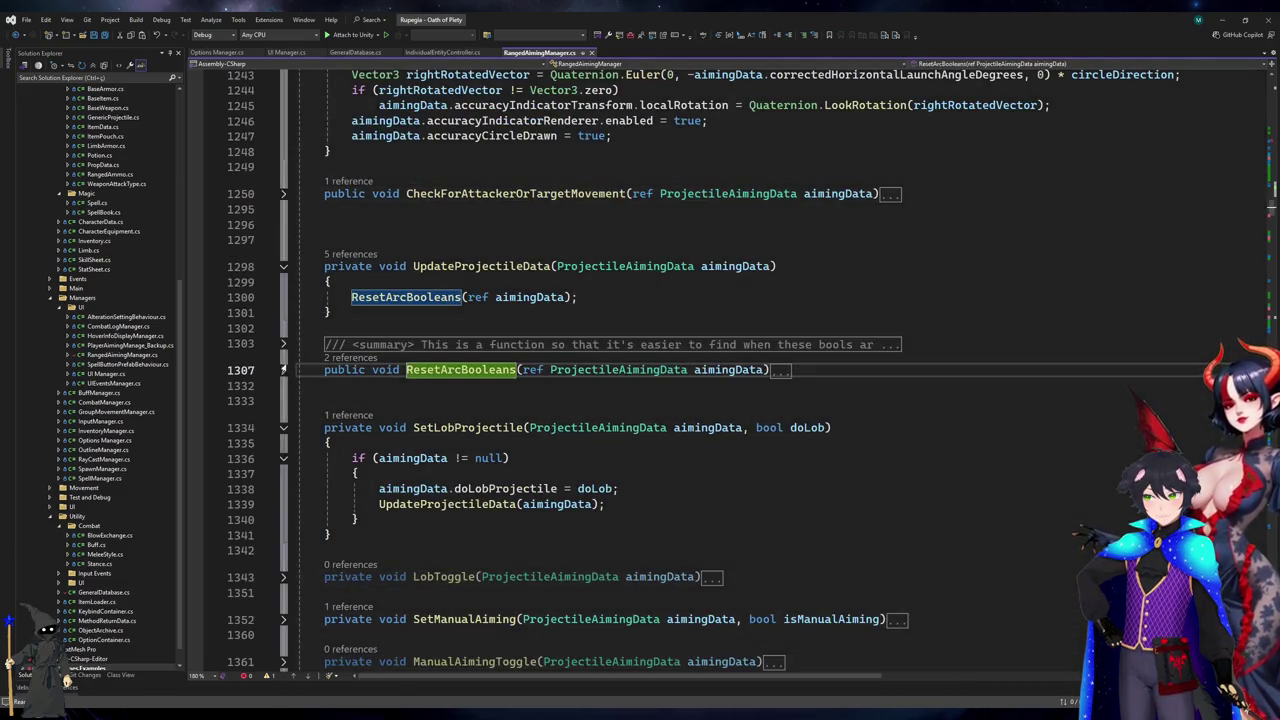
pyautogui.click(285, 374)
pyautogui.click(283, 371)
# - Review the launch angle assignments and accuracyCircleDrawn reset inside ResetArcBooleans
pyautogui.click(775, 418)
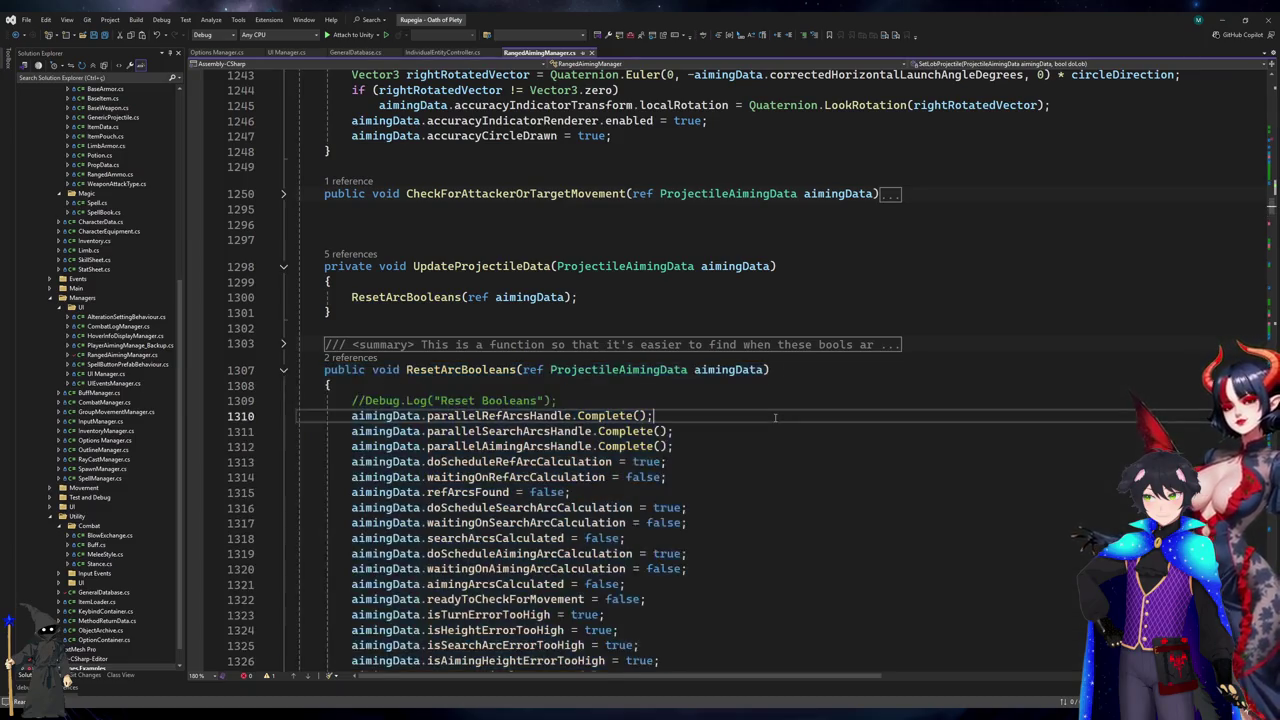
pyautogui.scroll(-4, 775, 418)
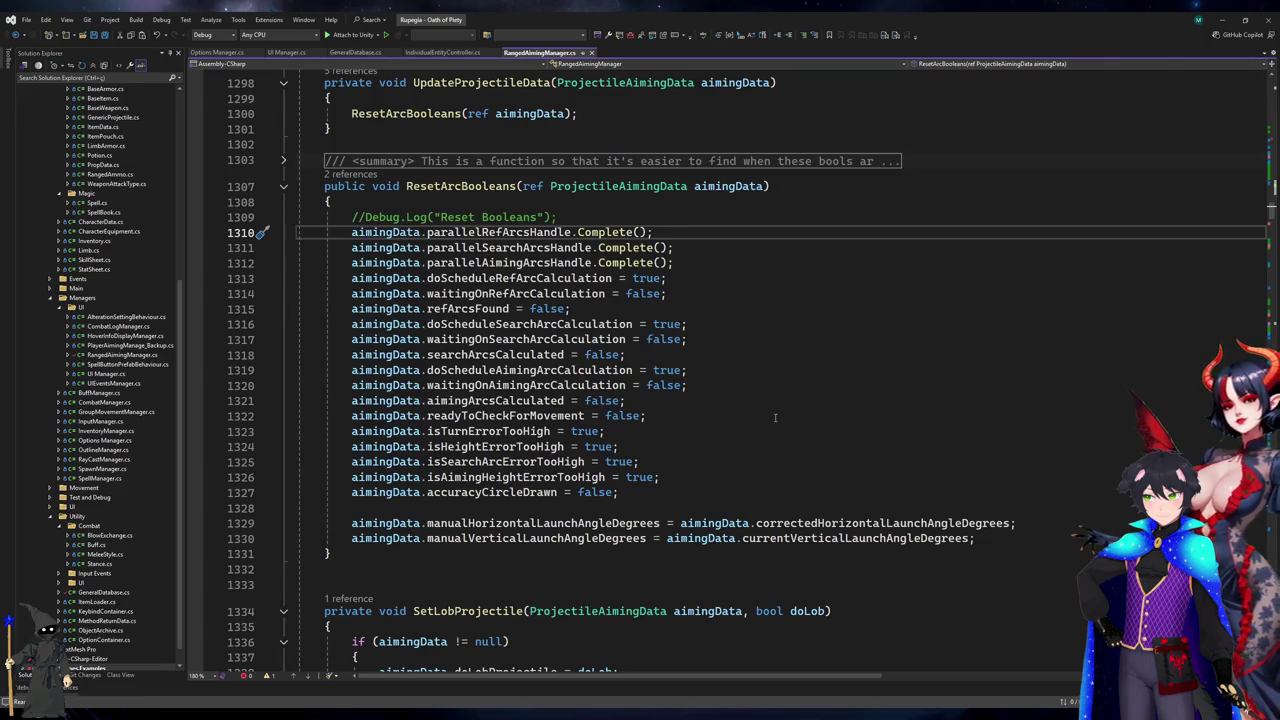
pyautogui.scroll(-4, 775, 418)
pyautogui.click(808, 339)
pyautogui.doubleClick(808, 355)
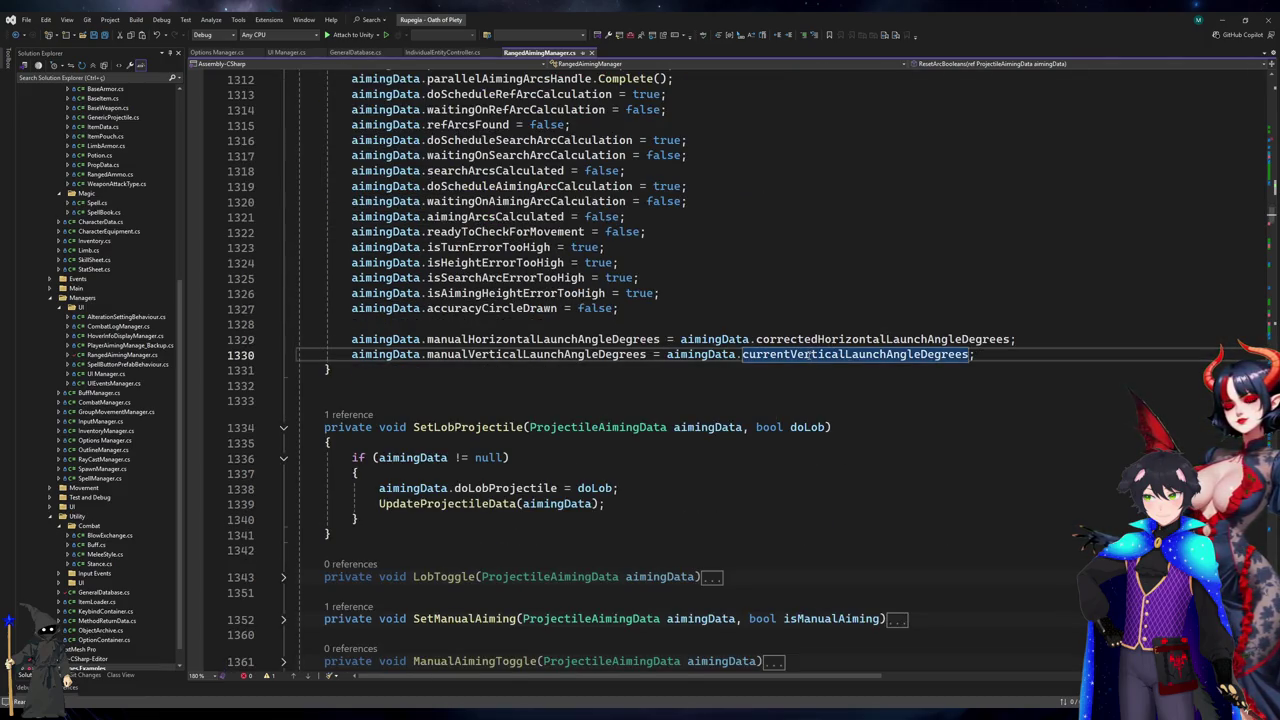
pyautogui.click(828, 305)
pyautogui.scroll(5, 828, 304)
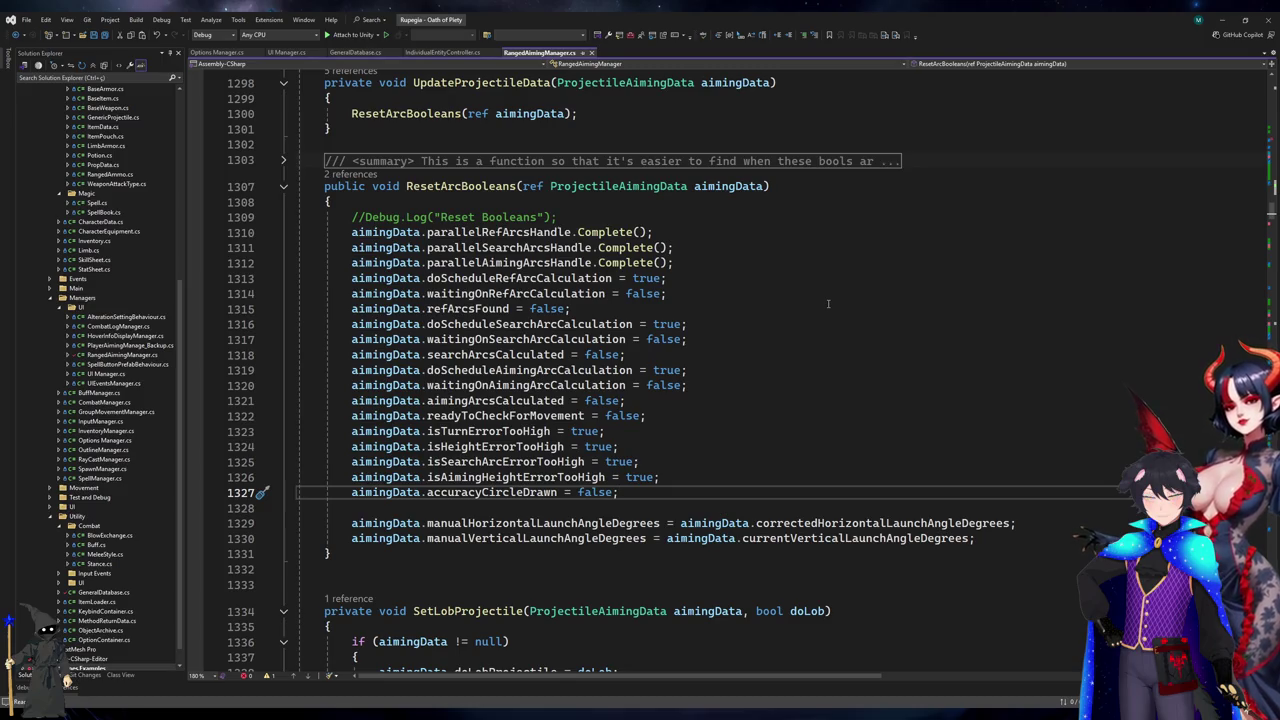
pyautogui.scroll(-20, 829, 310)
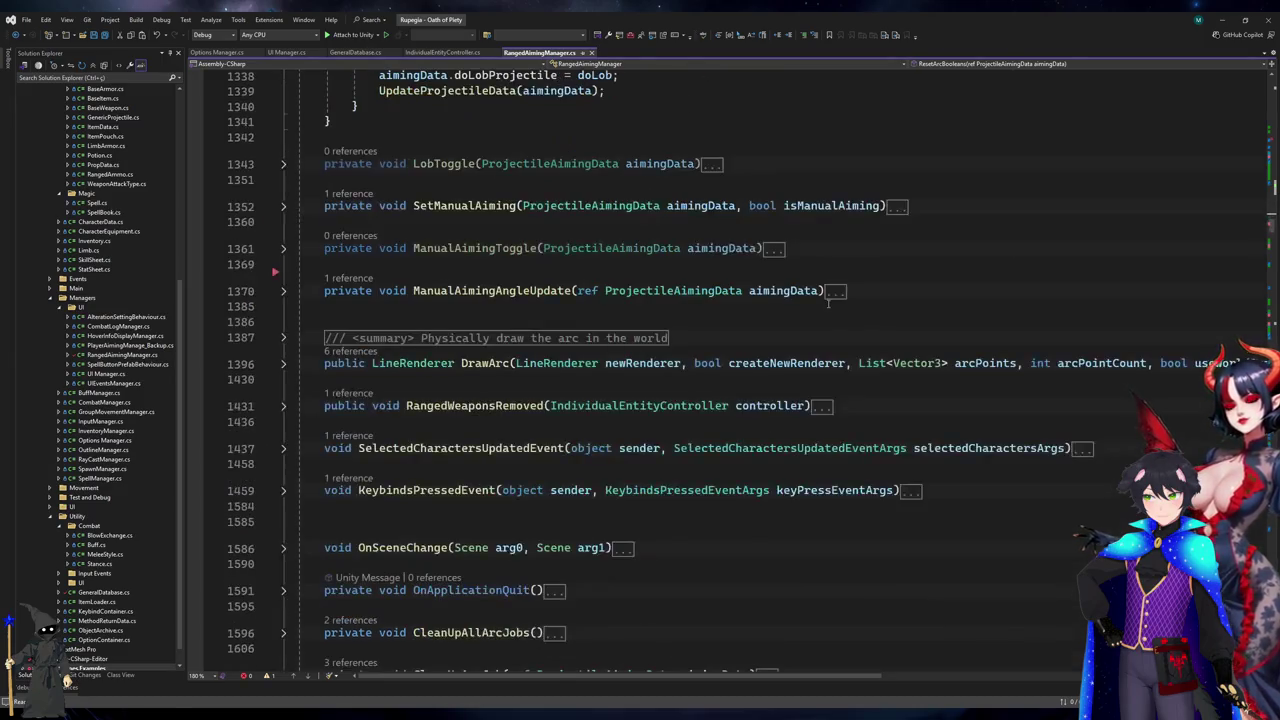
pyautogui.scroll(7, 830, 329)
pyautogui.scroll(12, 830, 329)
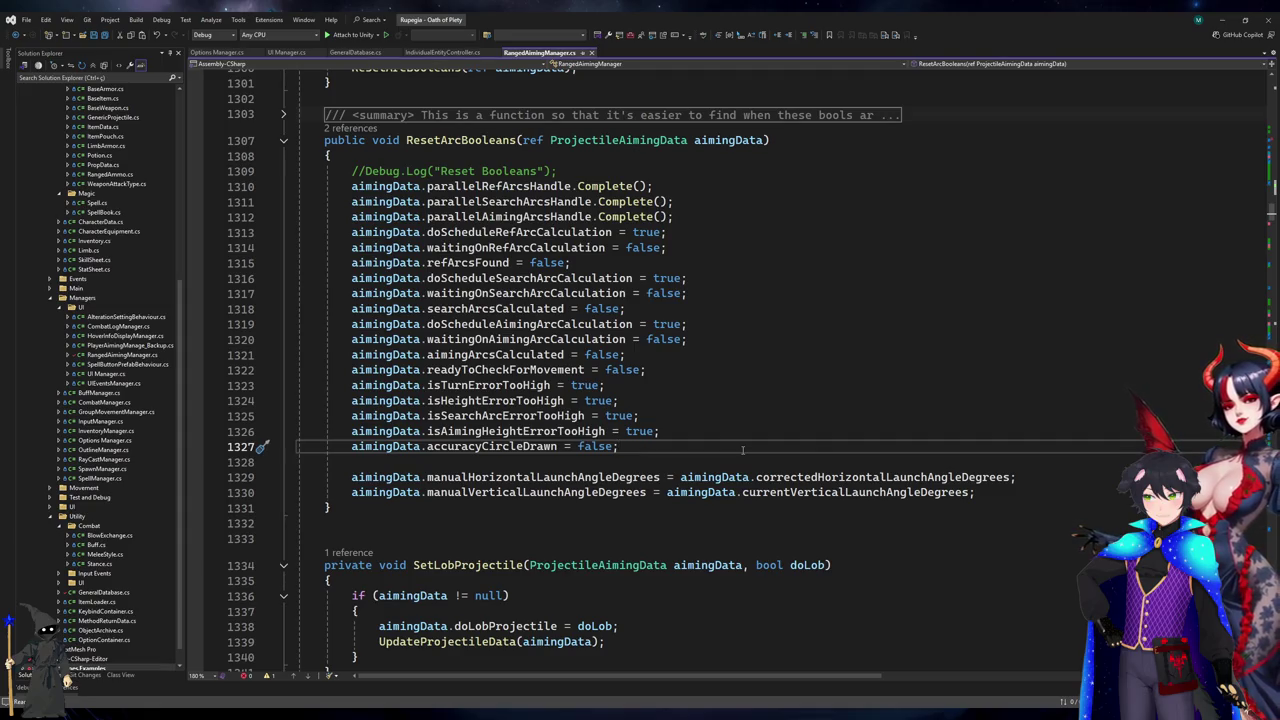
pyautogui.click(885, 478)
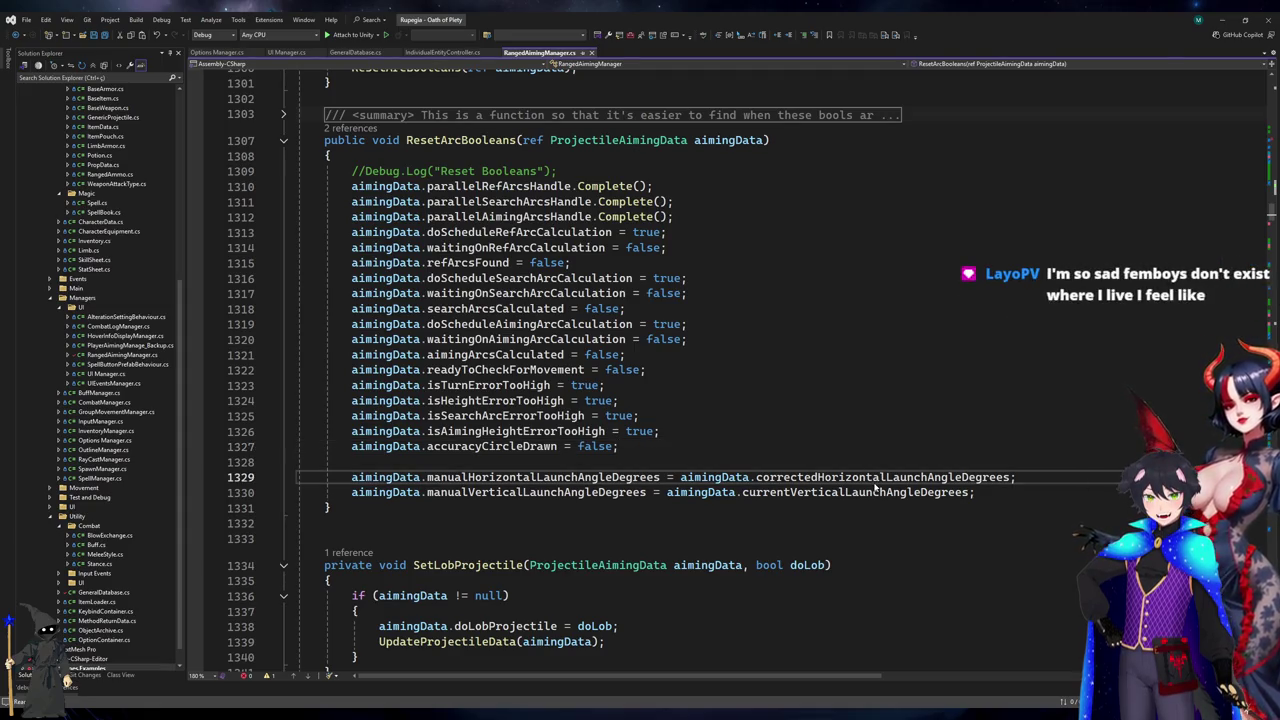
pyautogui.hotkey('shift', 'F12')
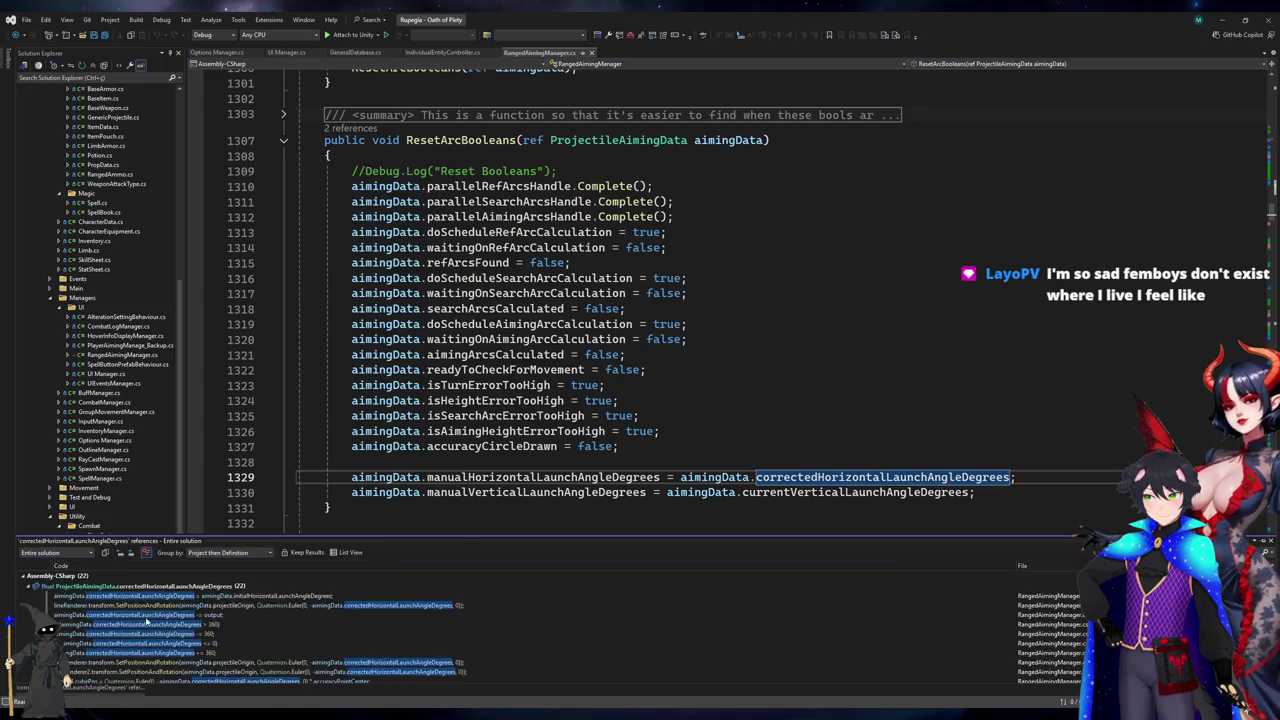
pyautogui.click(165, 597)
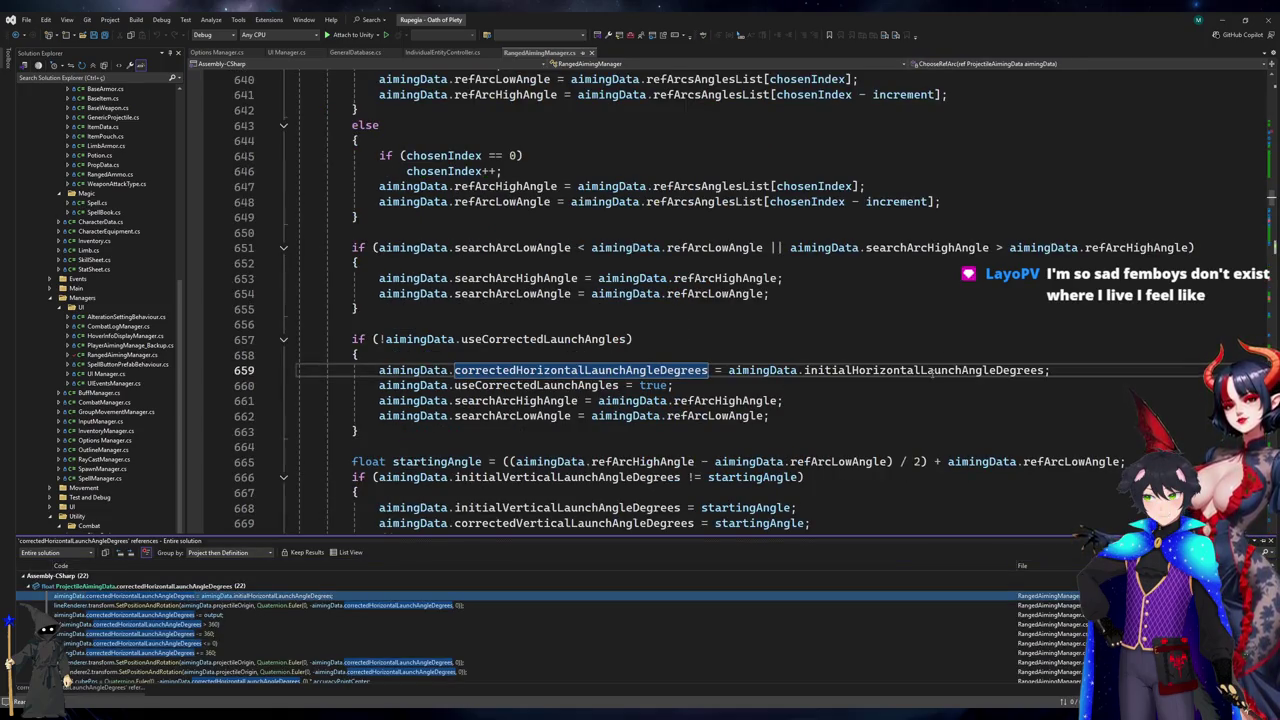
pyautogui.click(933, 370)
pyautogui.hotkey('shift', 'F12')
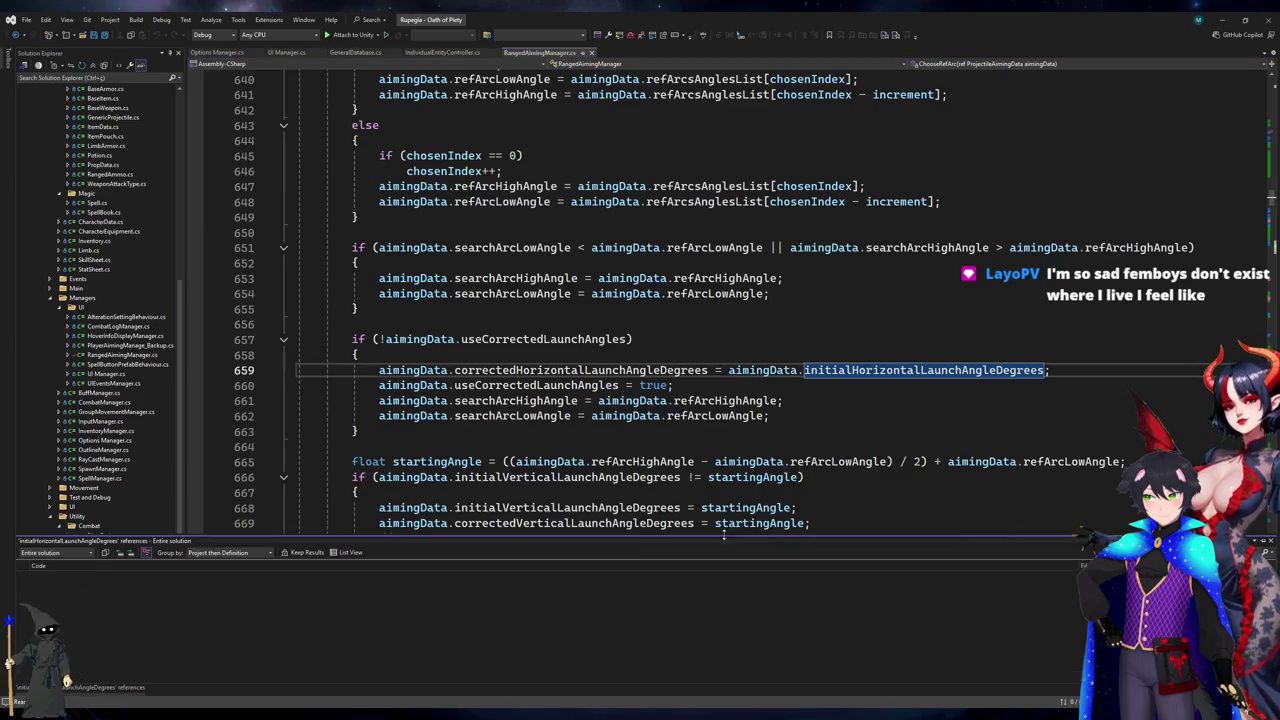
pyautogui.click(221, 596)
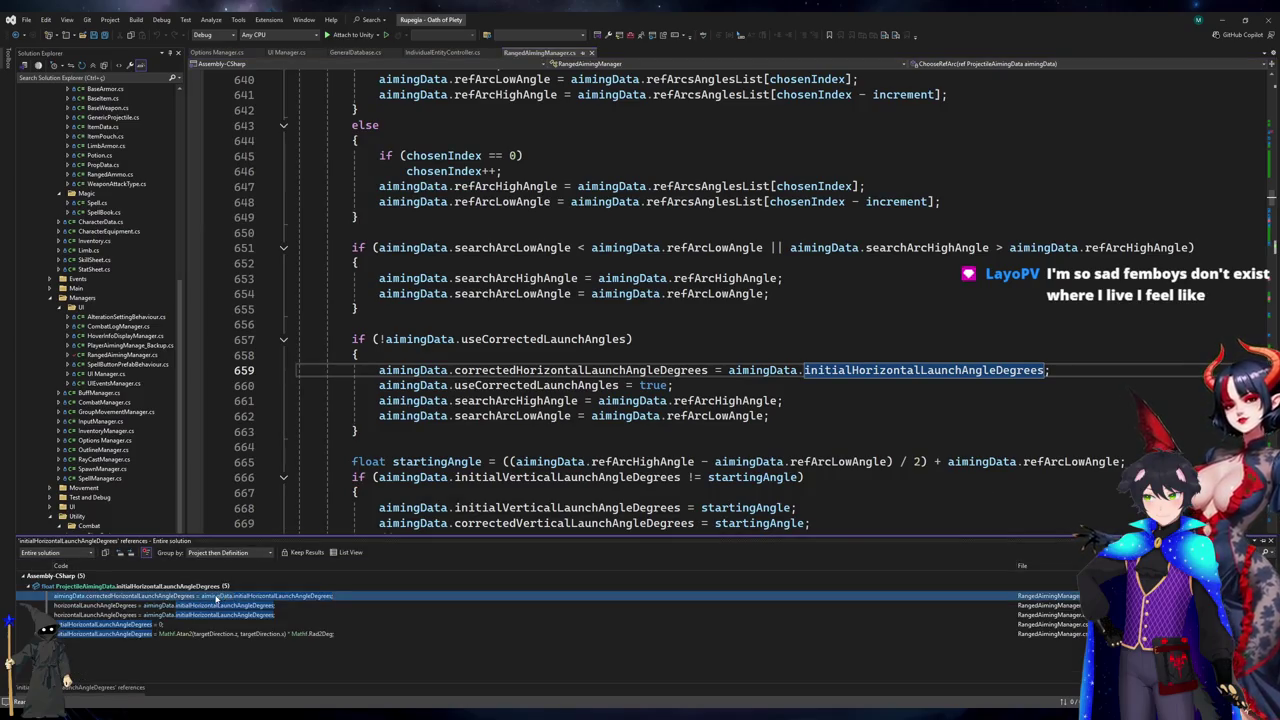
pyautogui.click(201, 606)
pyautogui.click(185, 614)
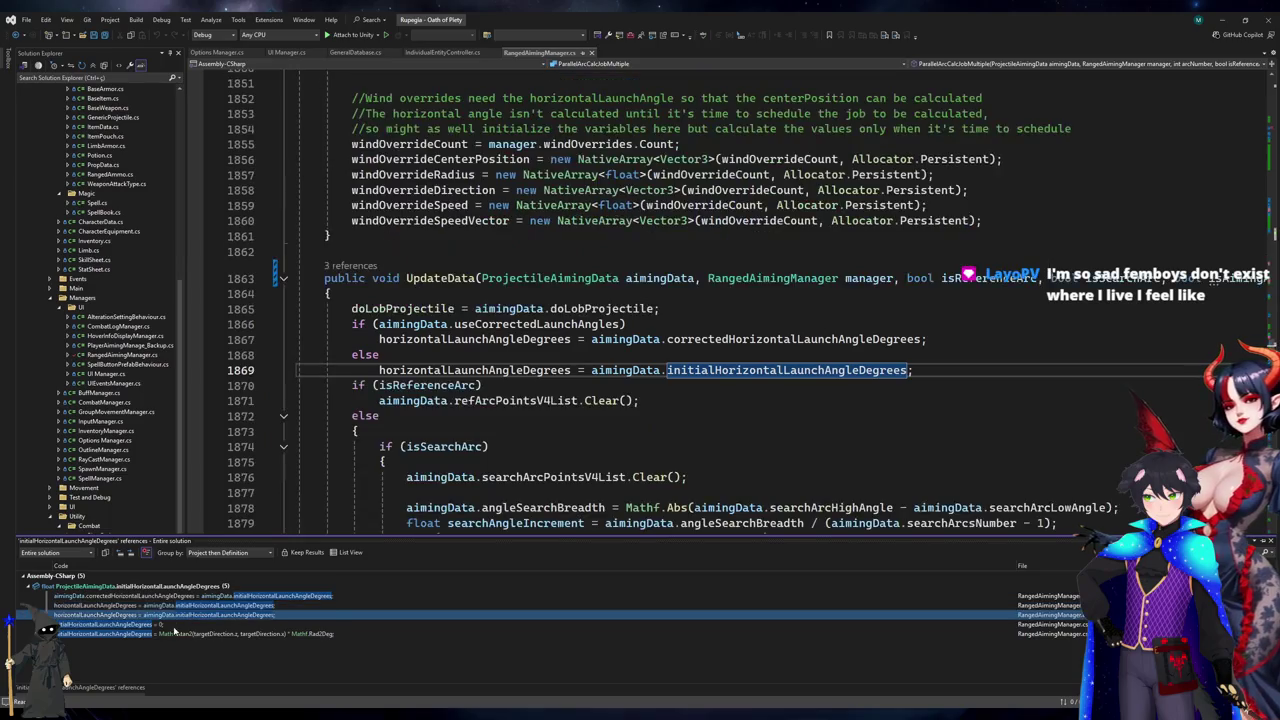
pyautogui.click(166, 634)
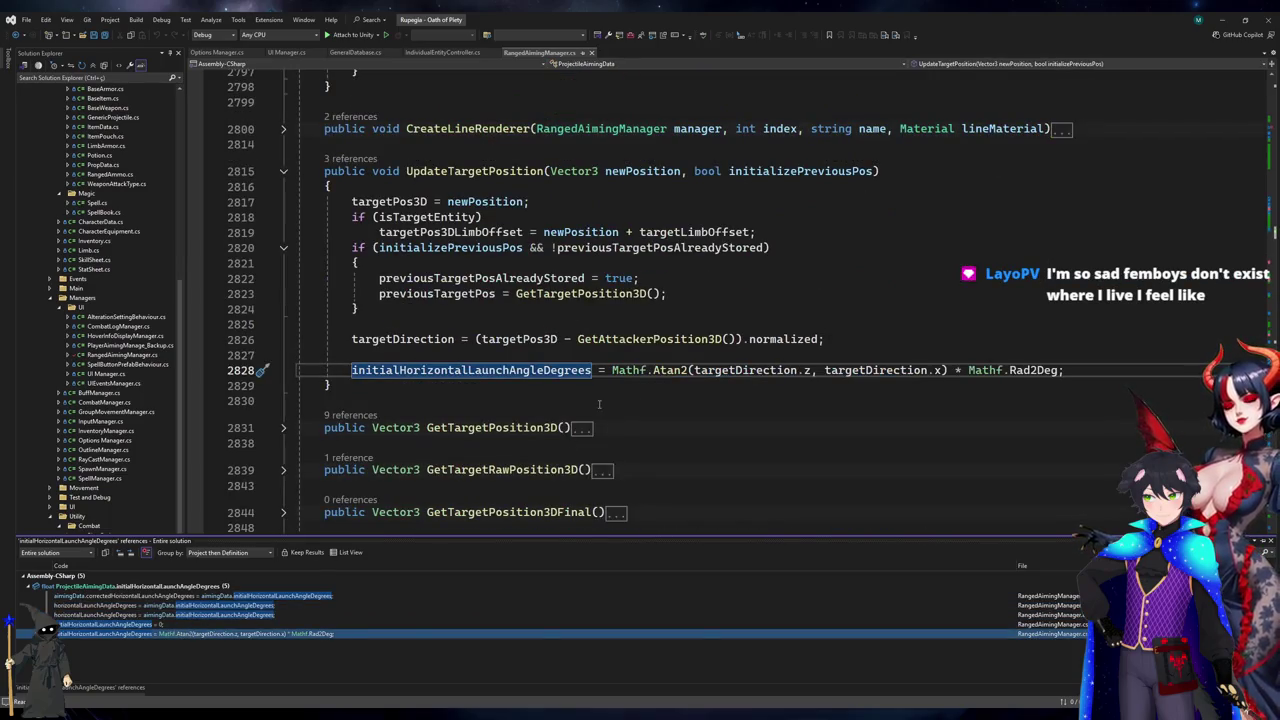
pyautogui.click(599, 404)
pyautogui.click(617, 382)
pyautogui.press('Up')
pyautogui.press('End')
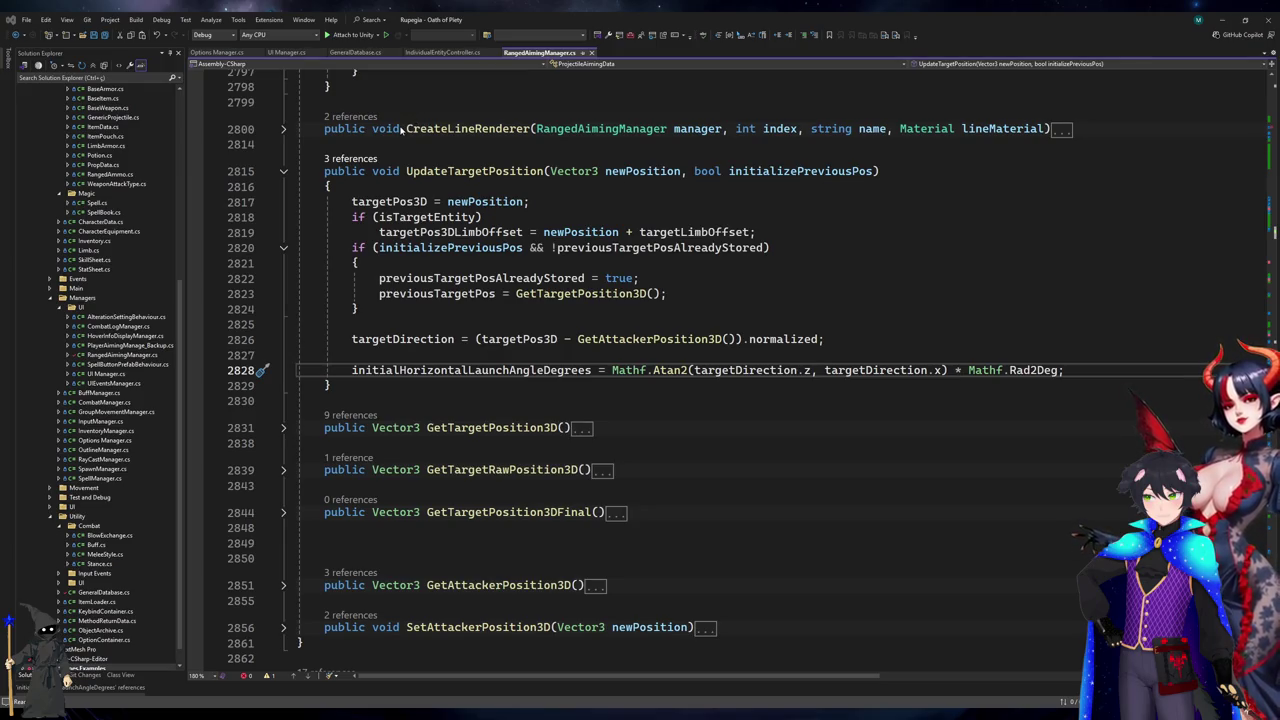
pyautogui.press('F8')
pyautogui.press('Down')
pyautogui.scroll(15, 463, 375)
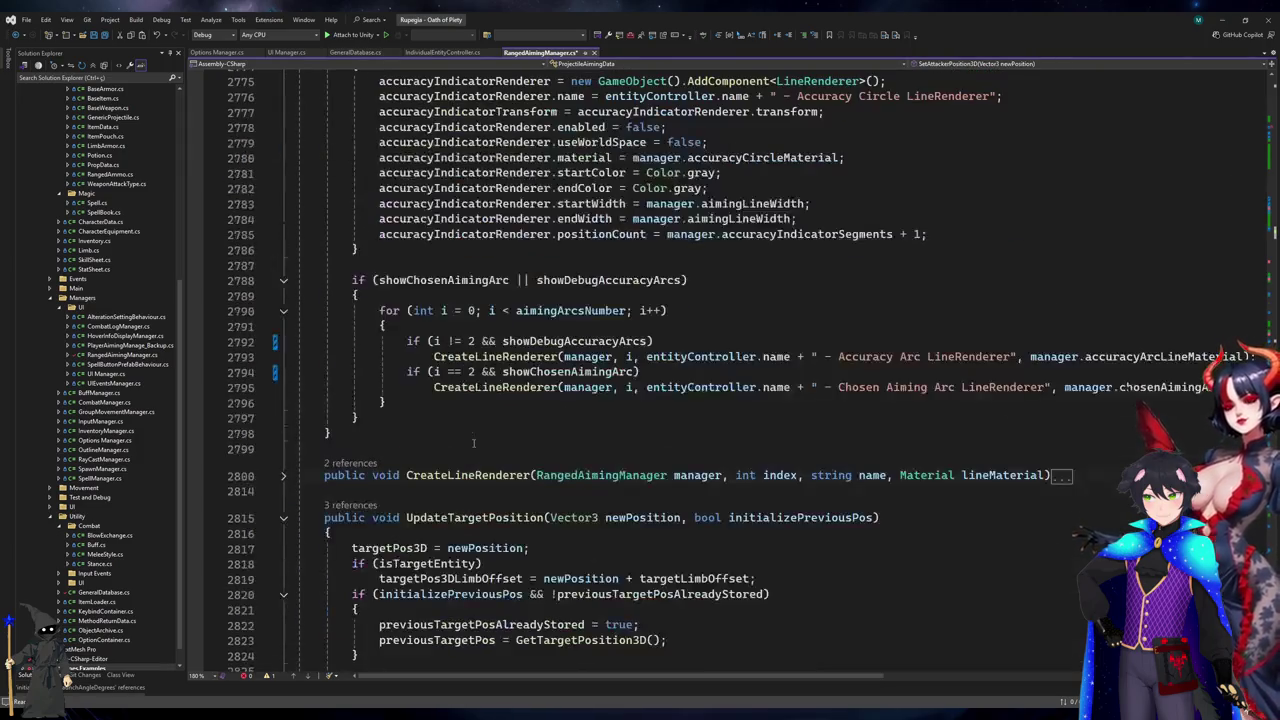
pyautogui.scroll(6, 470, 430)
pyautogui.scroll(20, 473, 446)
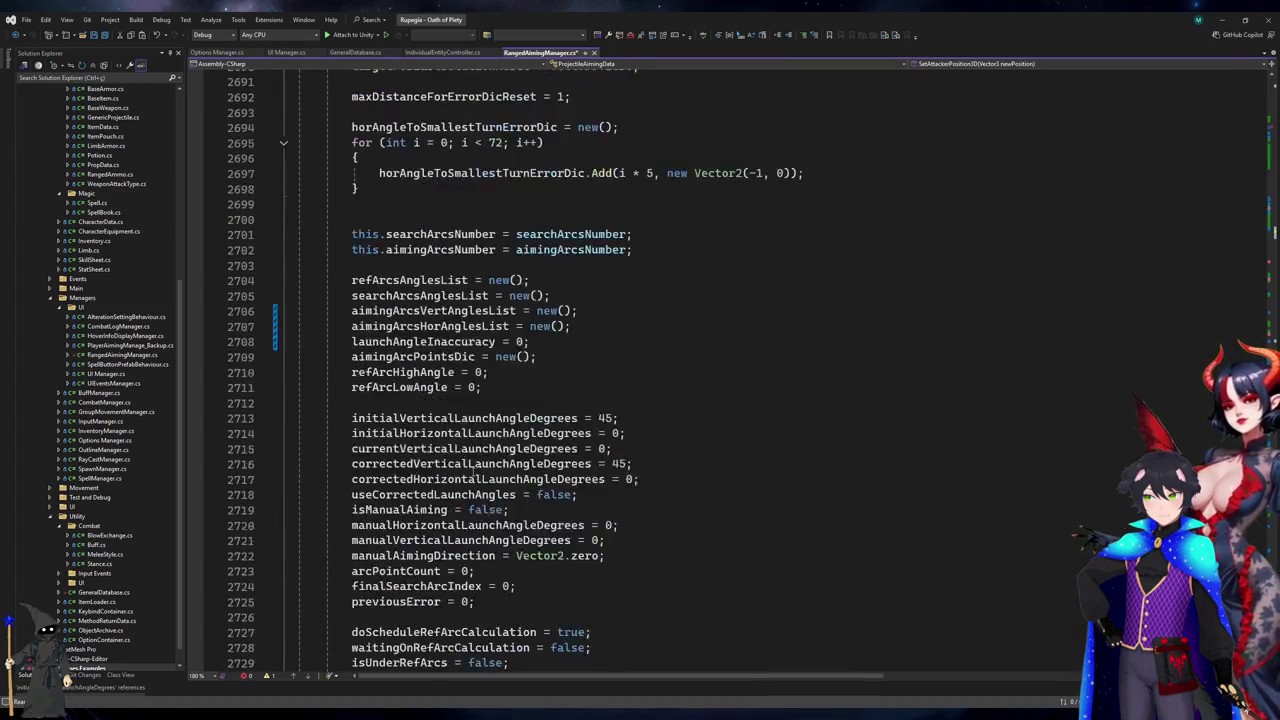
pyautogui.scroll(20, 472, 519)
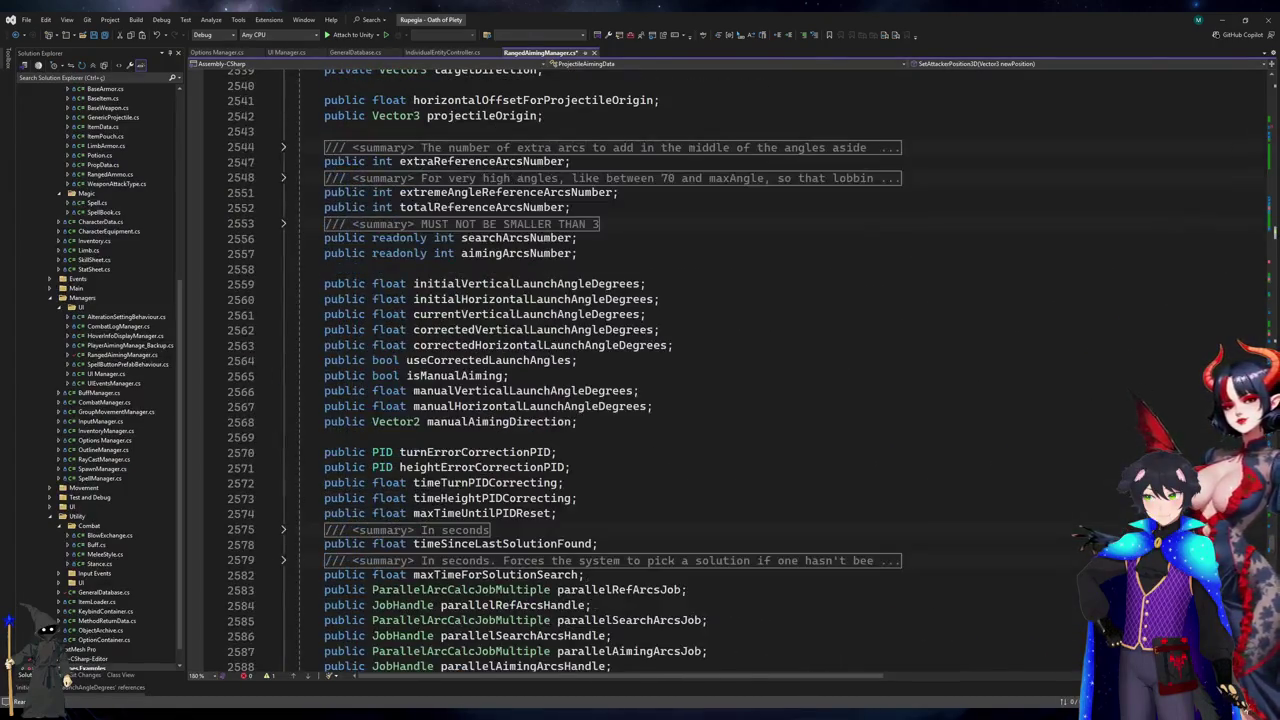
pyautogui.scroll(20, 944, 313)
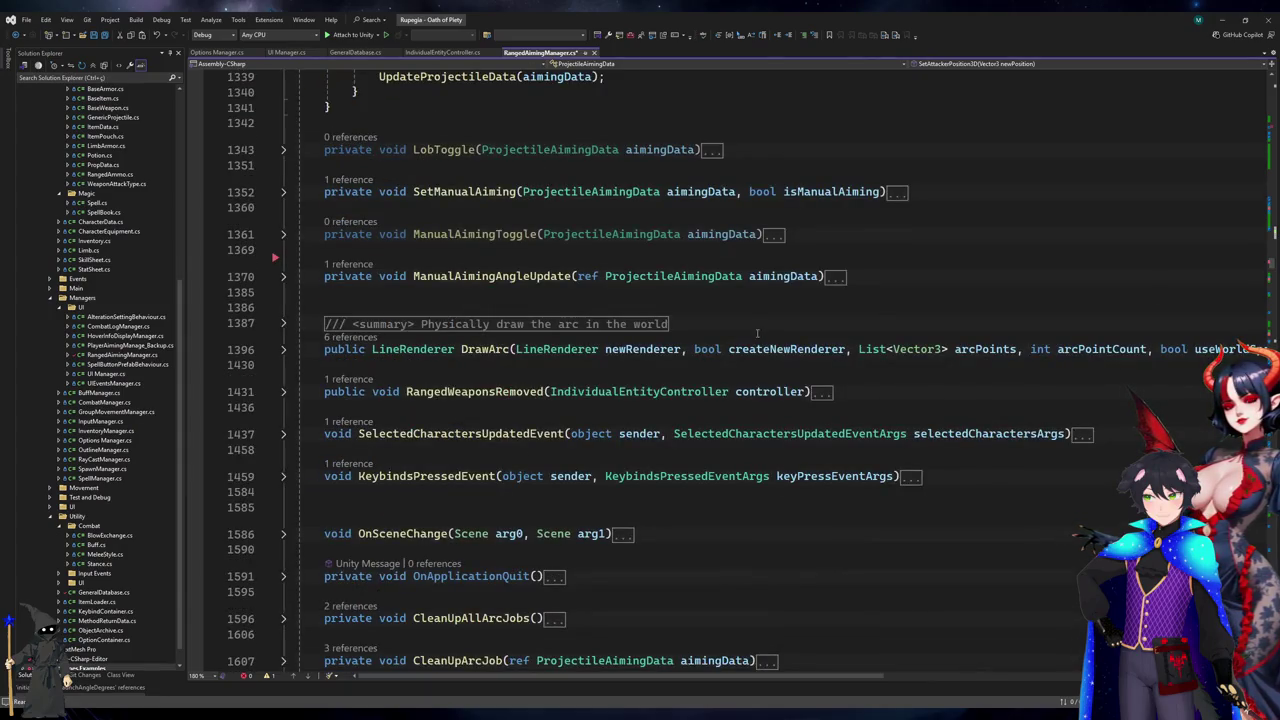
pyautogui.scroll(-3, 757, 333)
pyautogui.scroll(10, 762, 360)
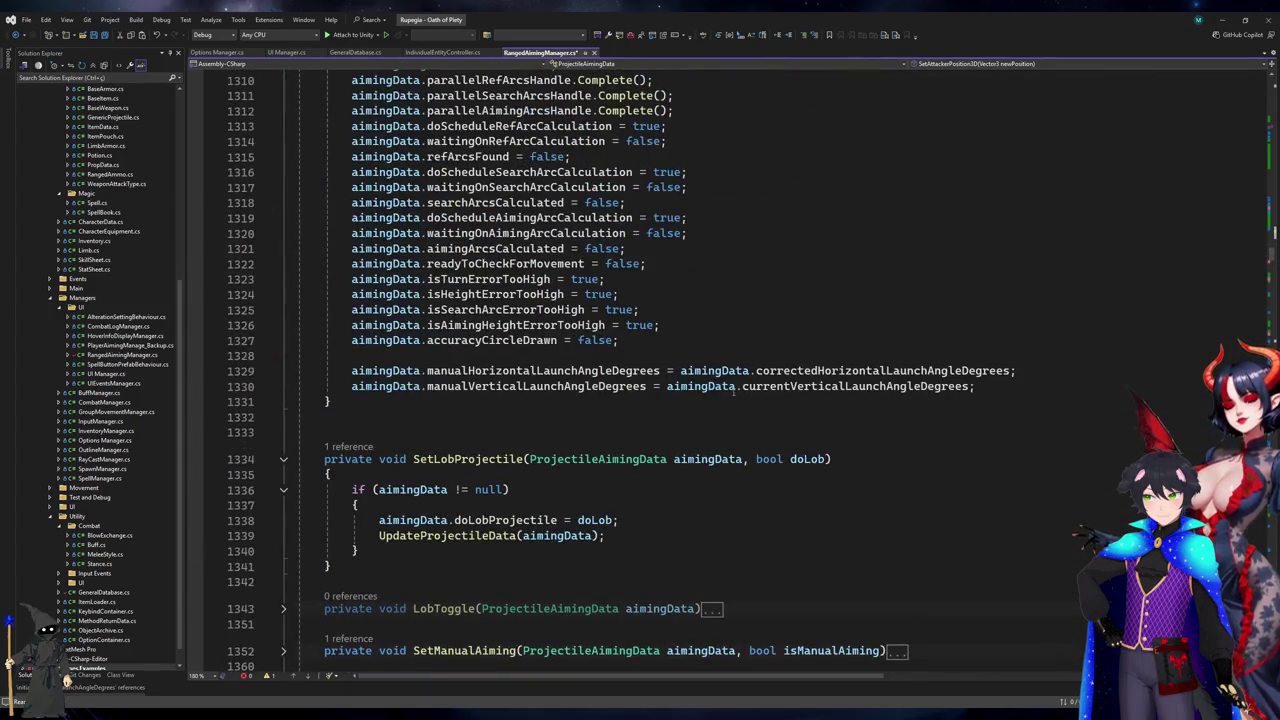
# - Add aimingData.UpdateTargetPosition(aimingData.GetTargetPosition3D(), false); after line 1327
pyautogui.click(783, 340)
pyautogui.press('Up')
pyautogui.press('Down')
pyautogui.press('Return')
pyautogui.write('UpdateTargetPosition(GetTargetPosition3D(), false);')
pyautogui.press('Down')
pyautogui.press('Up')
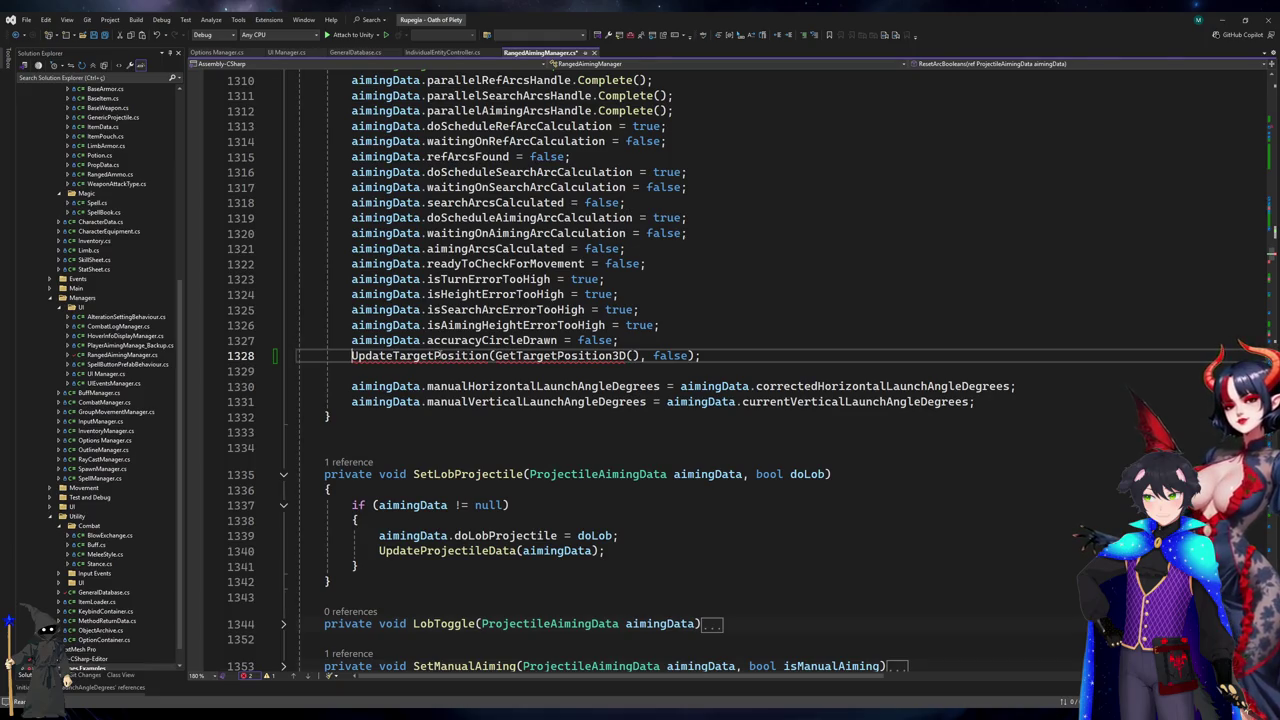
pyautogui.write('ai,')
pyautogui.press('BackSpace')
pyautogui.write('.')
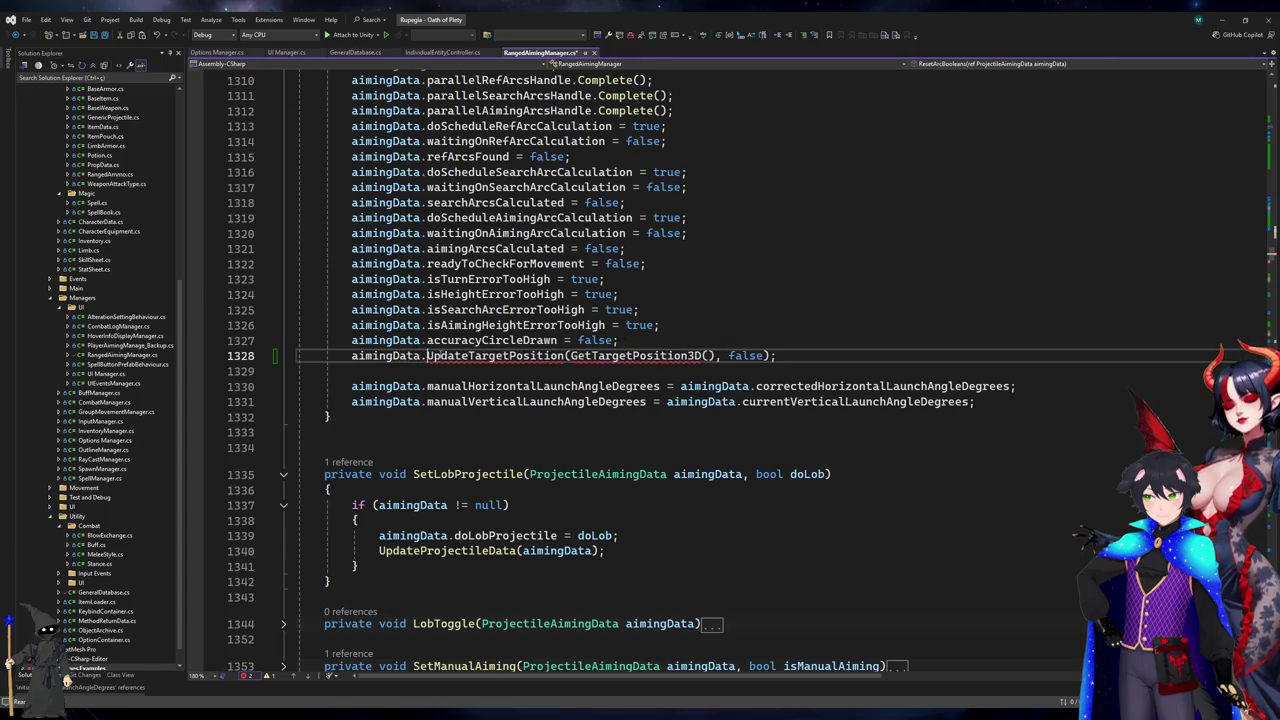
pyautogui.click(571, 355)
pyautogui.write('aimingData.')
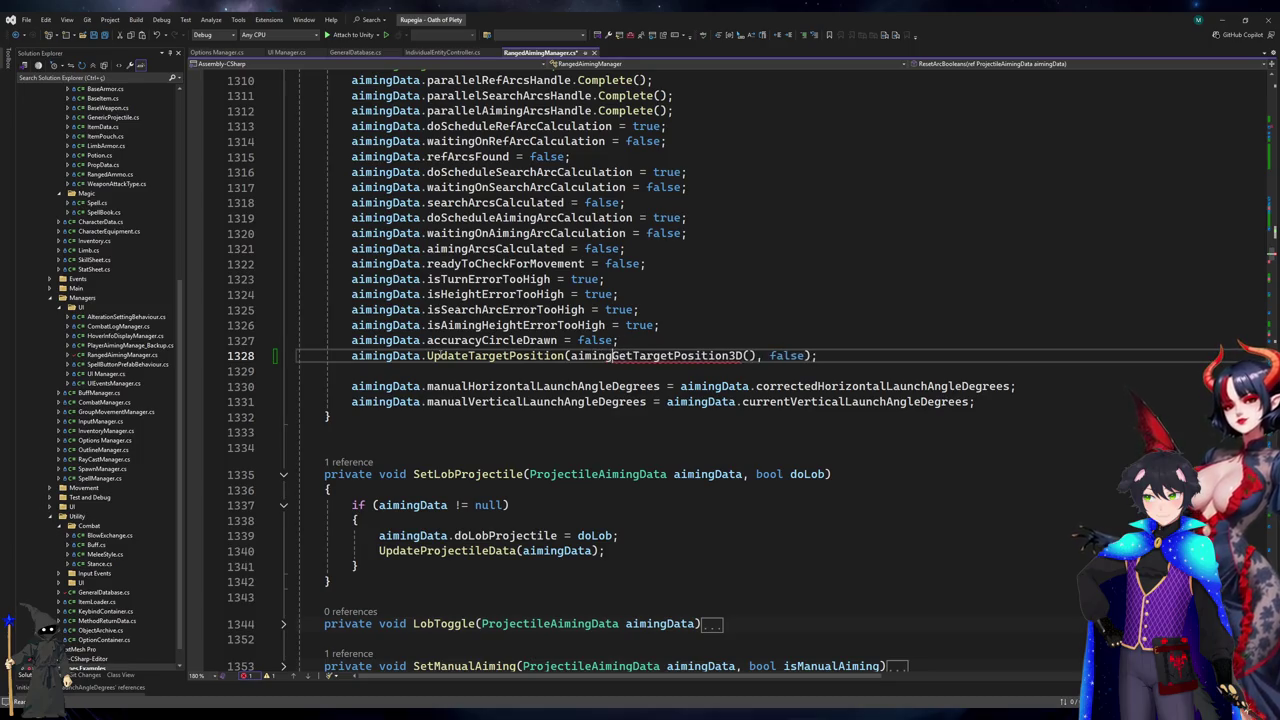
# - Insert aimingData.useCorrectedLaunchAngles = false; above it and minimize Visual Studio
pyautogui.press('Up')
pyautogui.press('Return')
pyautogui.write('aimi')
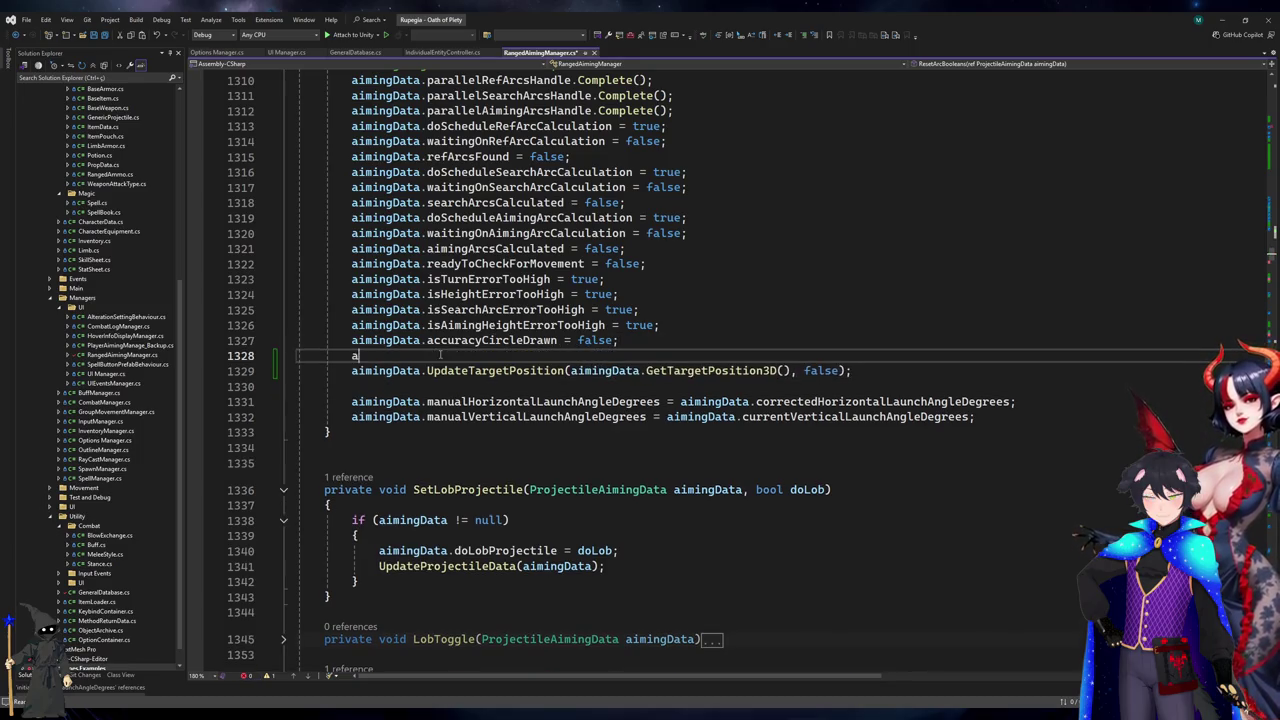
pyautogui.write('ngData.us')
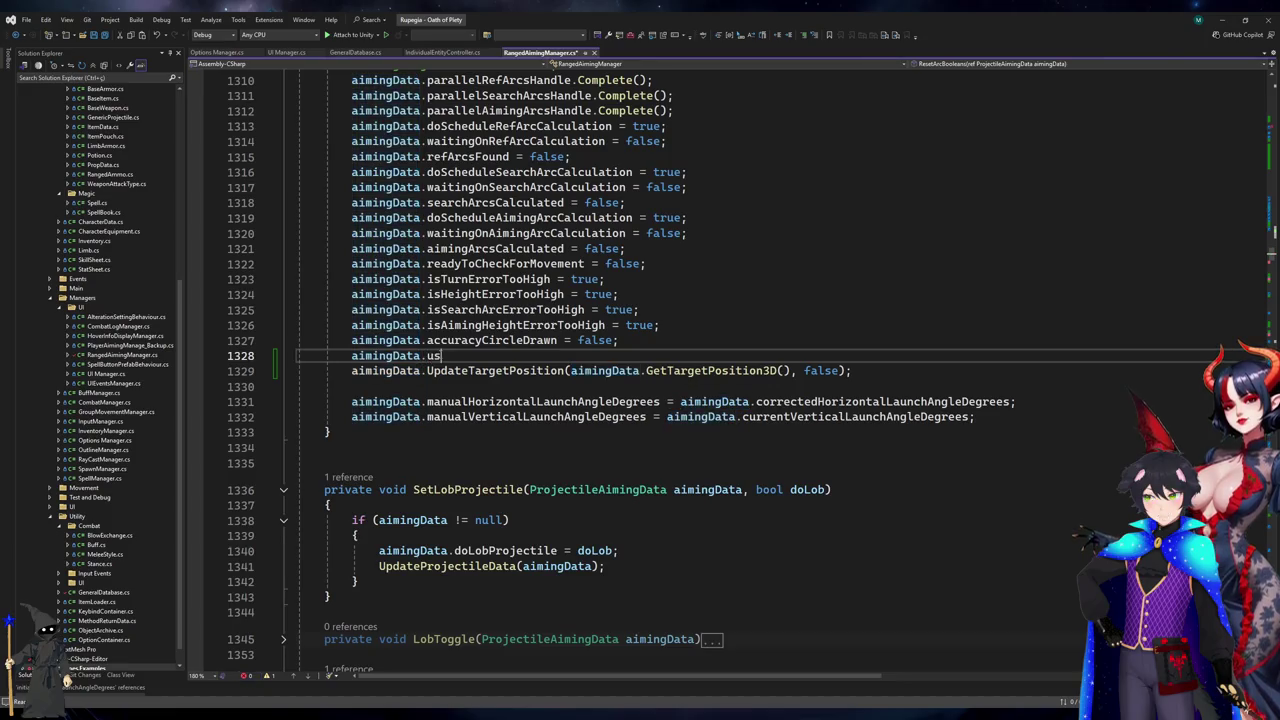
pyautogui.write('eCorrectedLaunchAngles = fa')
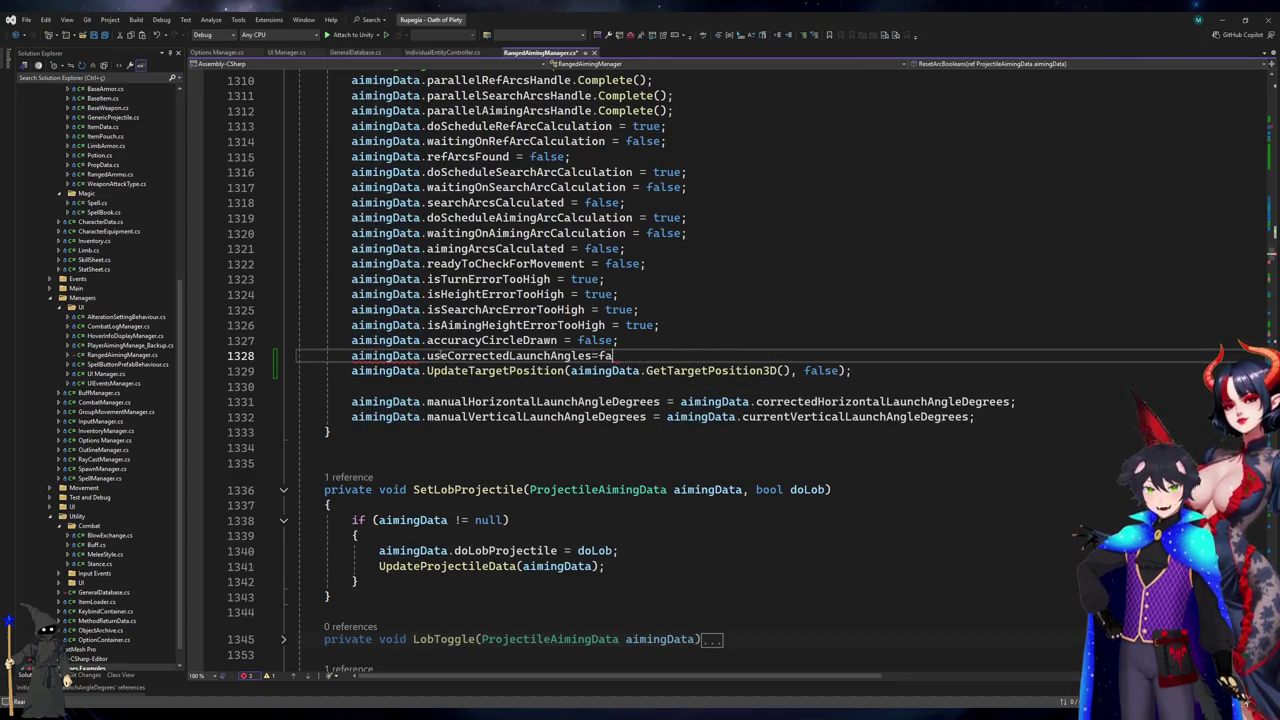
pyautogui.write('lse;')
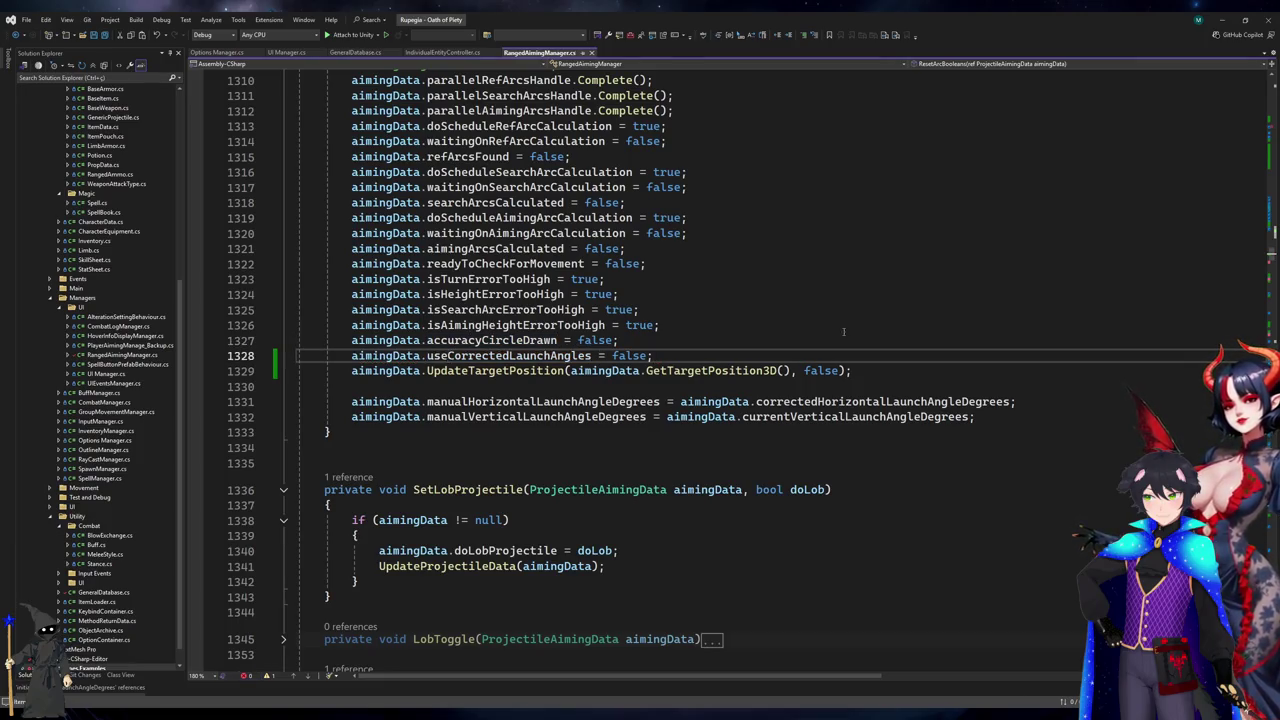
pyautogui.scroll(2, 779, 337)
pyautogui.click(779, 325)
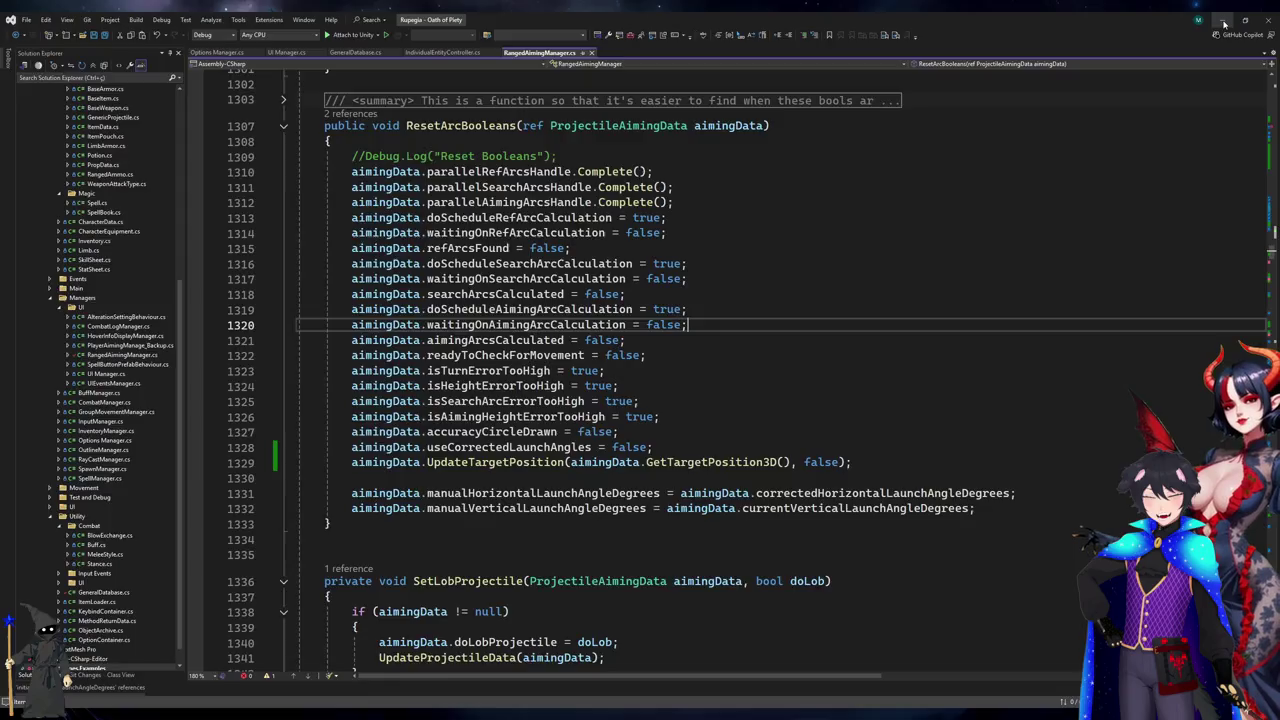
pyautogui.click(1224, 20)
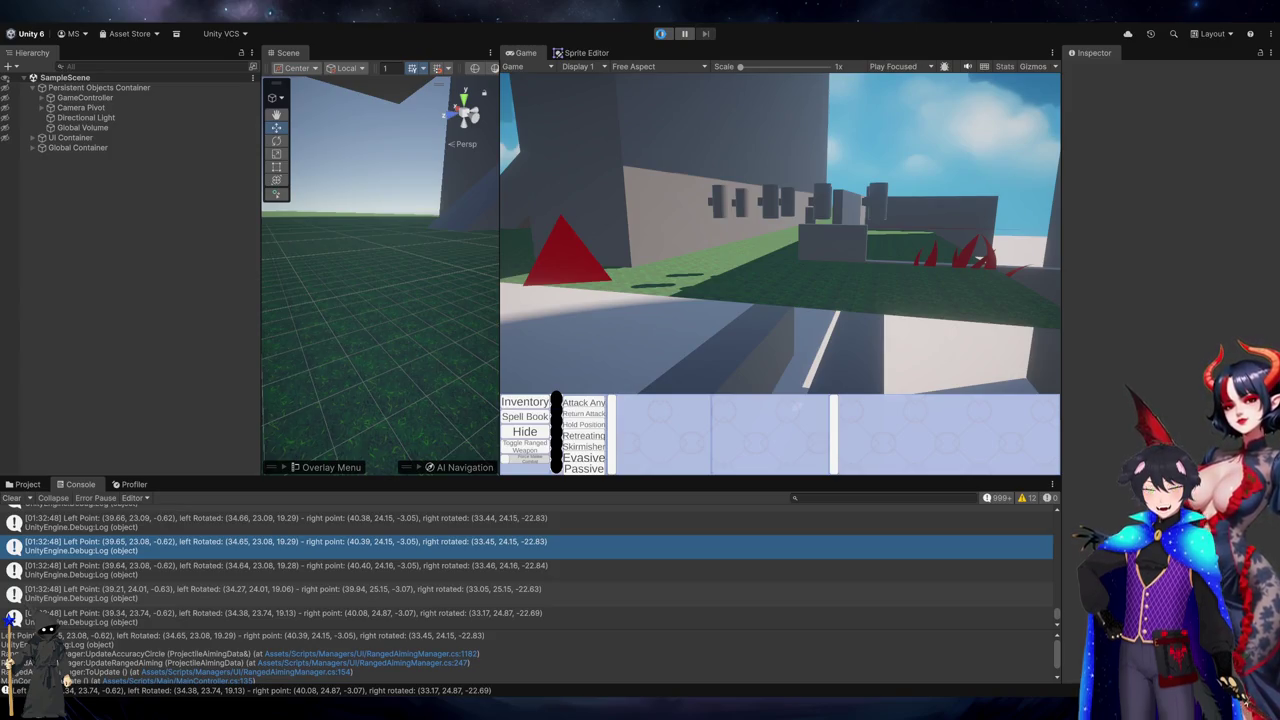
# - Restart play mode, toggle the ranged weapon to show debug arcs, then stop playing
pyautogui.click(661, 34)
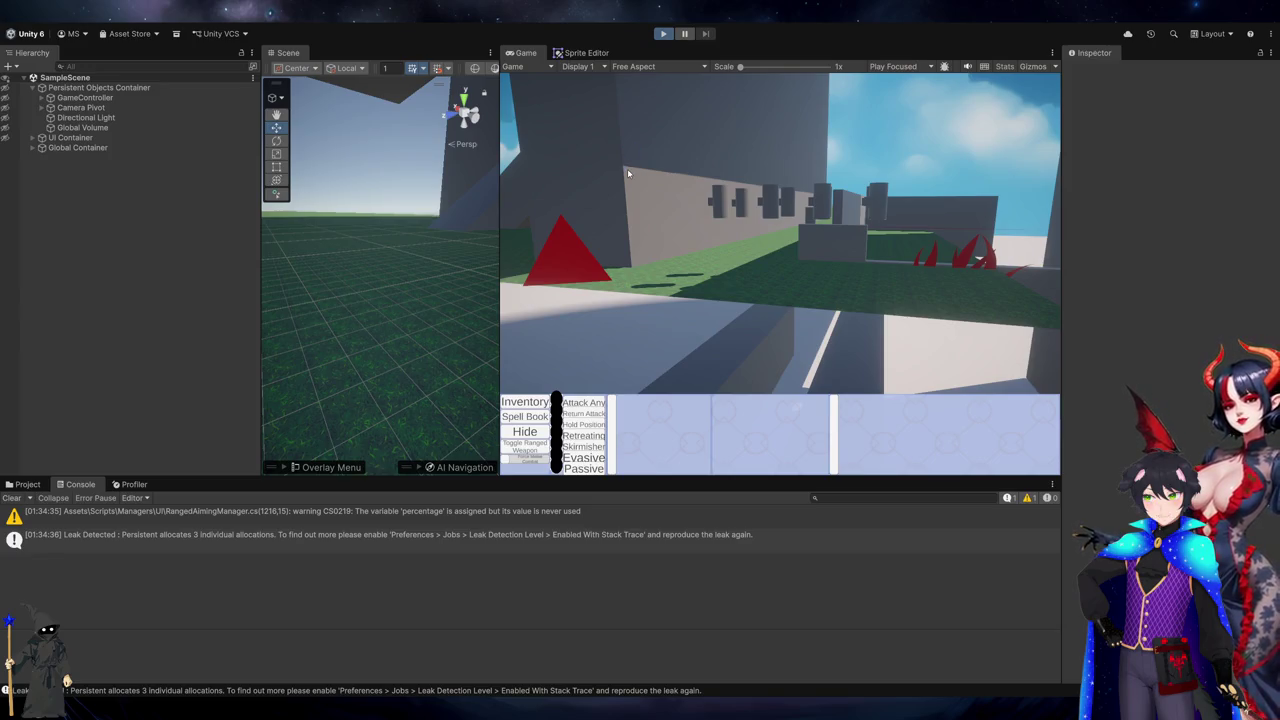
pyautogui.hotkey('ctrl', 'p')
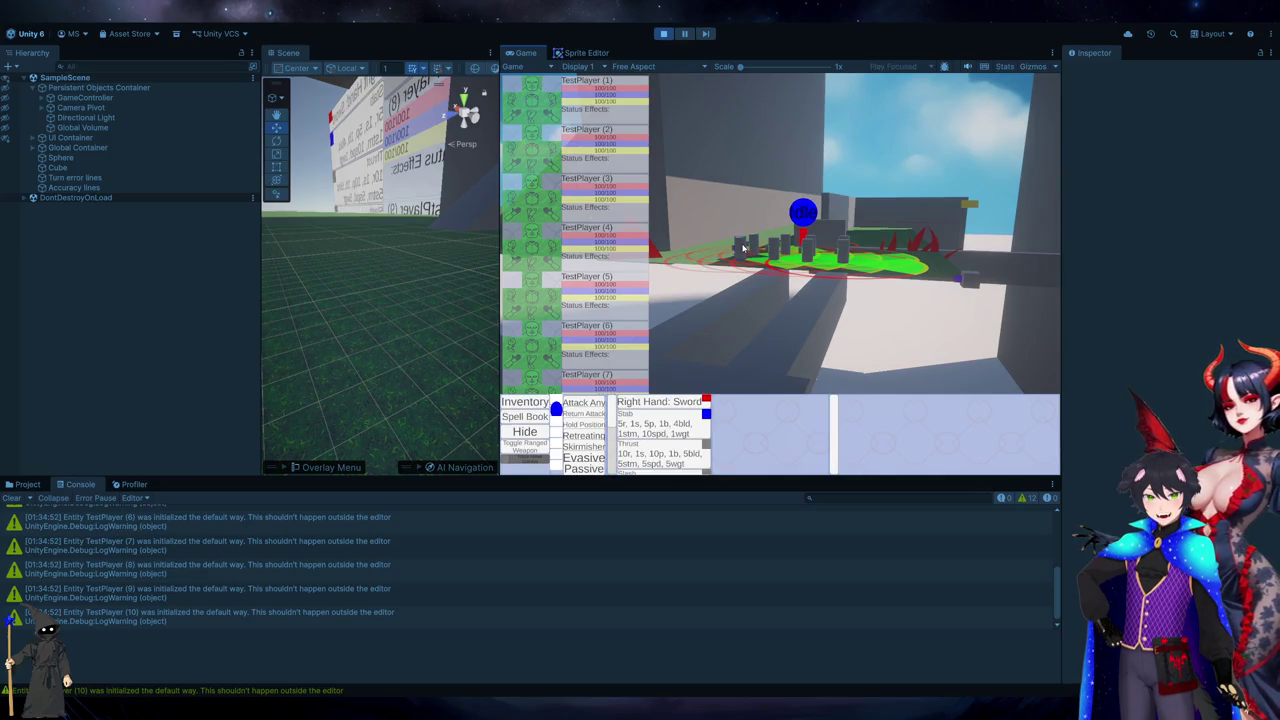
pyautogui.click(534, 444)
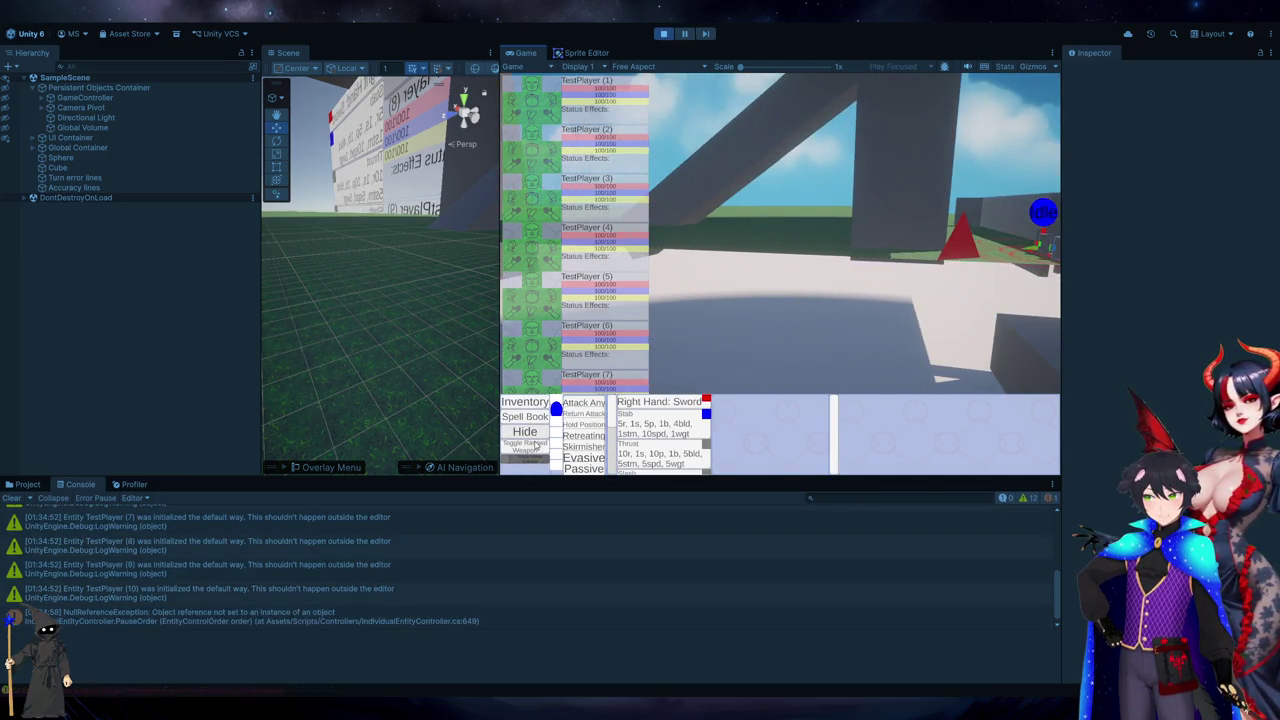
pyautogui.click(783, 245)
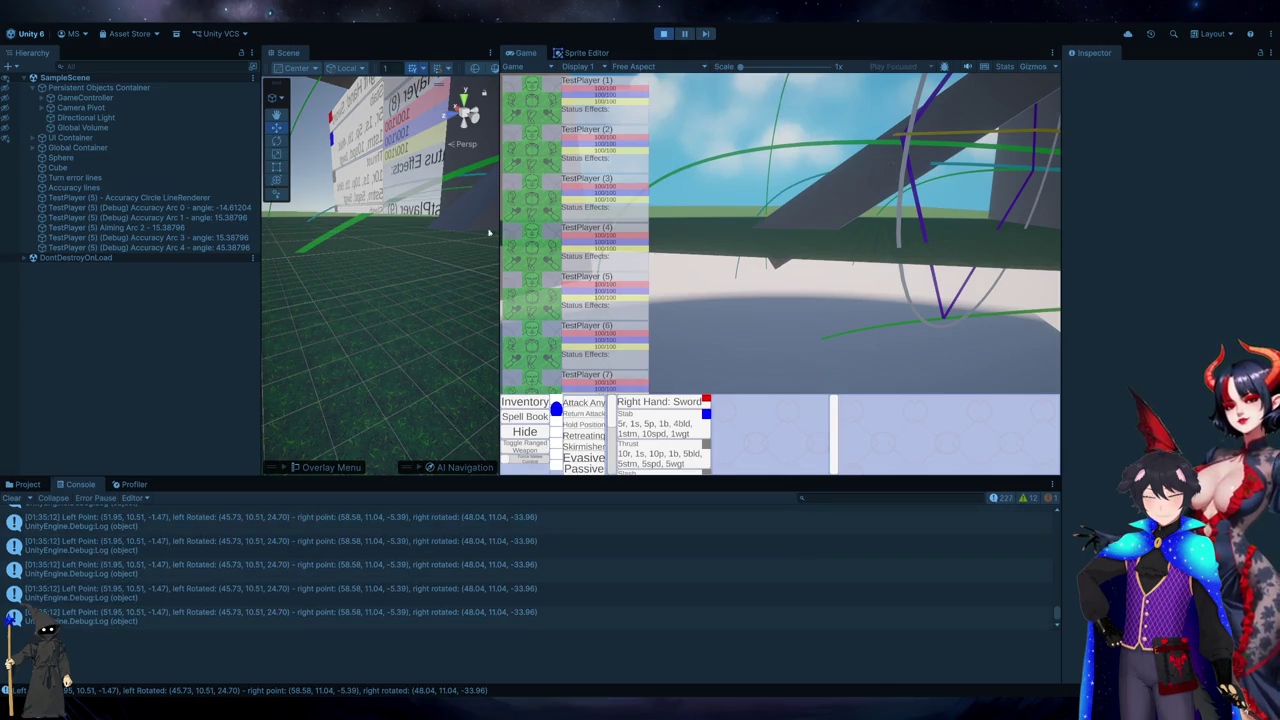
pyautogui.click(662, 33)
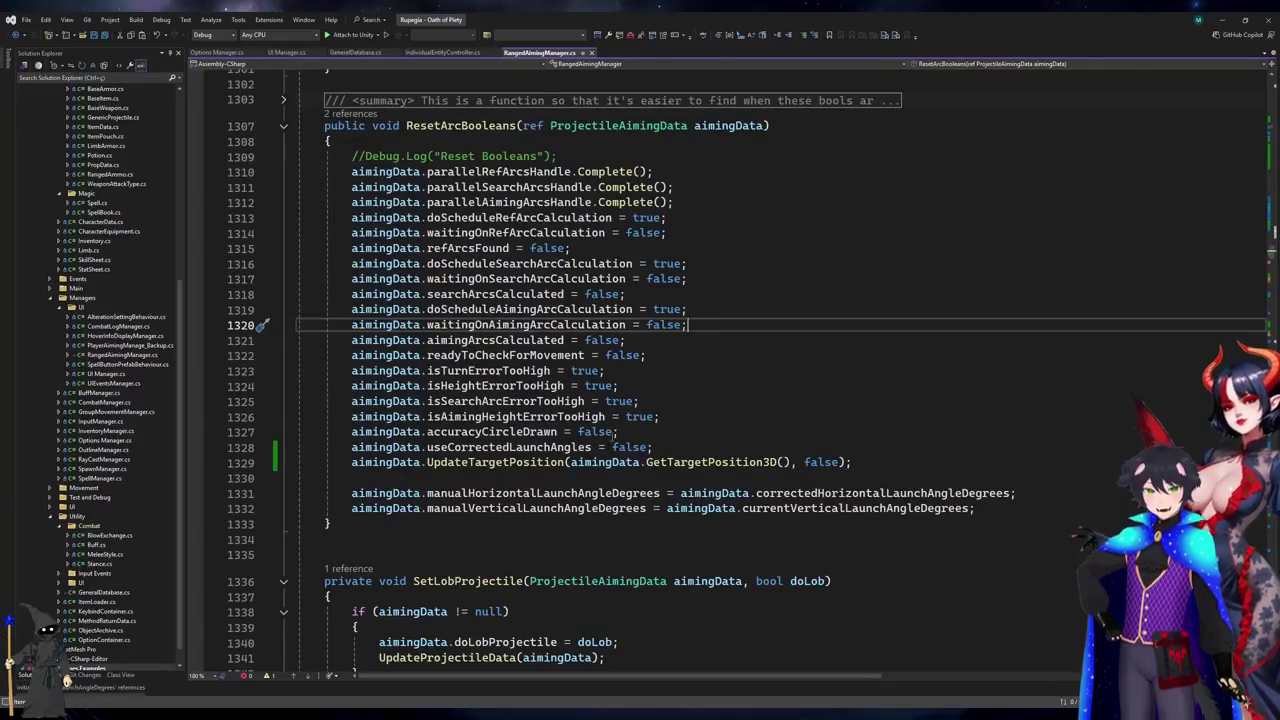
# - Move the two newly added lines 1328–1329 below the doLob assignment
pyautogui.moveTo(907, 455); pyautogui.dragTo(354, 455)
pyautogui.hotkey('ctrl', 'c')
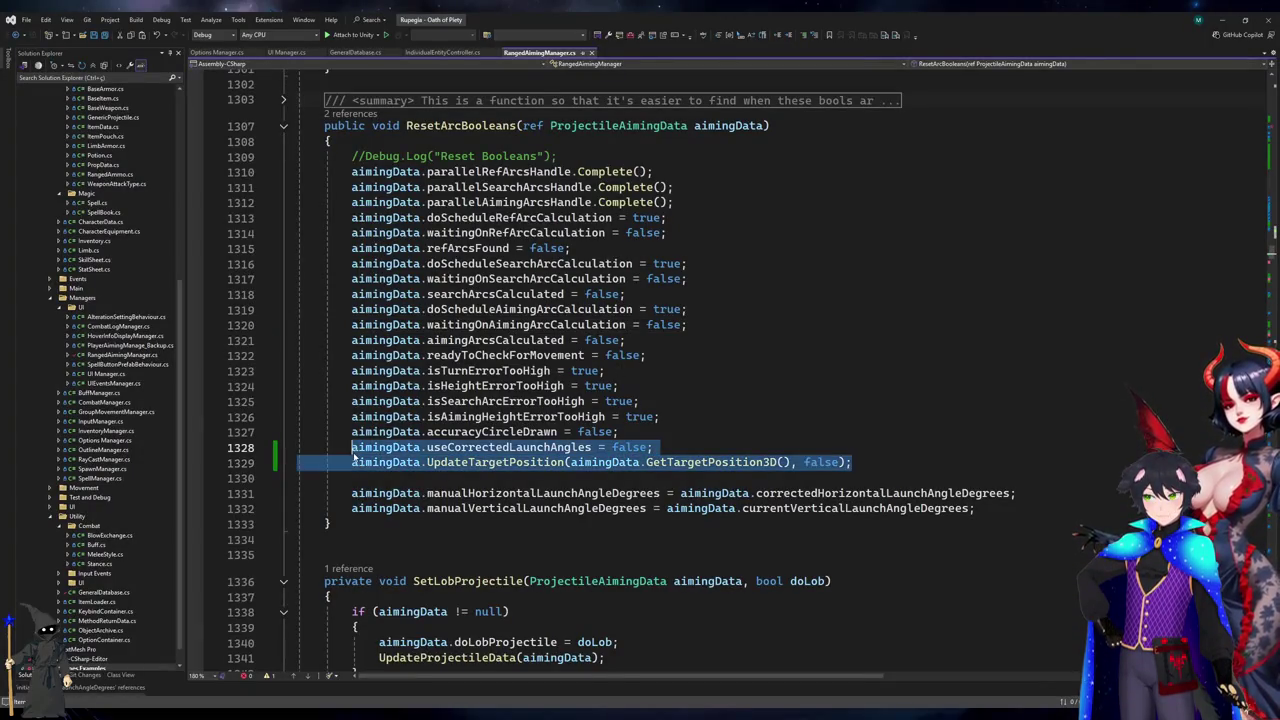
pyautogui.press('Delete')
pyautogui.scroll(-6, 354, 455)
pyautogui.click(655, 401)
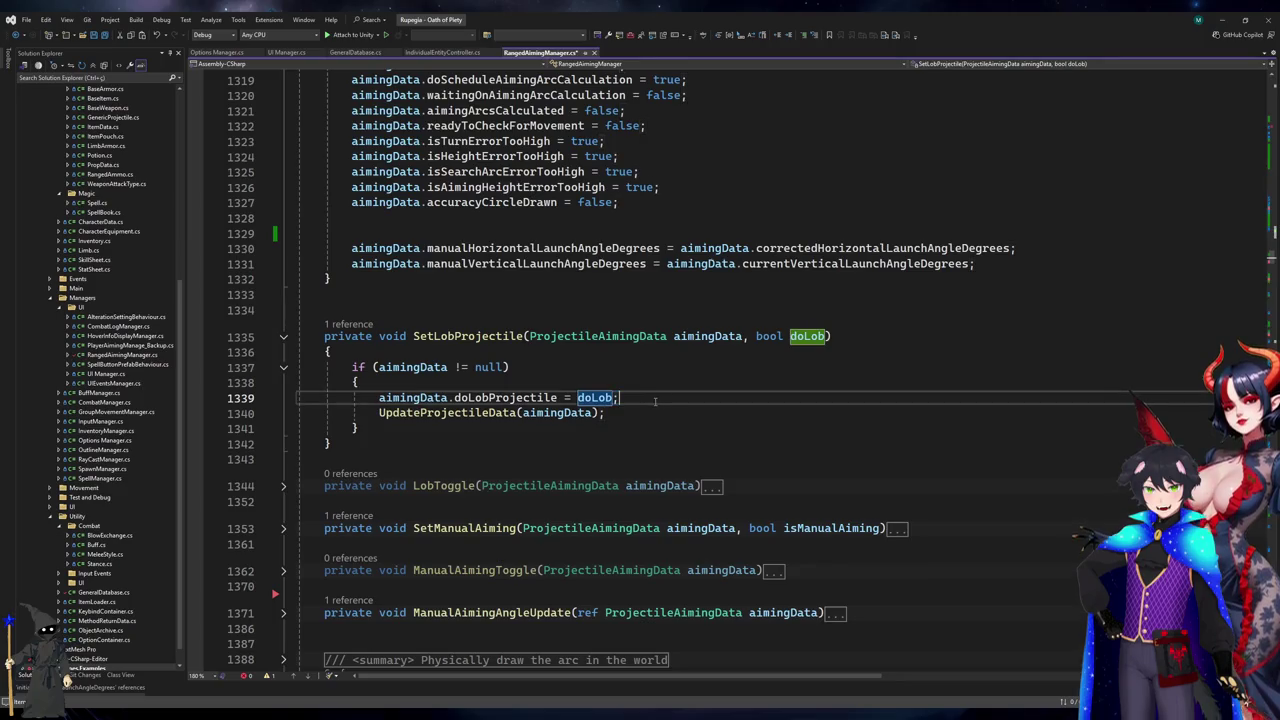
pyautogui.hotkey('ctrl', 'v')
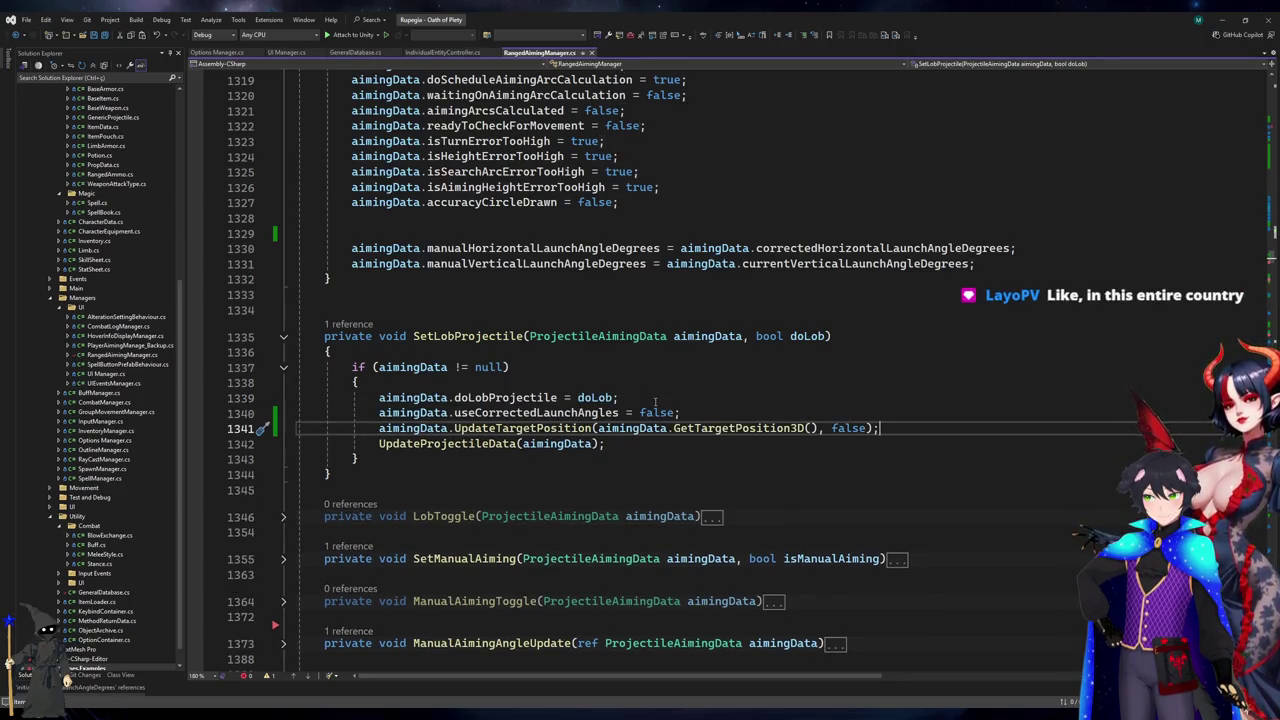
# - Delete the extra blank line after the flag resets and return to Unity
pyautogui.click(461, 216)
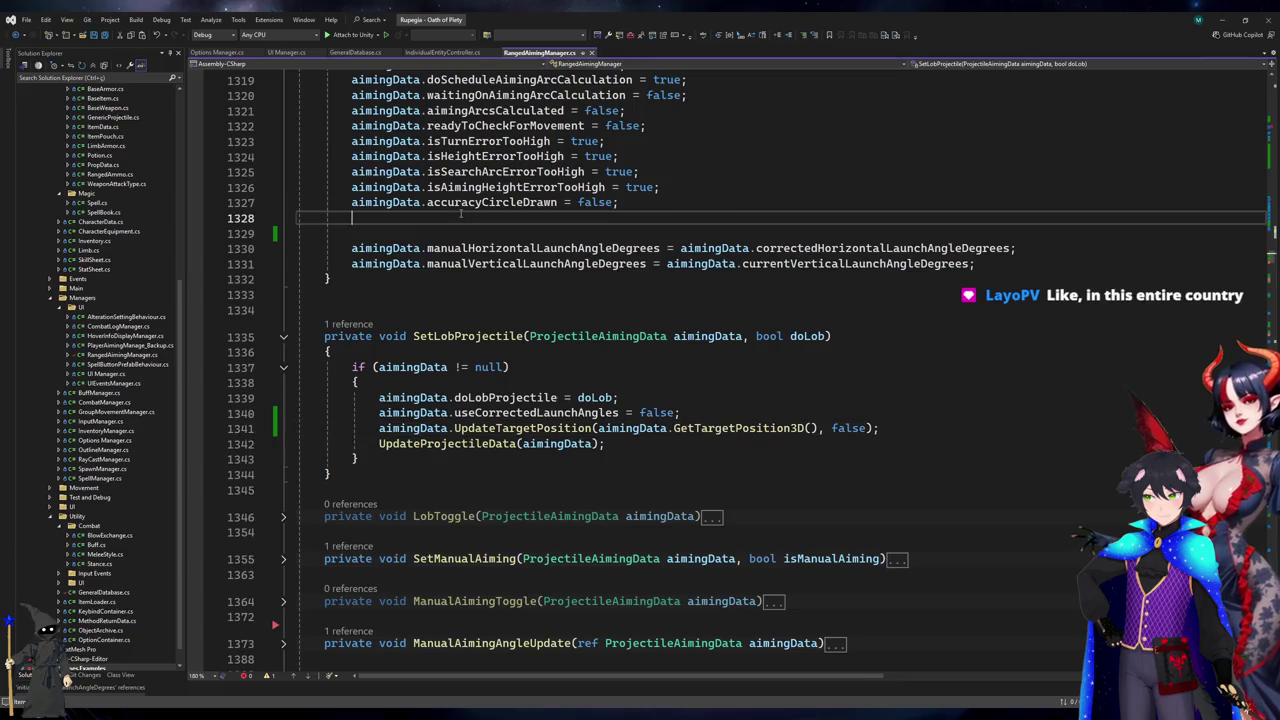
pyautogui.press('Delete')
pyautogui.click(1218, 18)
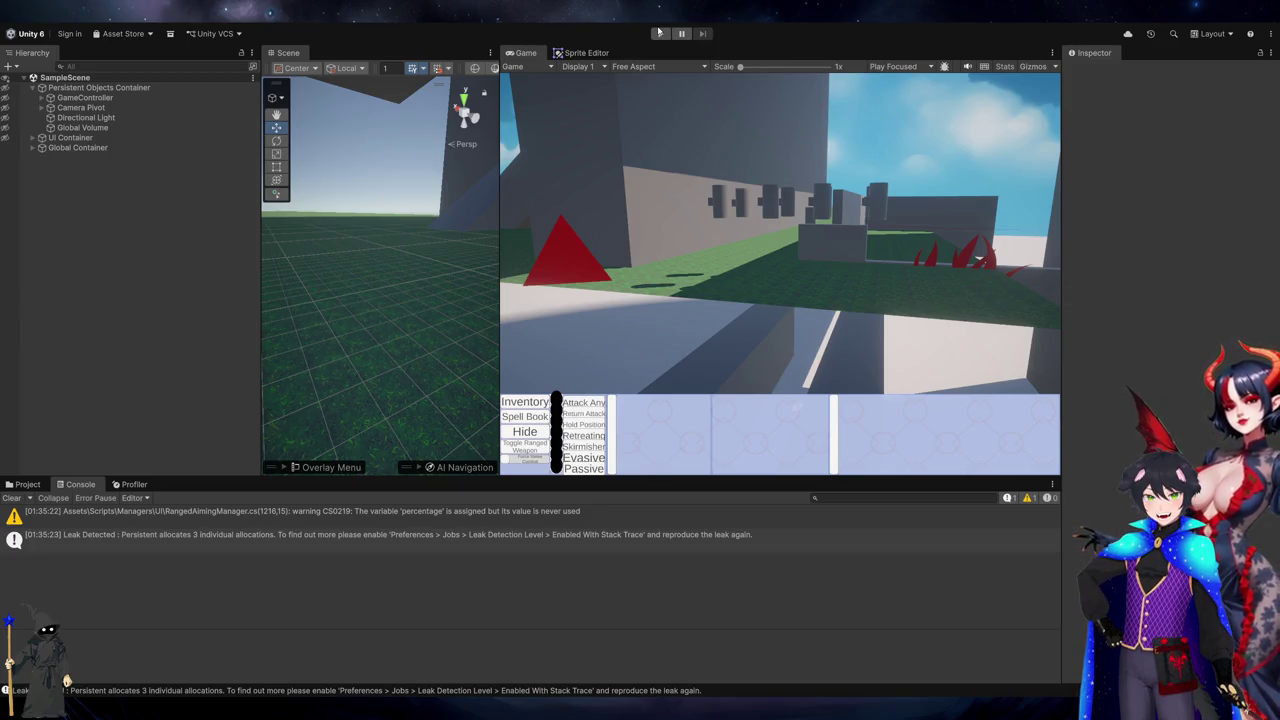
# - Start play mode so the green accuracy arcs draw and left/right point logs appear
pyautogui.click(659, 34)
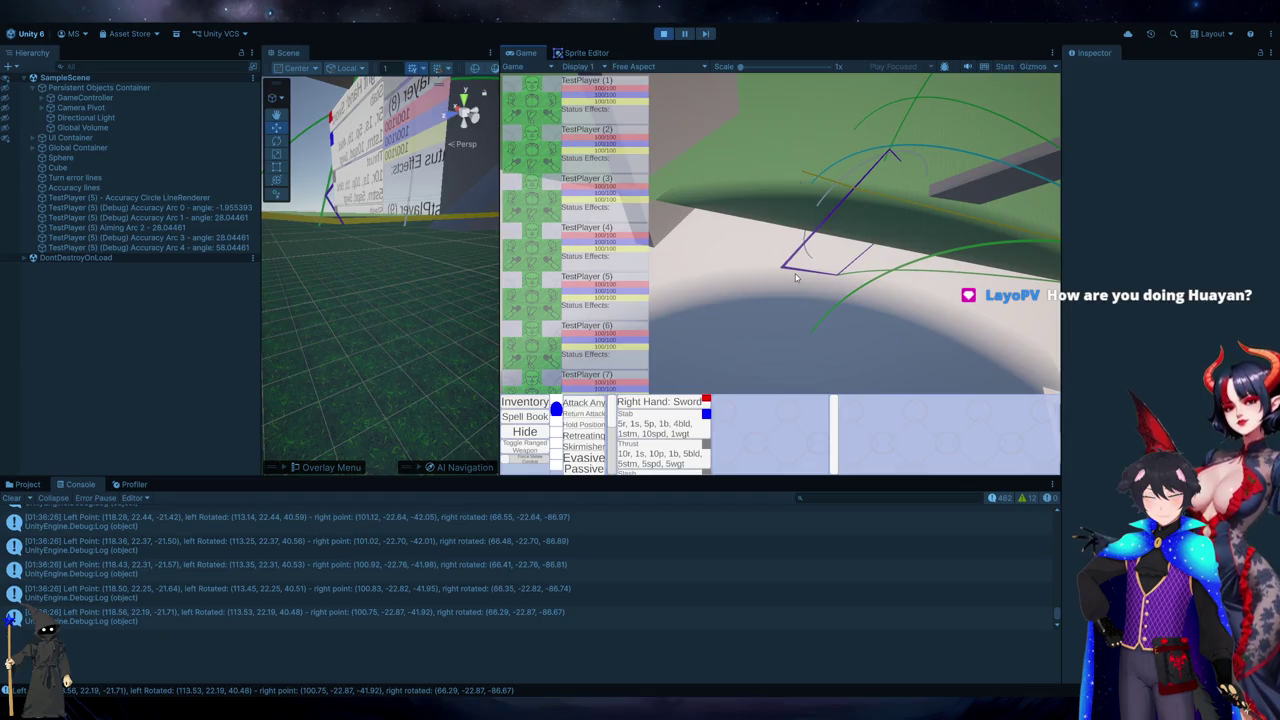
# - Orbit the Scene view and select the TestPropNavMeshObstacle object
pyautogui.moveTo(420, 300)
pyautogui.mouseDown()
pyautogui.moveTo(436, 279)
pyautogui.moveTo(334, 386)
pyautogui.mouseUp()
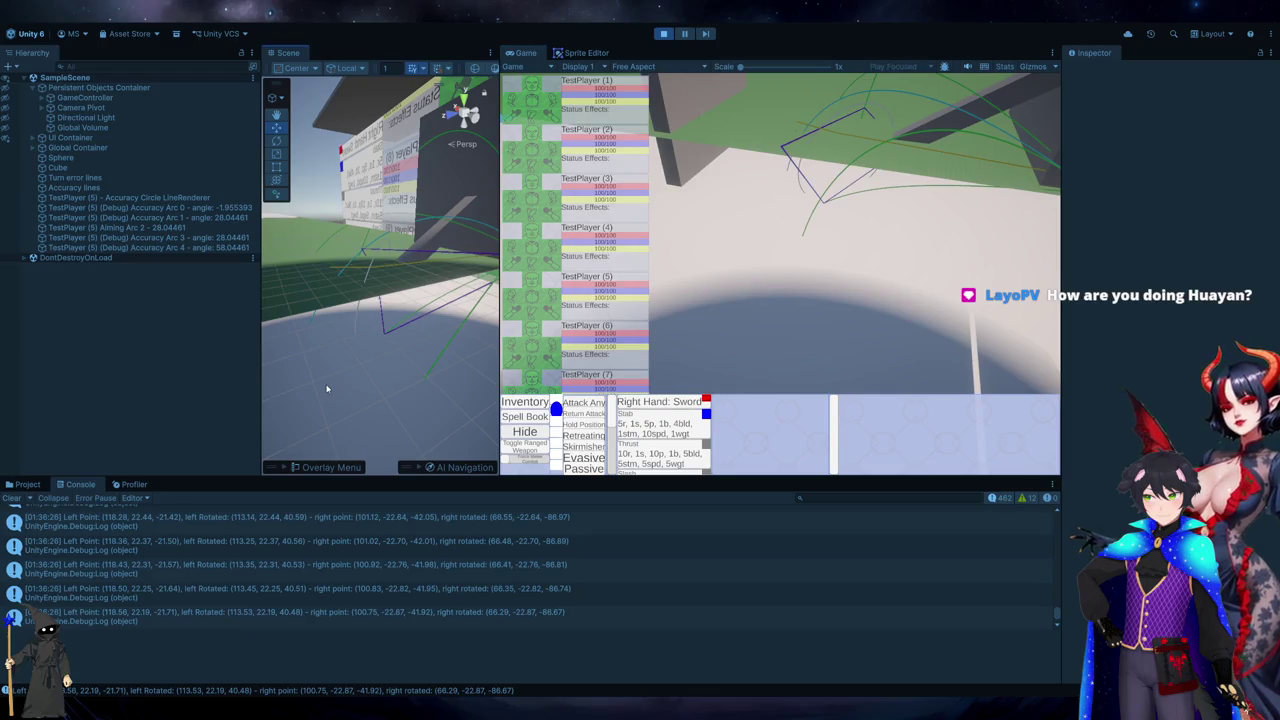
pyautogui.click(334, 386)
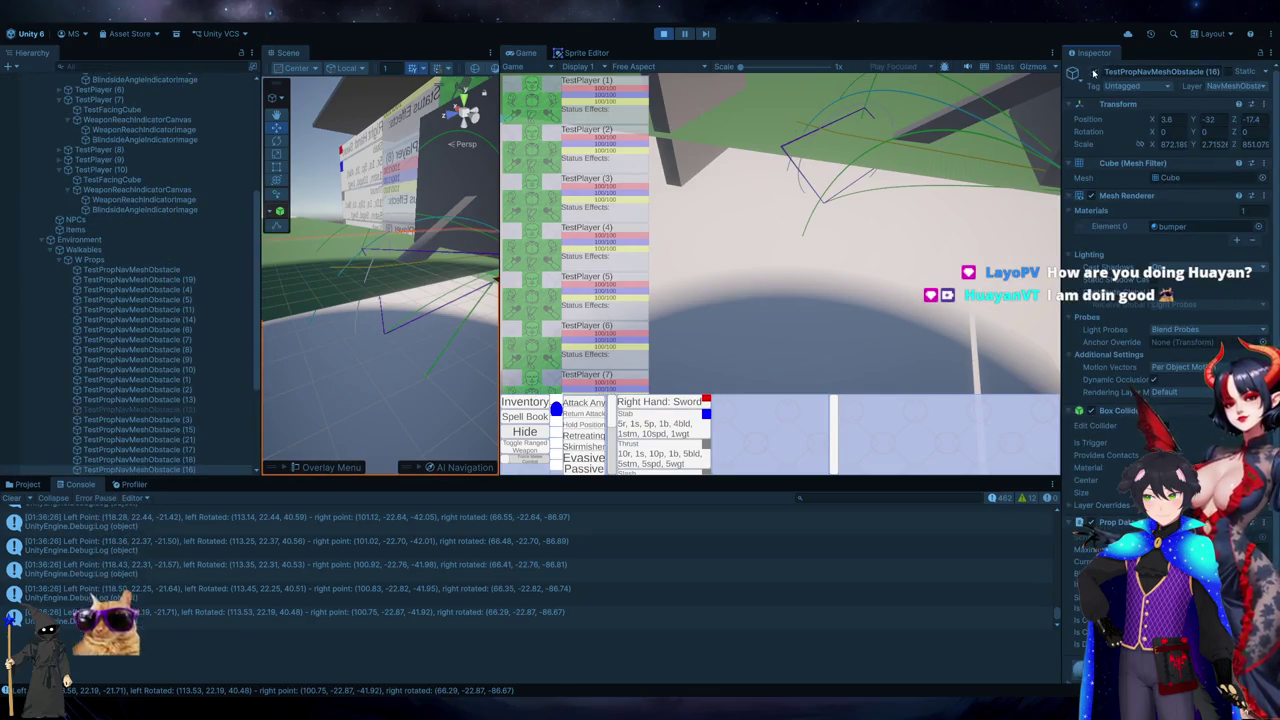
pyautogui.click(669, 126)
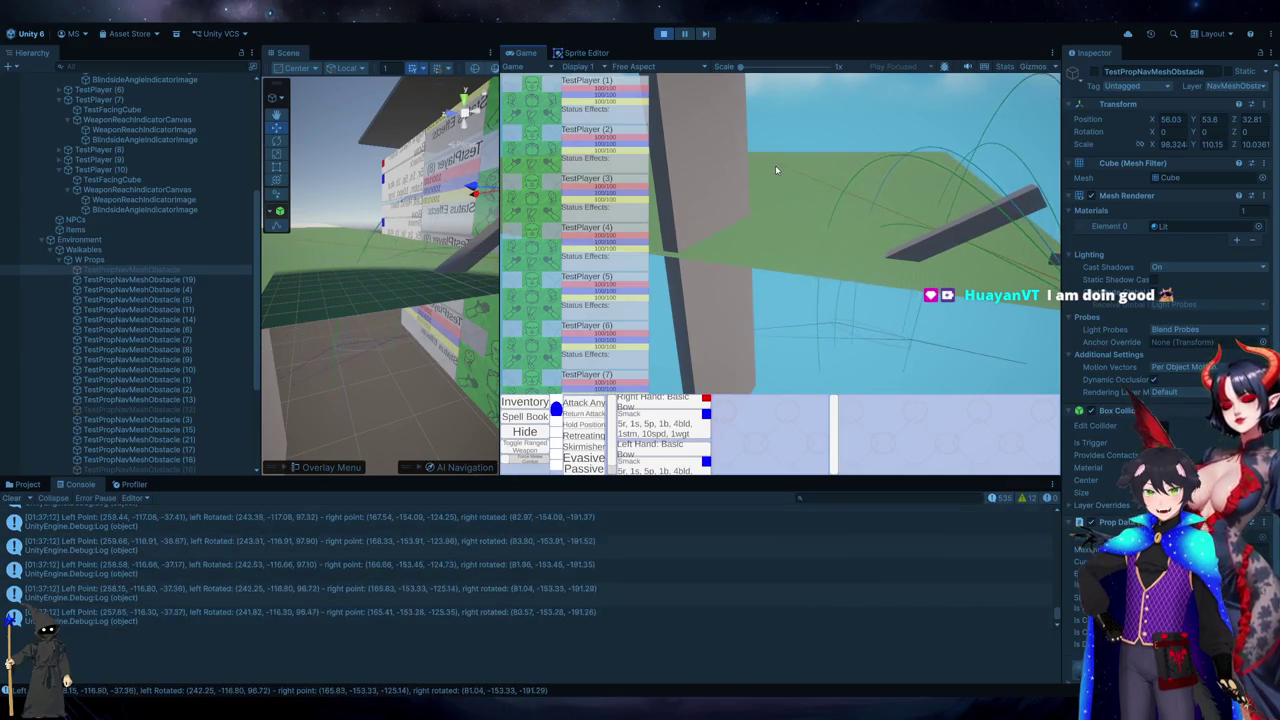
# - Open a logged point's source line and find all references to closestPointAbsolute on line 1172
pyautogui.click(322, 554)
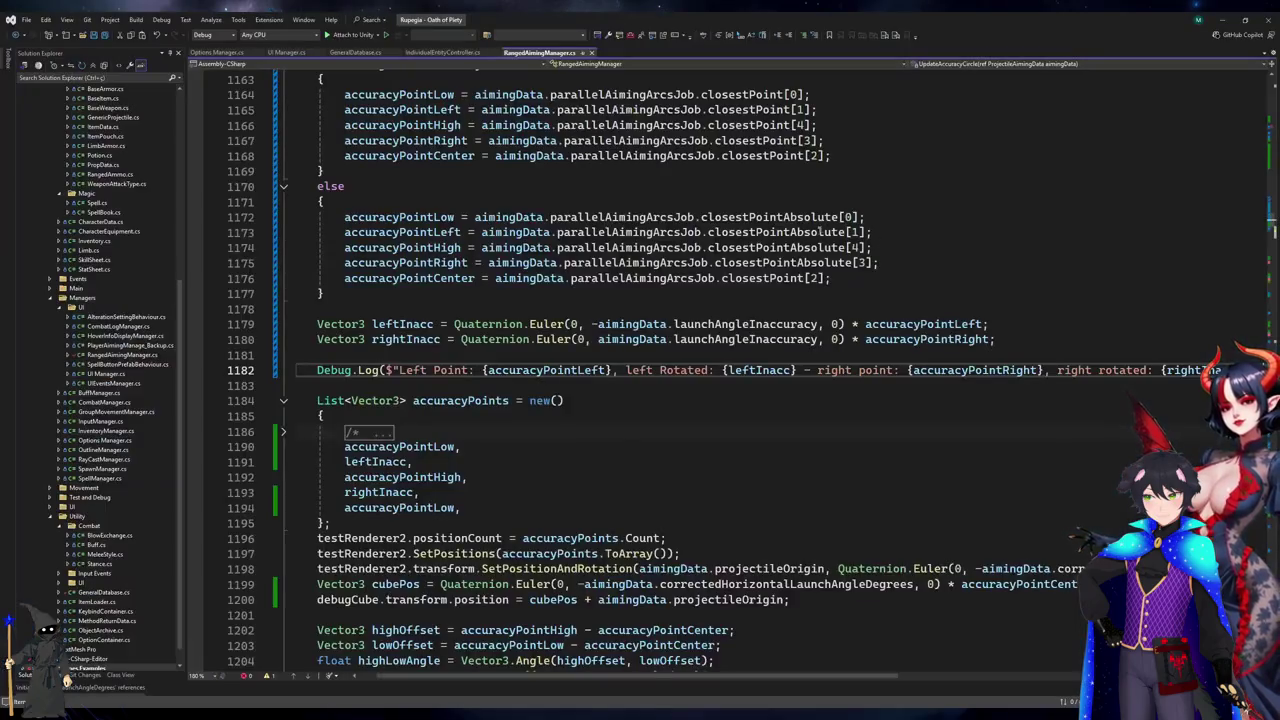
pyautogui.click(780, 232)
pyautogui.click(750, 125)
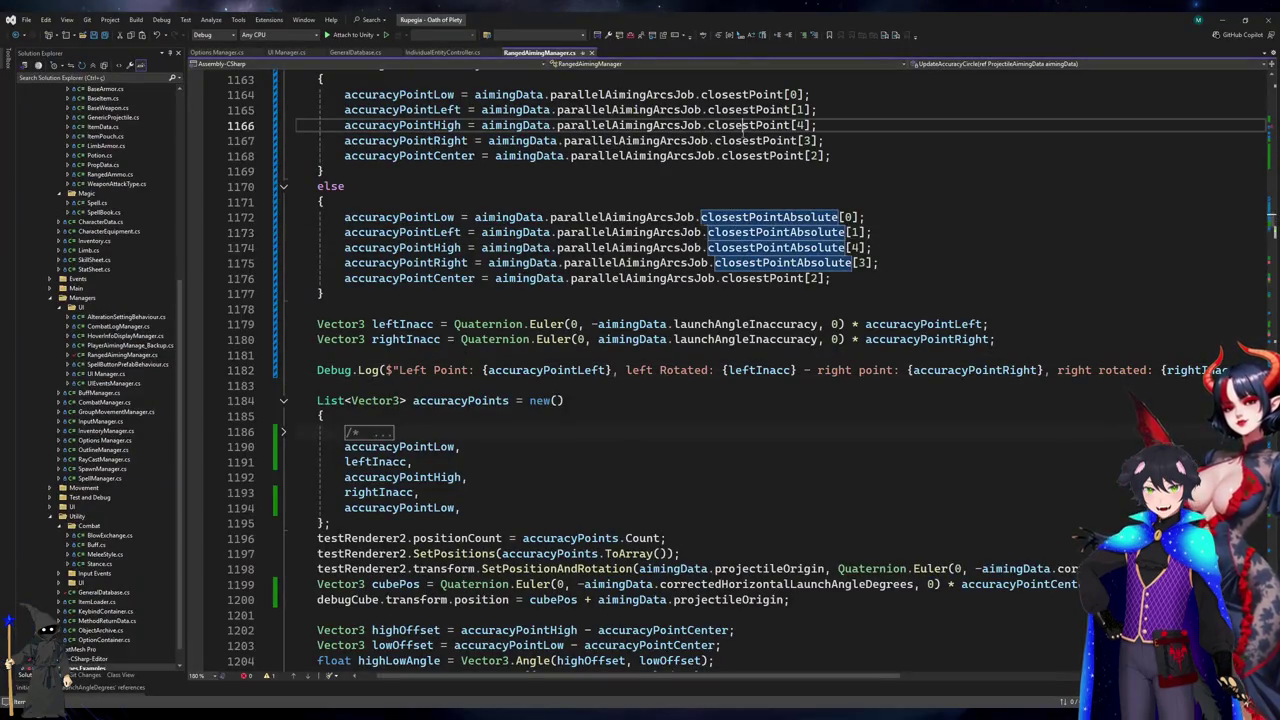
pyautogui.click(762, 216)
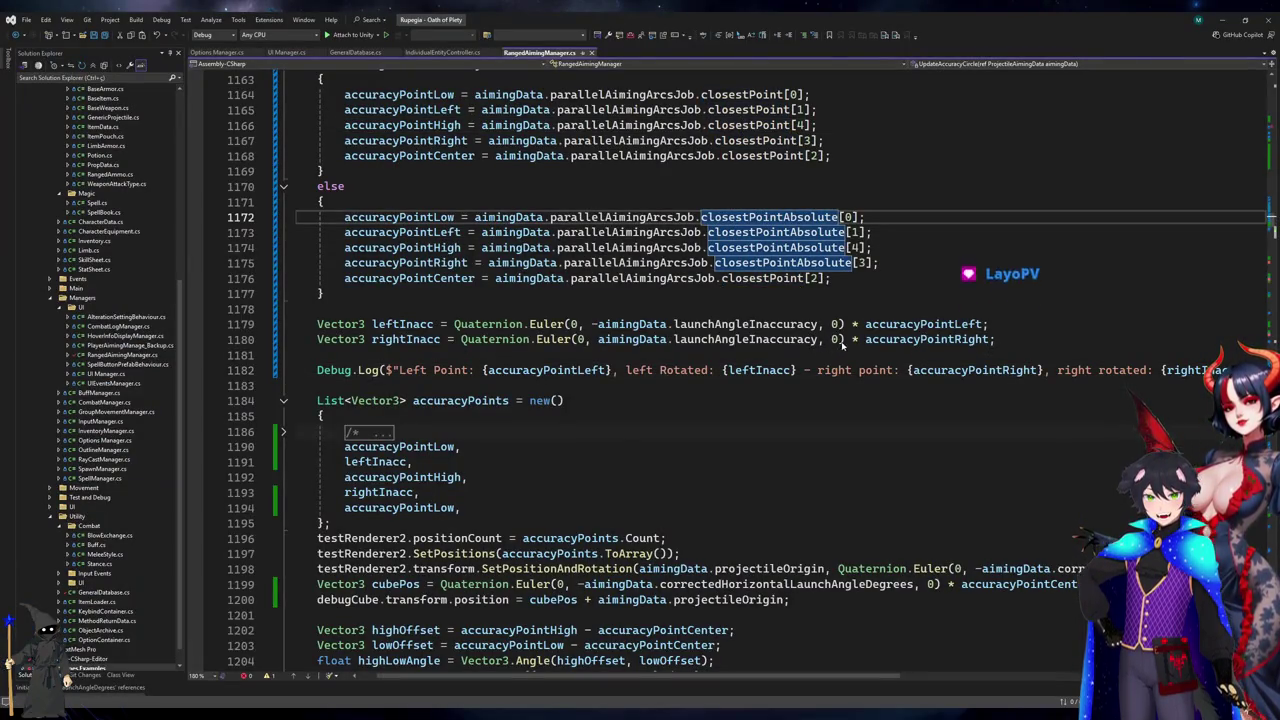
pyautogui.hotkey('shift', 'F12')
pyautogui.click(205, 600)
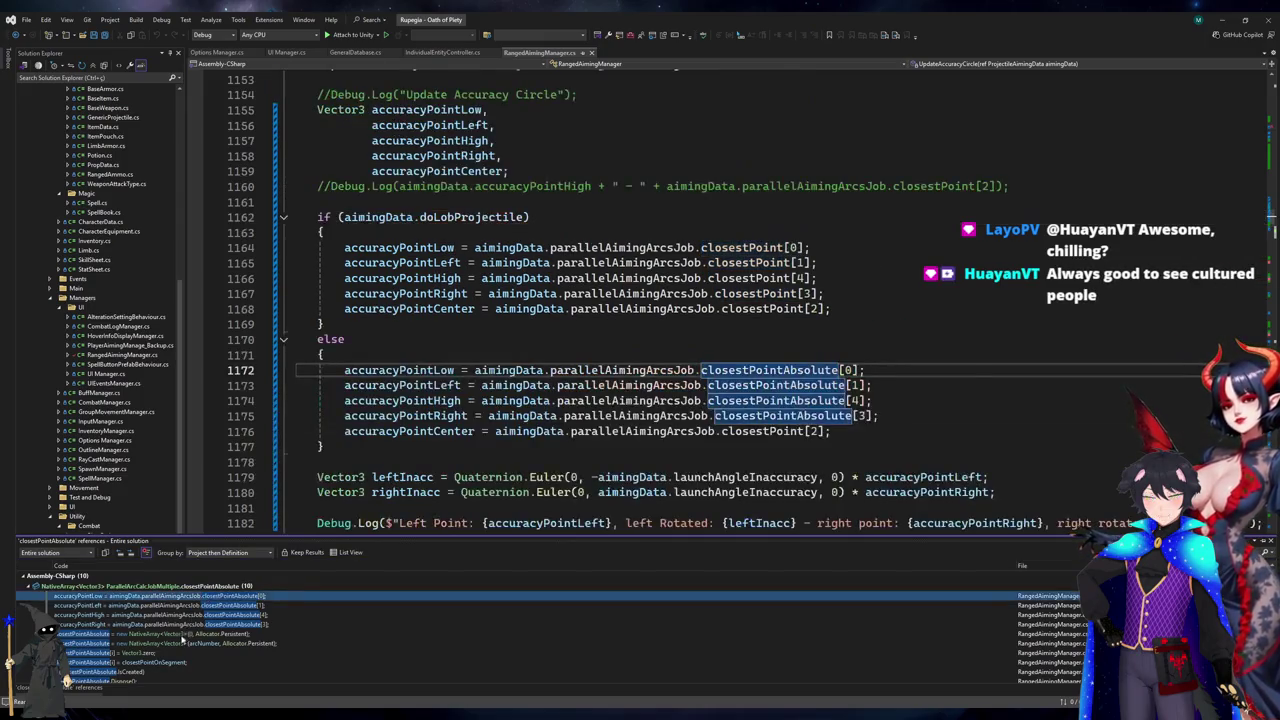
# - Jump to the closestPointAbsolute assignment on line 2249 and inspect the distance calculation above it
pyautogui.click(186, 638)
pyautogui.click(162, 663)
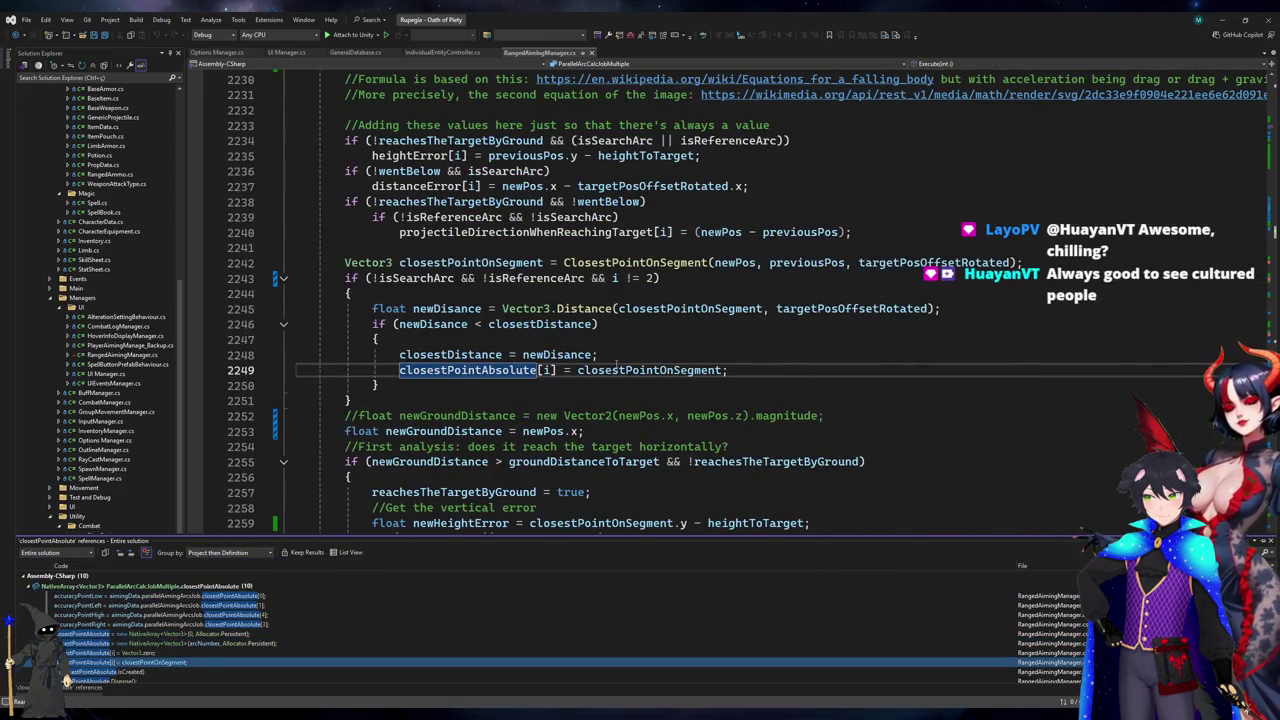
pyautogui.scroll(-1, 351, 632)
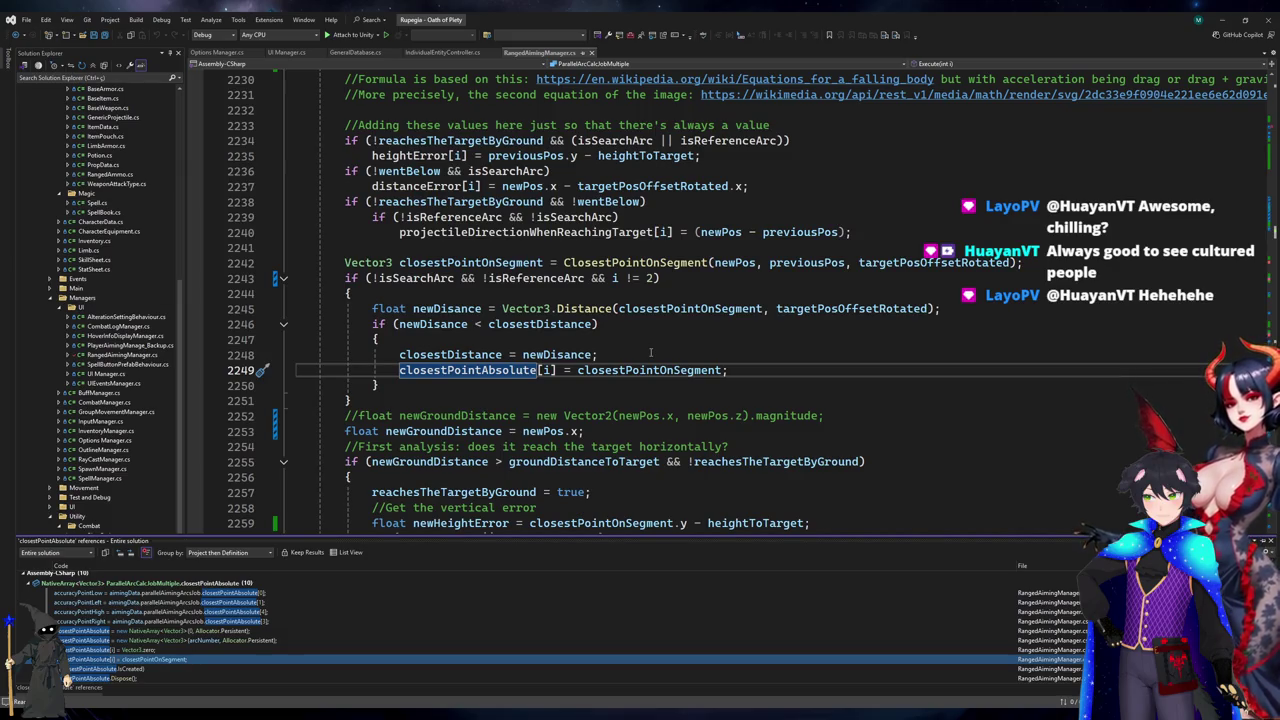
pyautogui.click(664, 325)
pyautogui.click(690, 308)
pyautogui.click(822, 308)
pyautogui.click(849, 292)
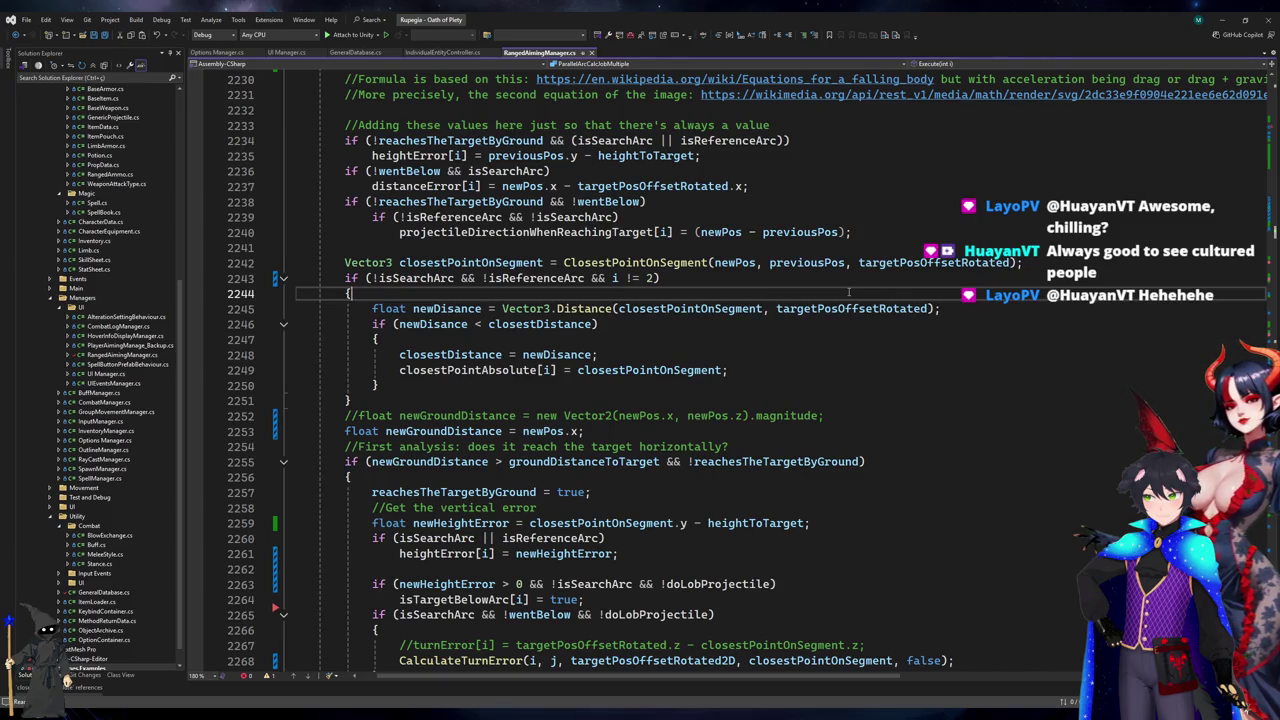
pyautogui.scroll(2, 849, 292)
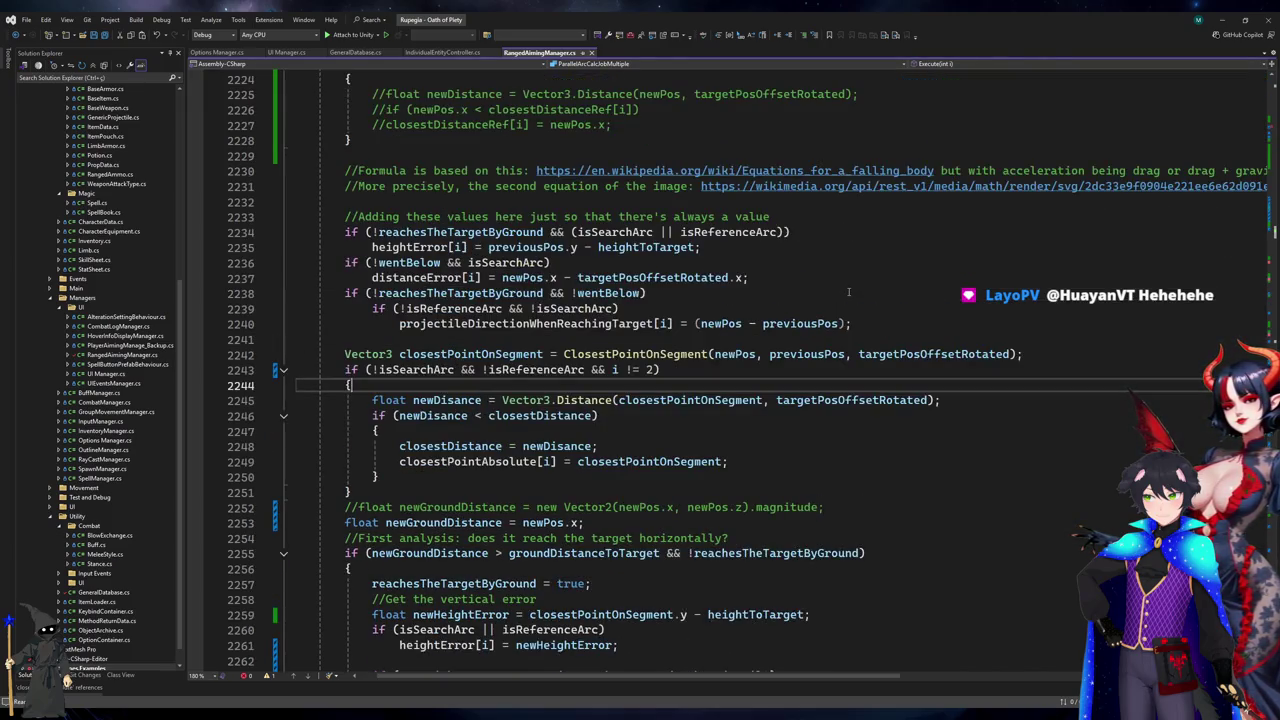
# - Re-list closestPointAbsolute references and return to line 2249 with the list closed
pyautogui.click(597, 400)
pyautogui.click(450, 476)
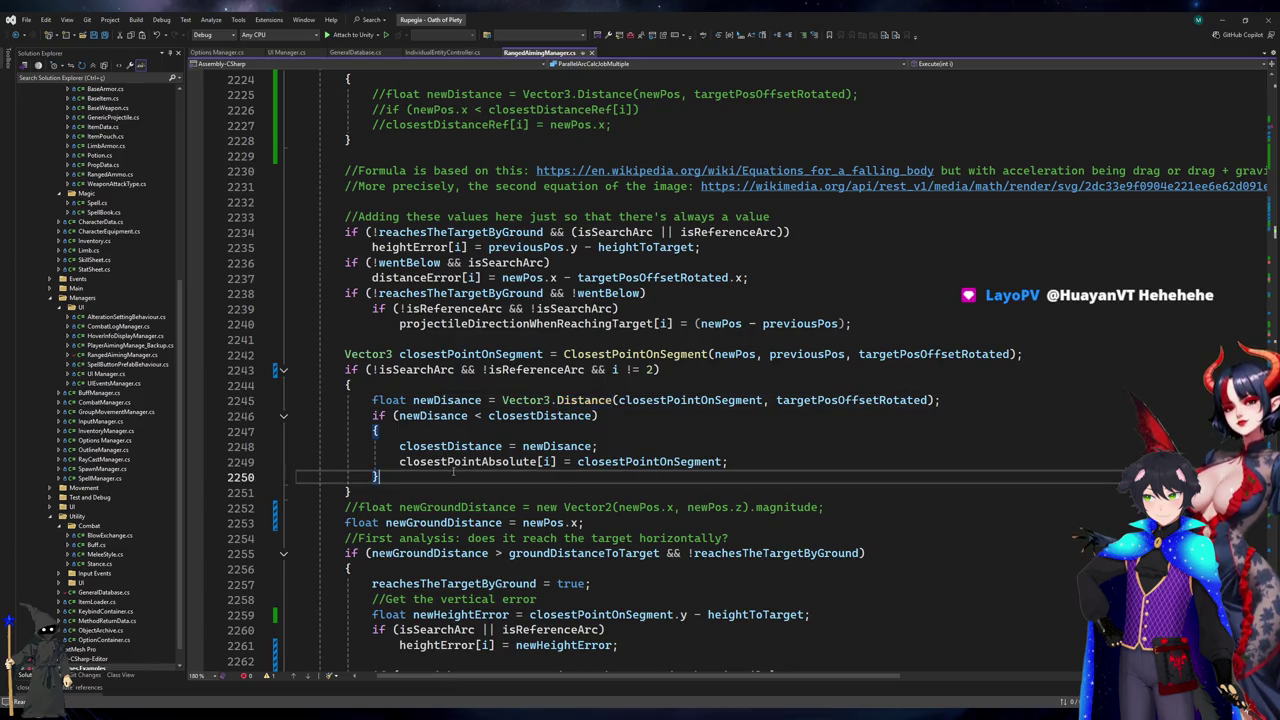
pyautogui.doubleClick(461, 462)
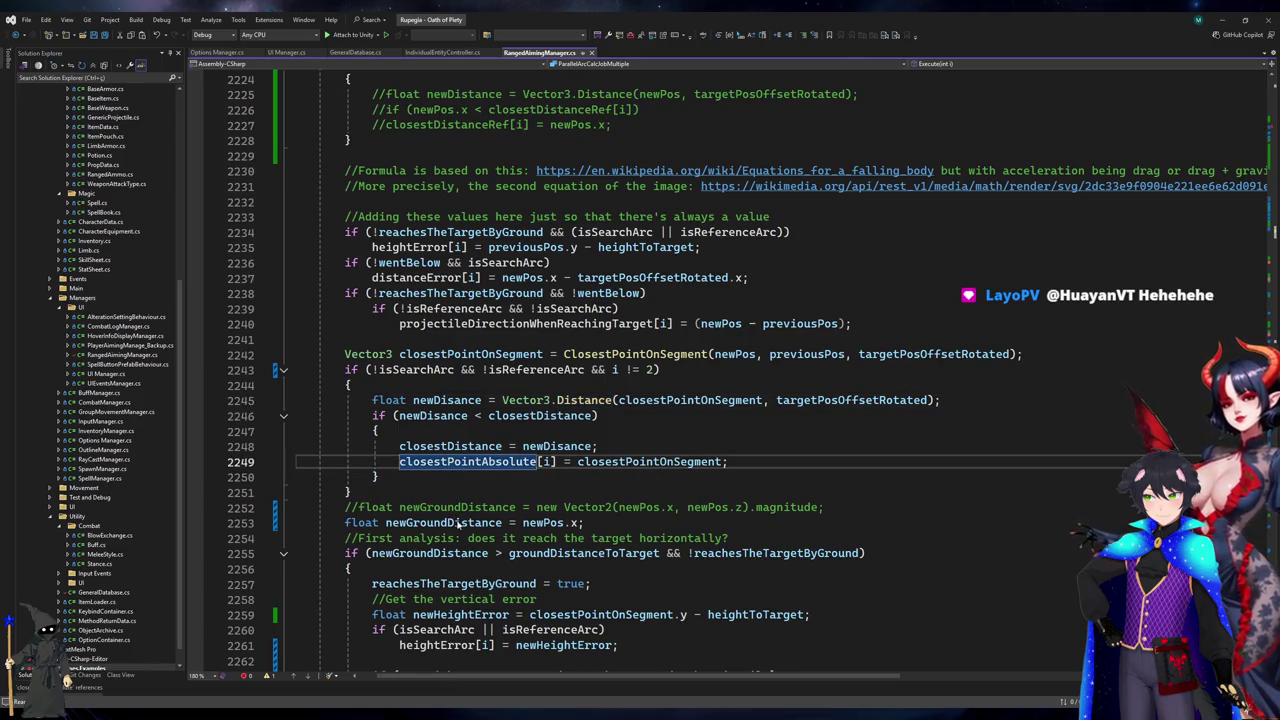
pyautogui.hotkey('shift', 'F12')
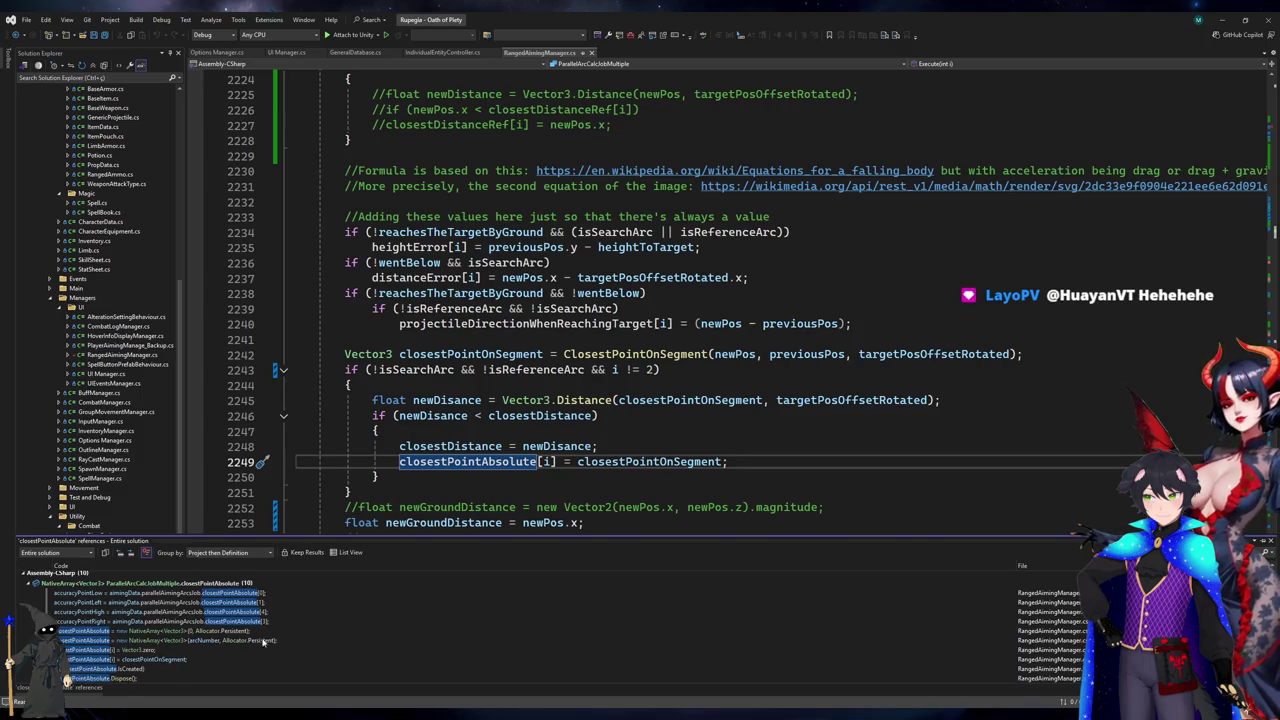
pyautogui.doubleClick(154, 661)
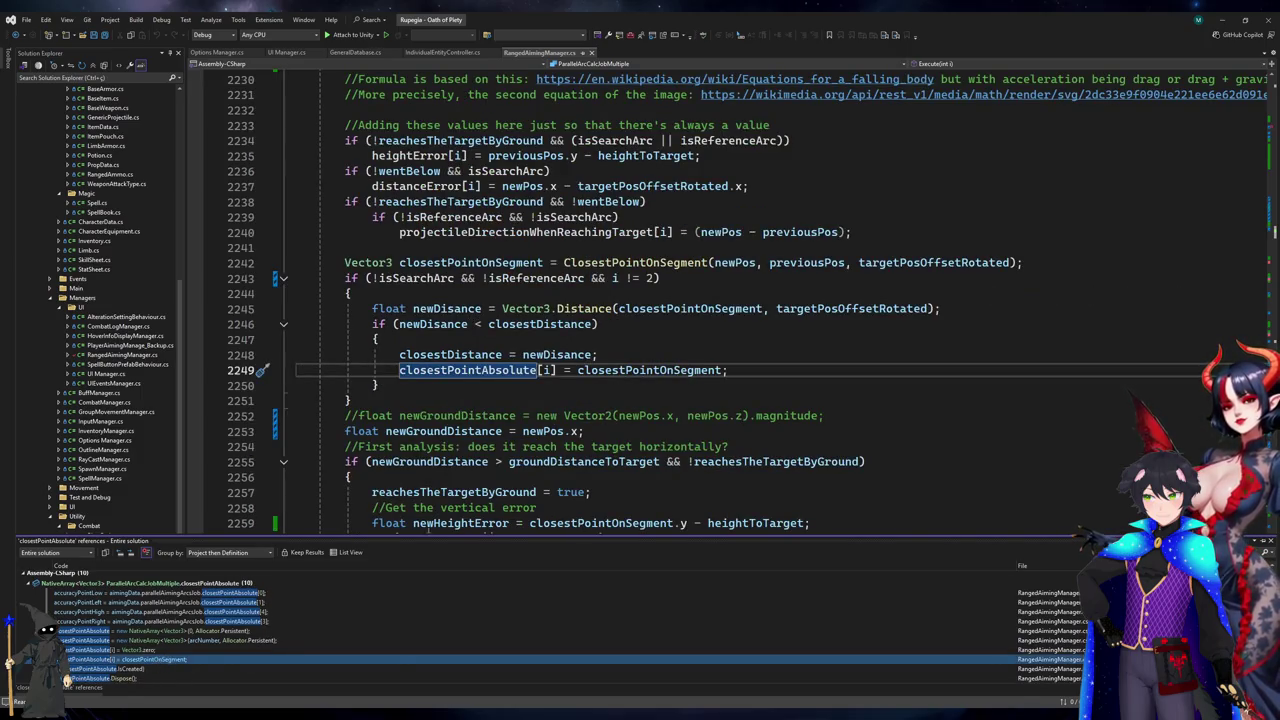
pyautogui.click(810, 372)
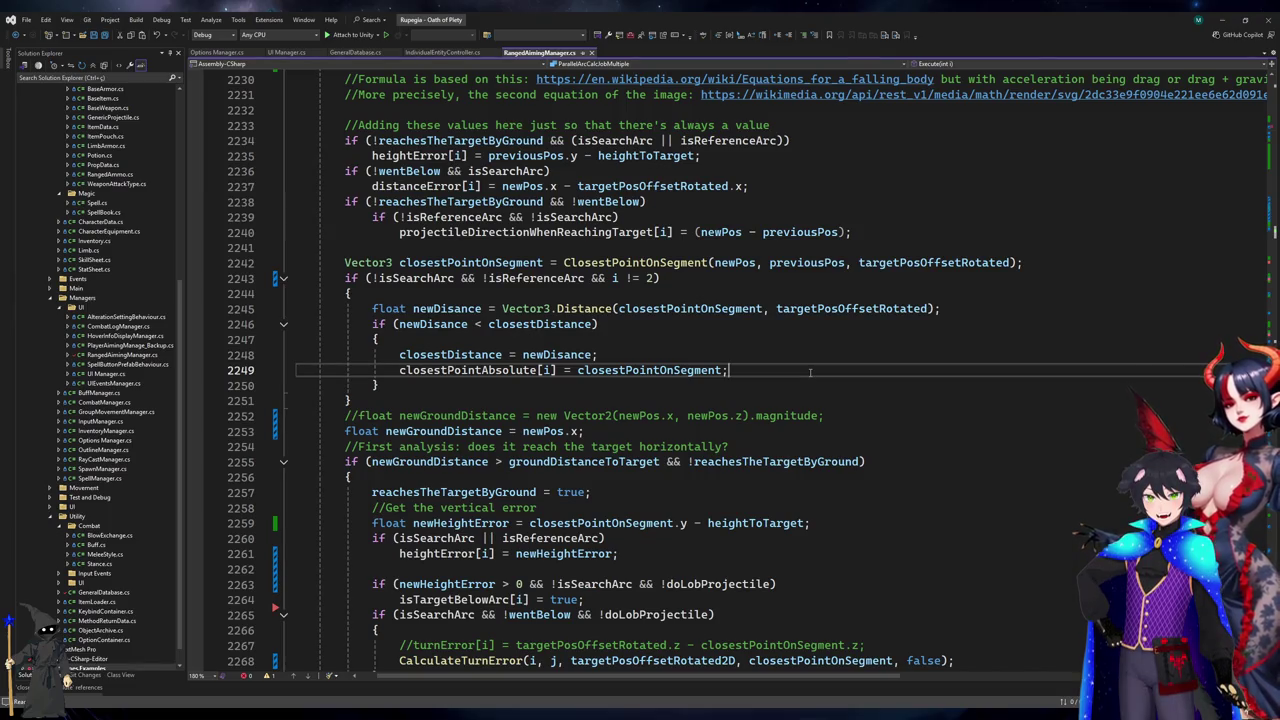
# - Add a Debug.Log on line 2250 printing i,j, newDist, closestPoint, targetPos, newPos and prevPos
pyautogui.press('Return')
pyautogui.write('Debug.Log(')
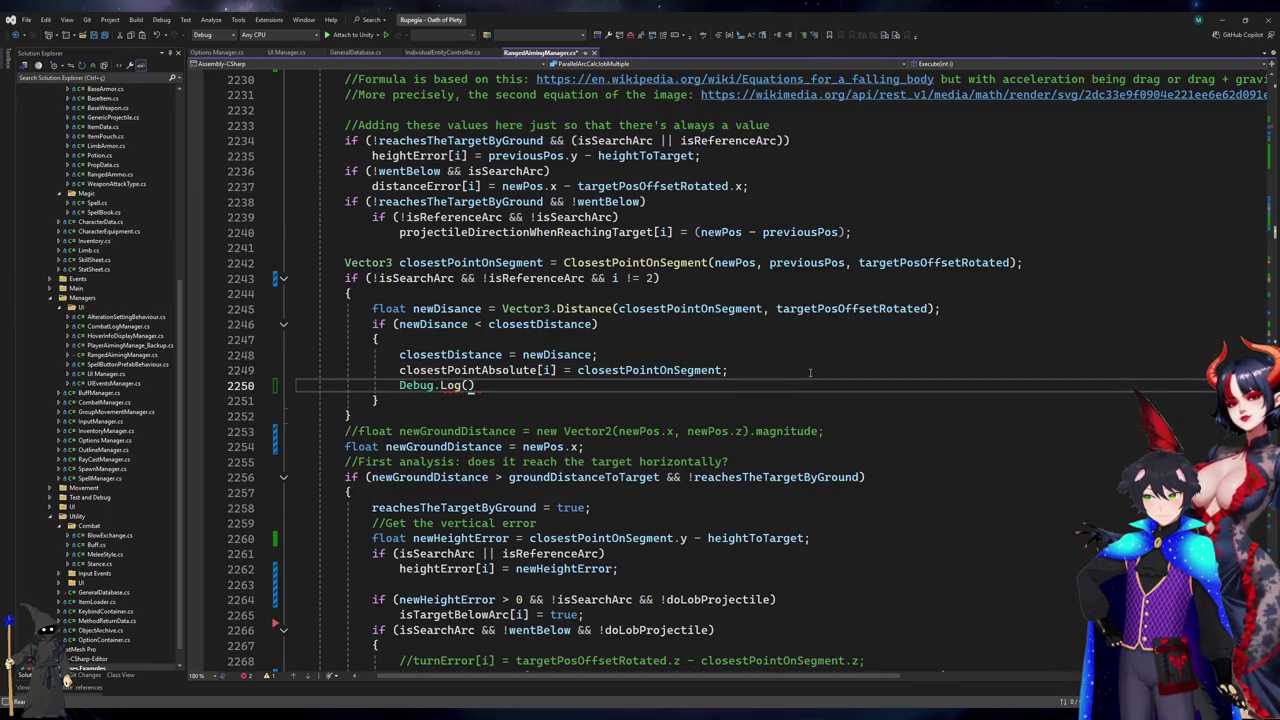
pyautogui.write('$"')
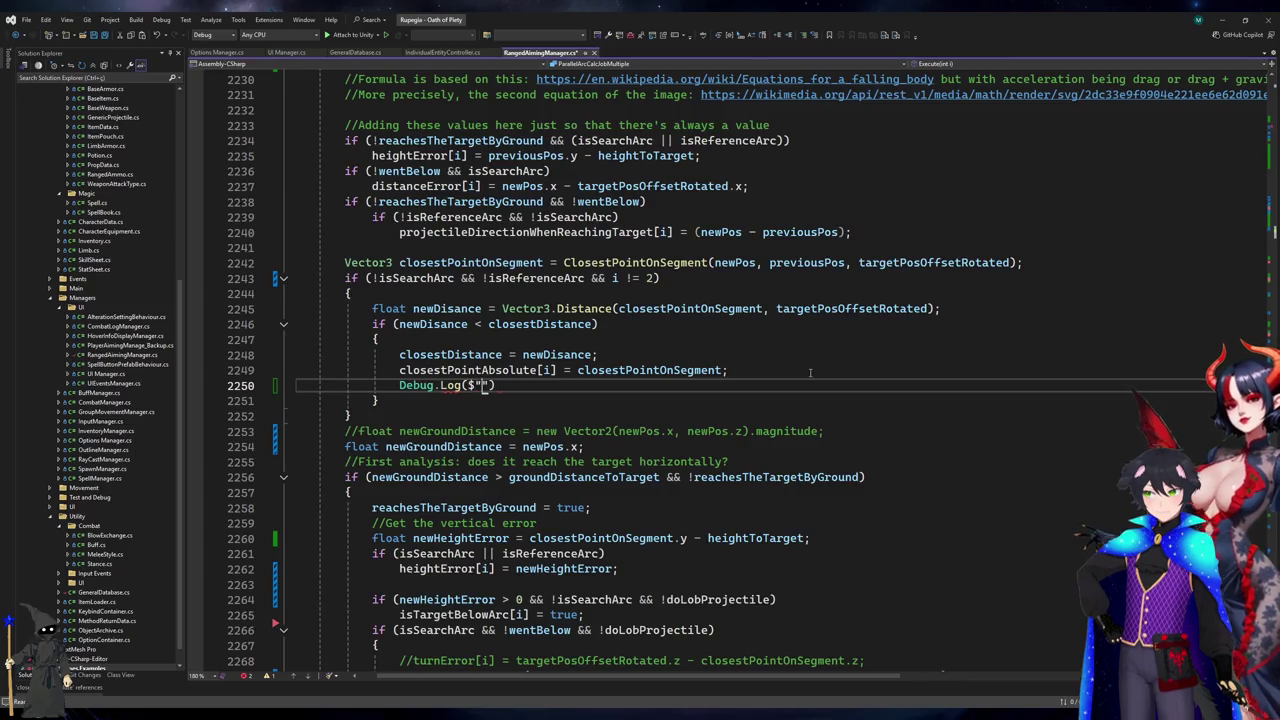
pyautogui.write('i{')
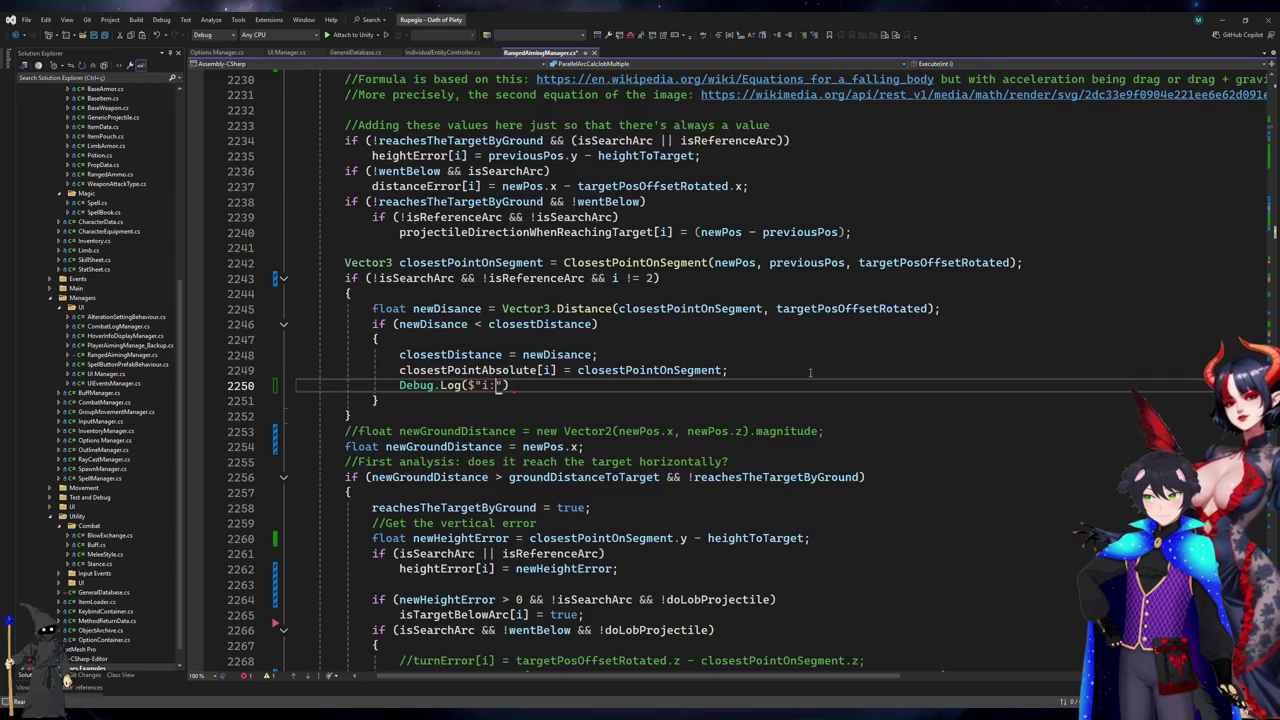
pyautogui.write(' {i')
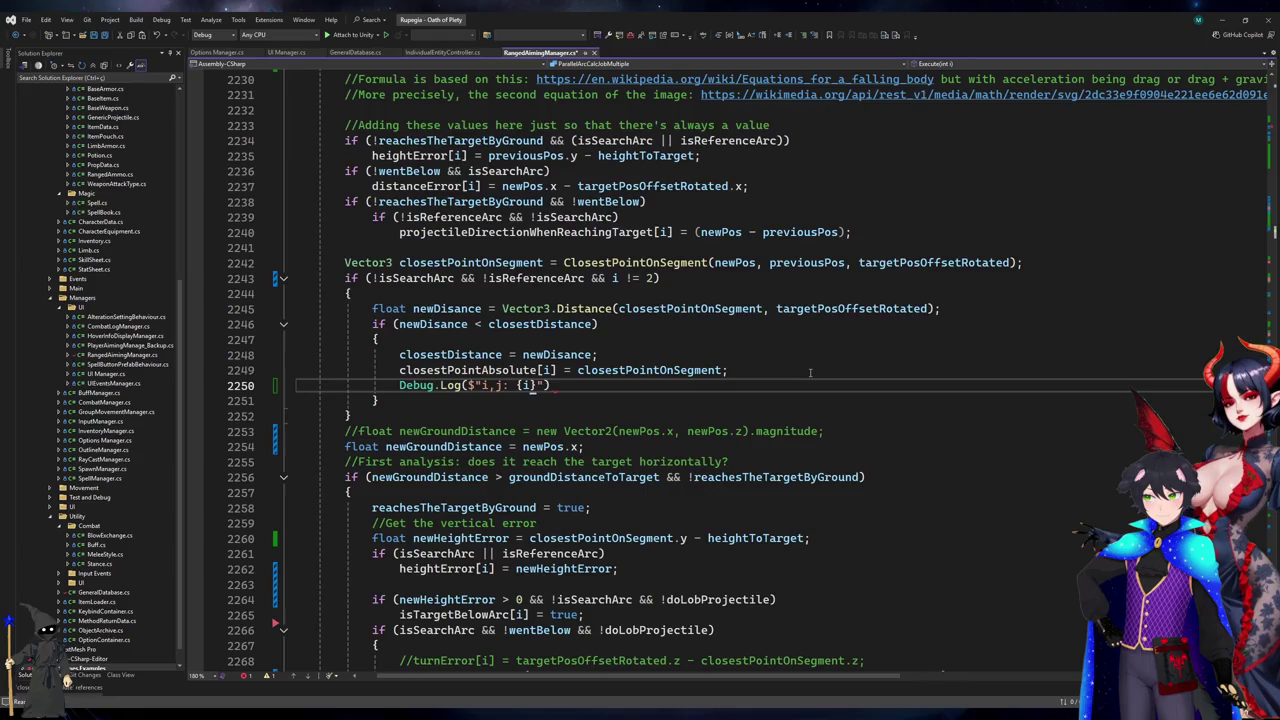
pyautogui.write('} -')
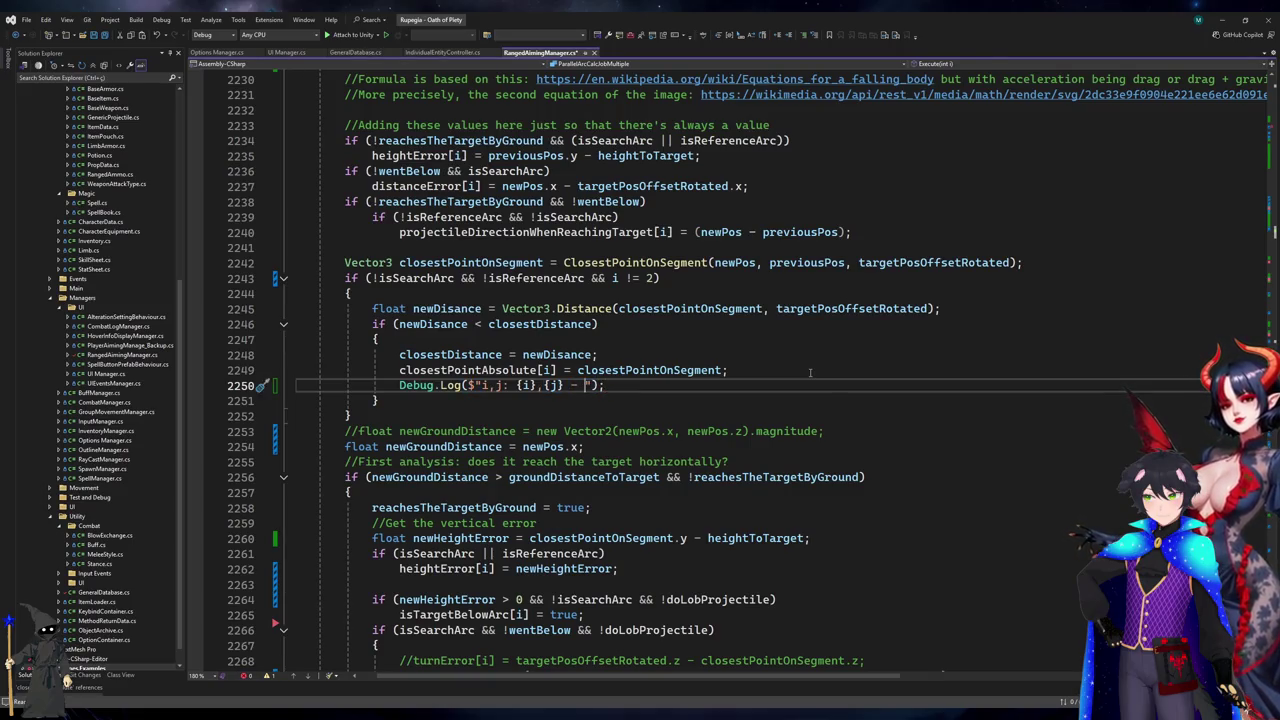
pyautogui.write('Disance}')
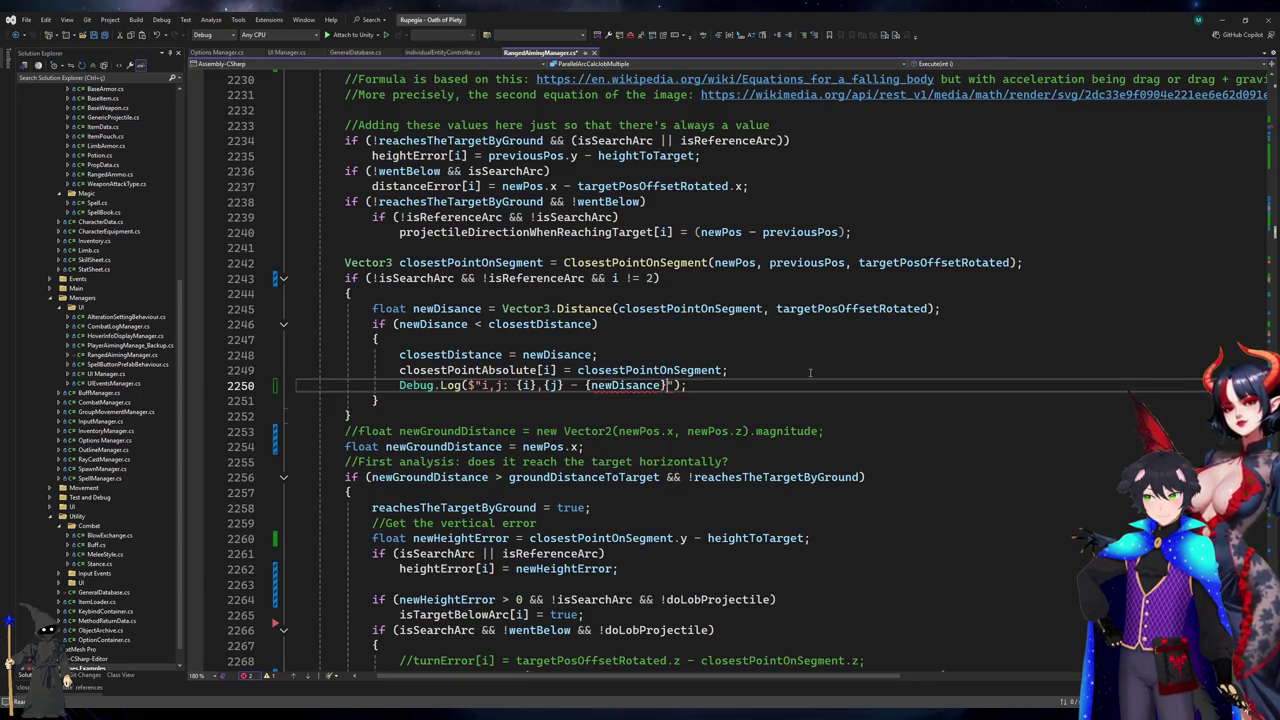
pyautogui.hotkey('ctrl', 'Left')
pyautogui.hotkey('ctrl', 'Left')
pyautogui.hotkey('ctrl', 'Left')
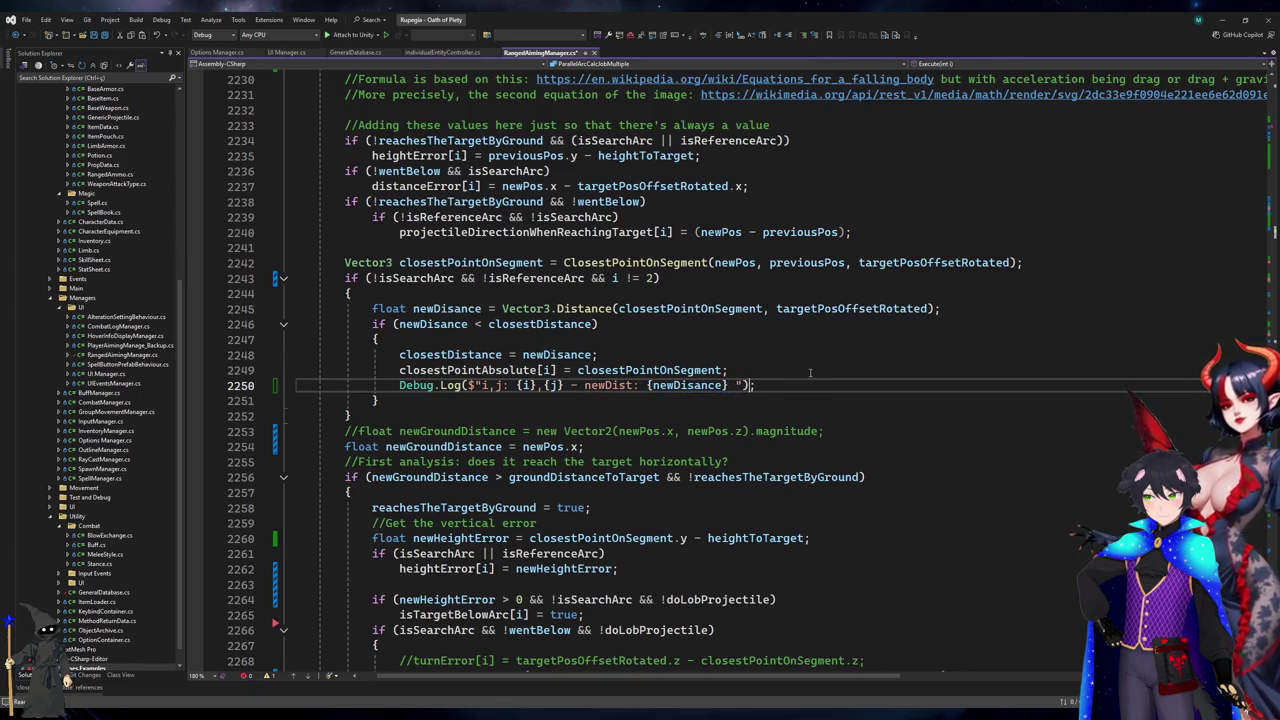
pyautogui.write(',')
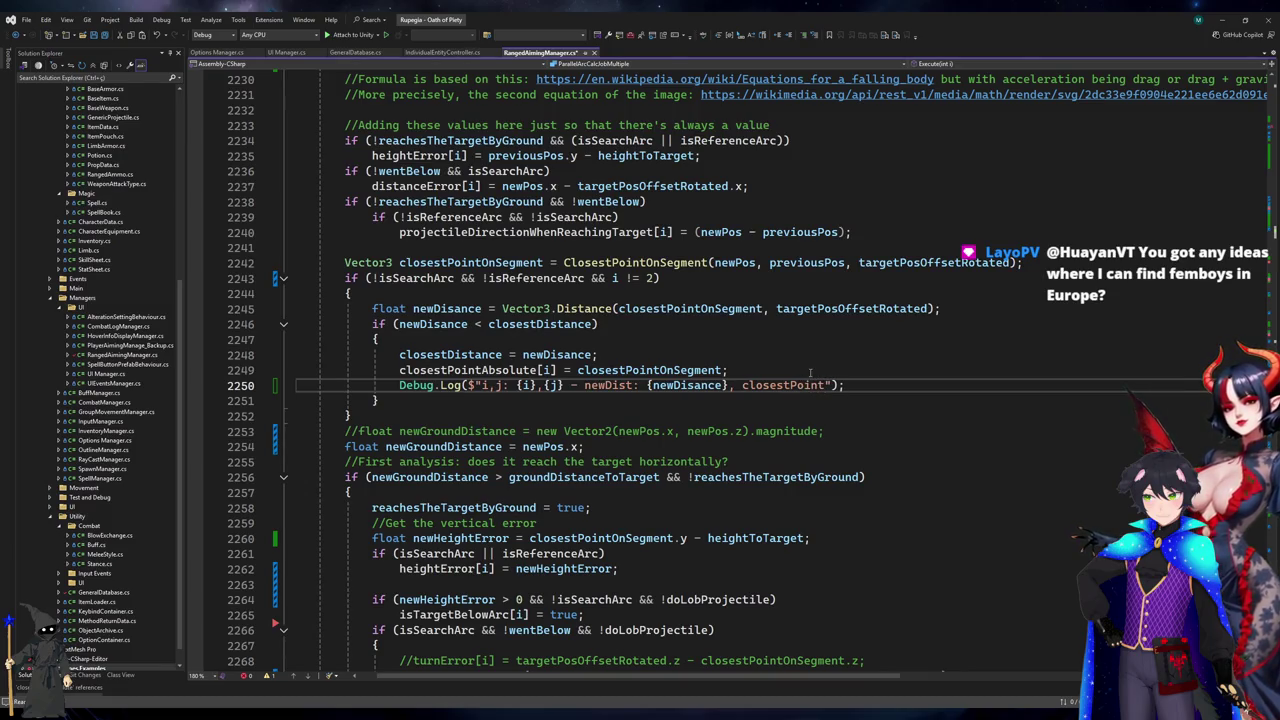
pyautogui.write(': {clos')
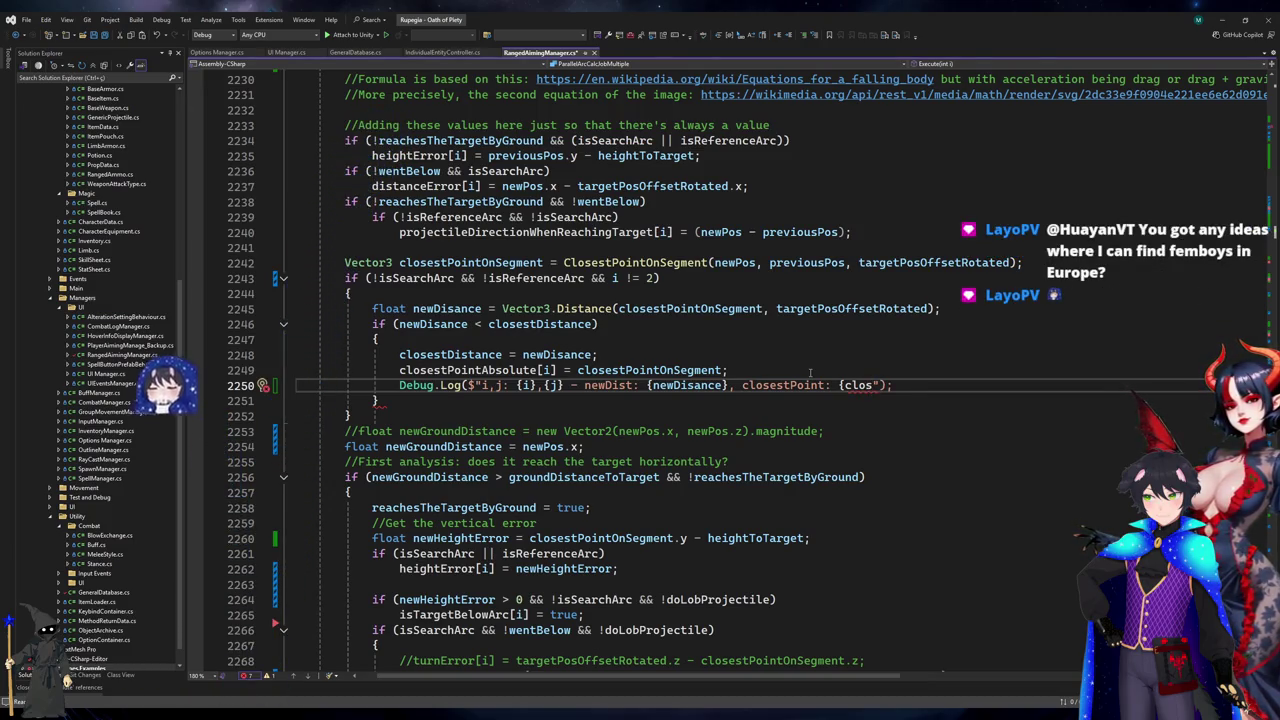
pyautogui.press('Tab')
pyautogui.write('}, ')
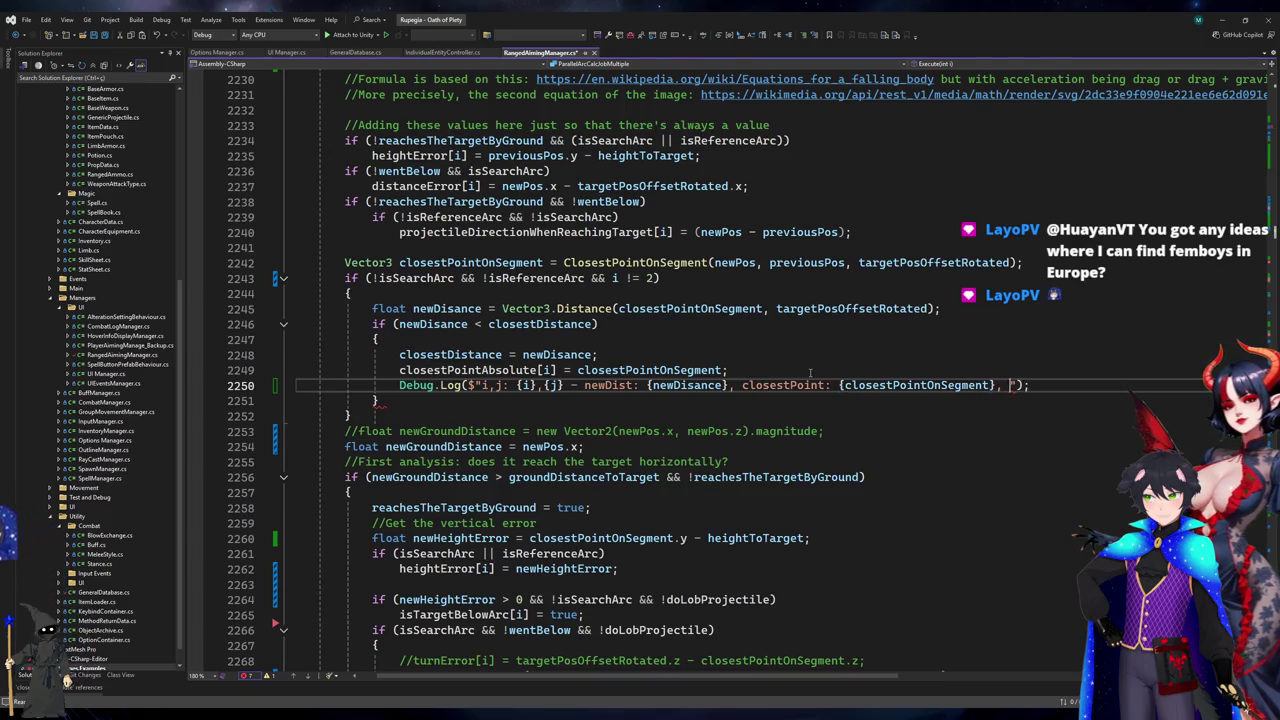
pyautogui.write(' argetPos: {')
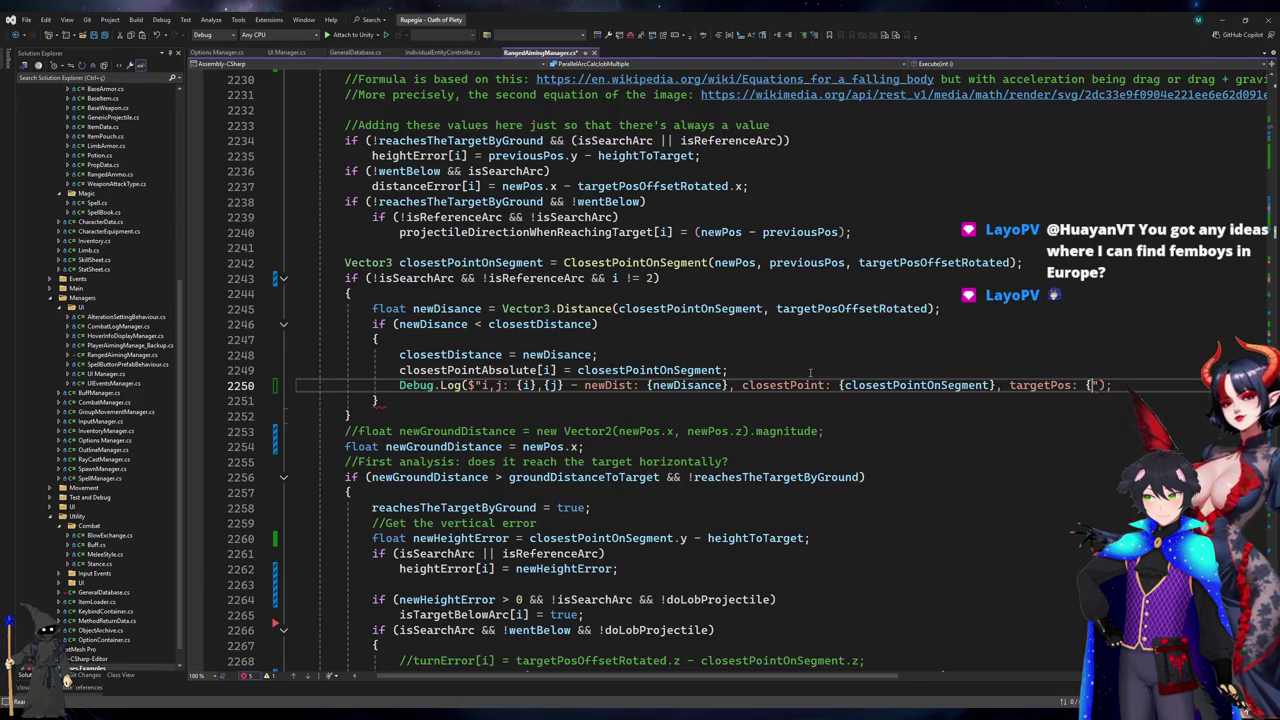
pyautogui.write('targetPosOffsetRo')
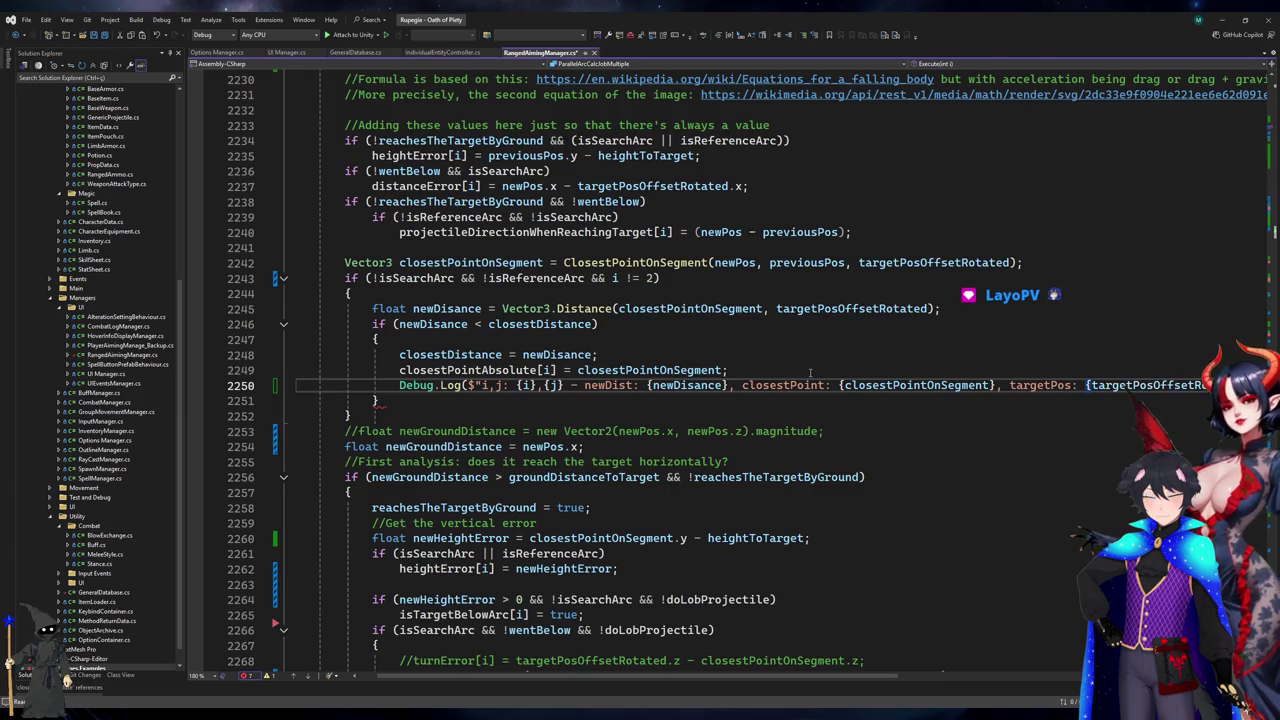
pyautogui.press('Tab')
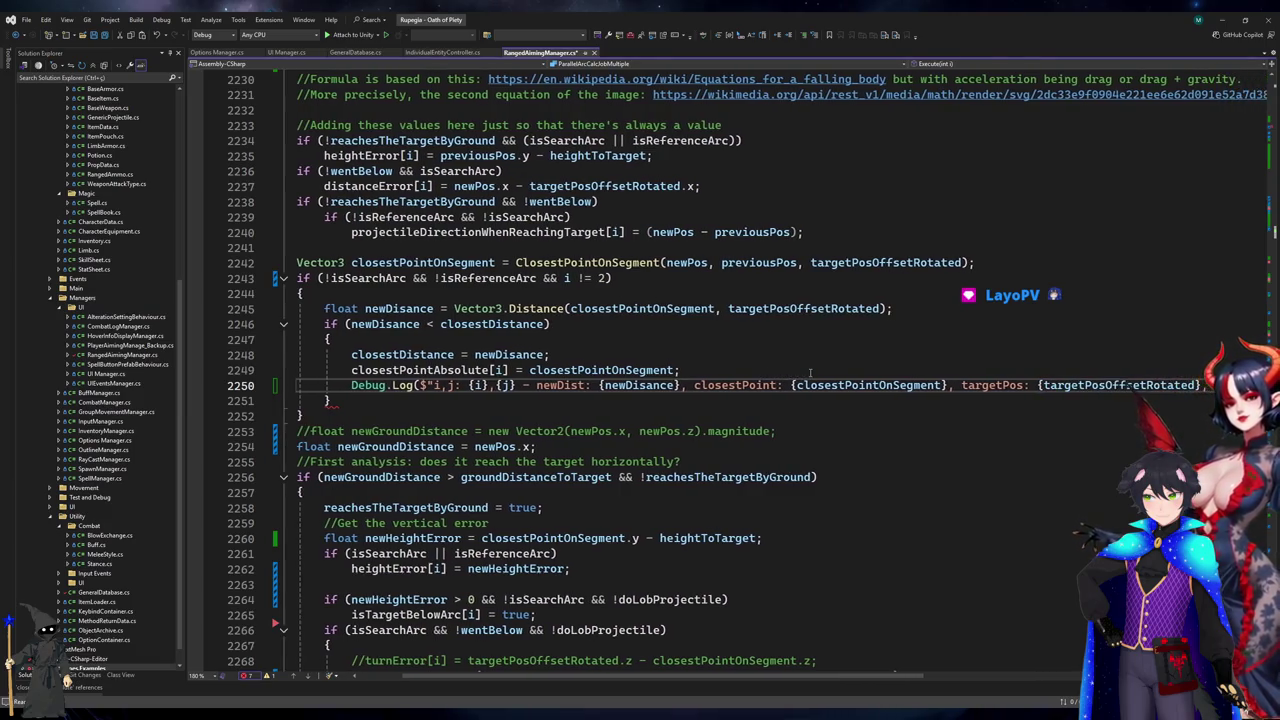
pyautogui.write(', newPo')
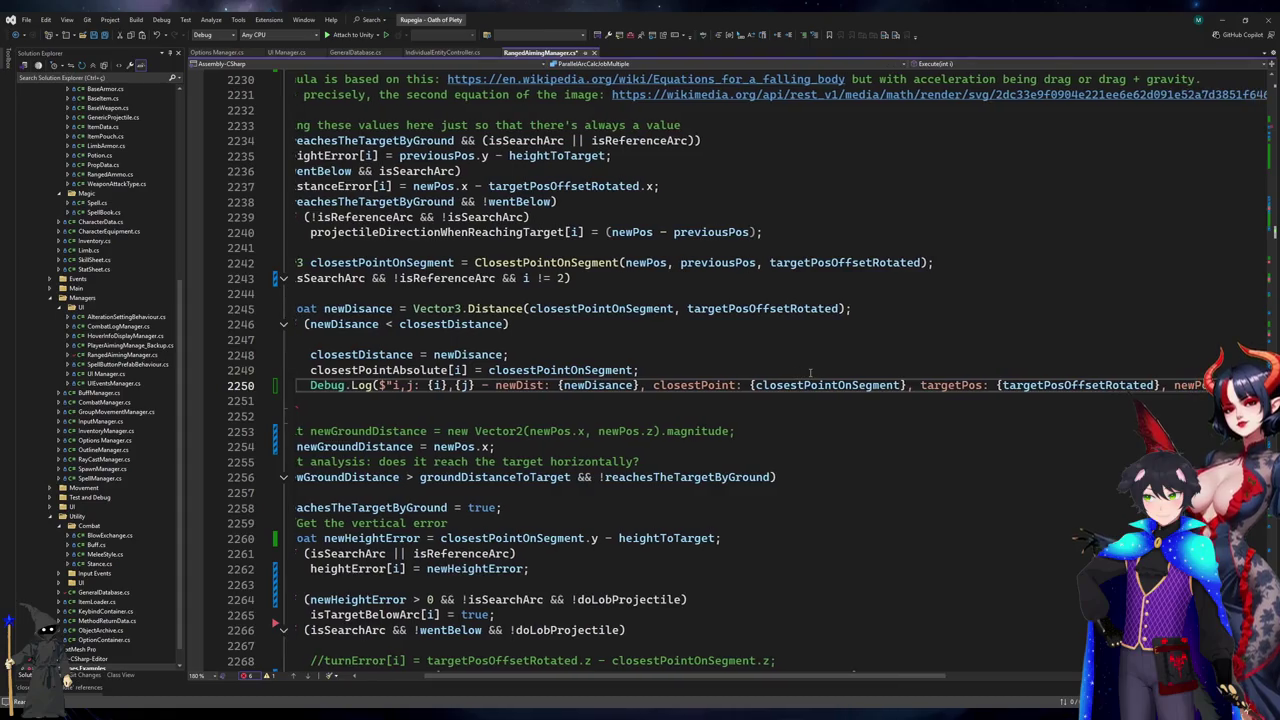
pyautogui.write('s: {')
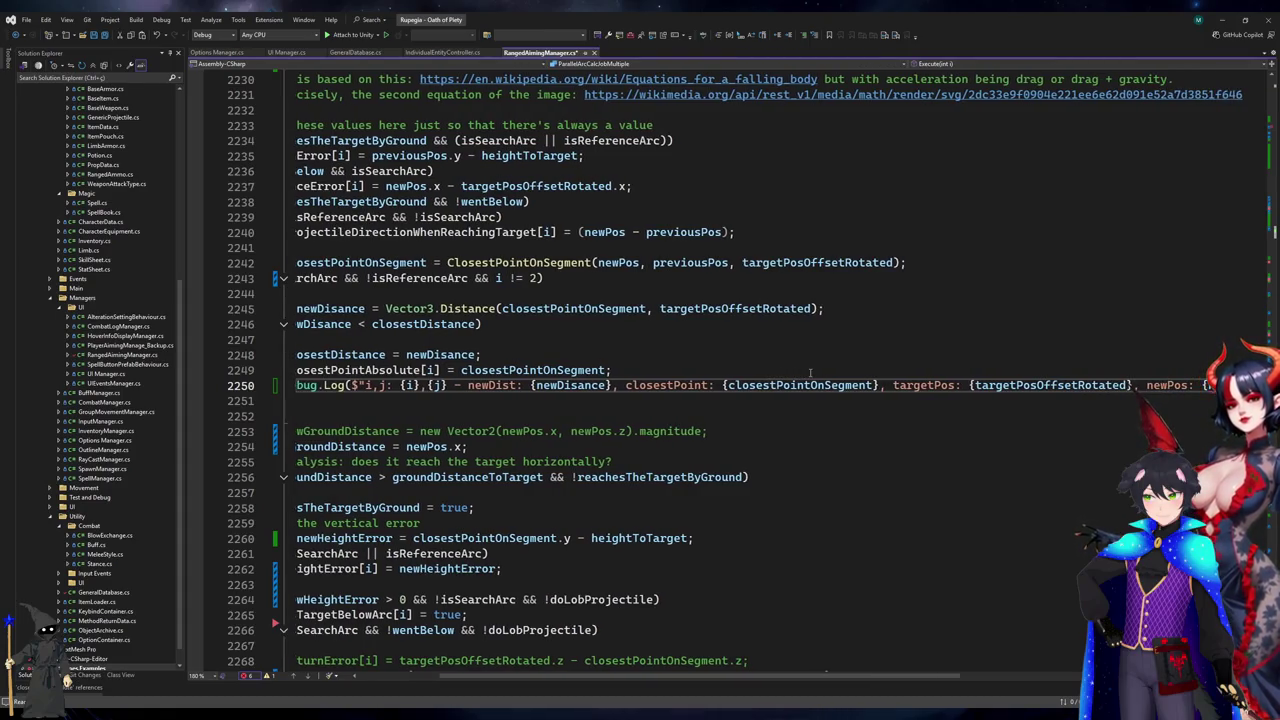
pyautogui.write('new')
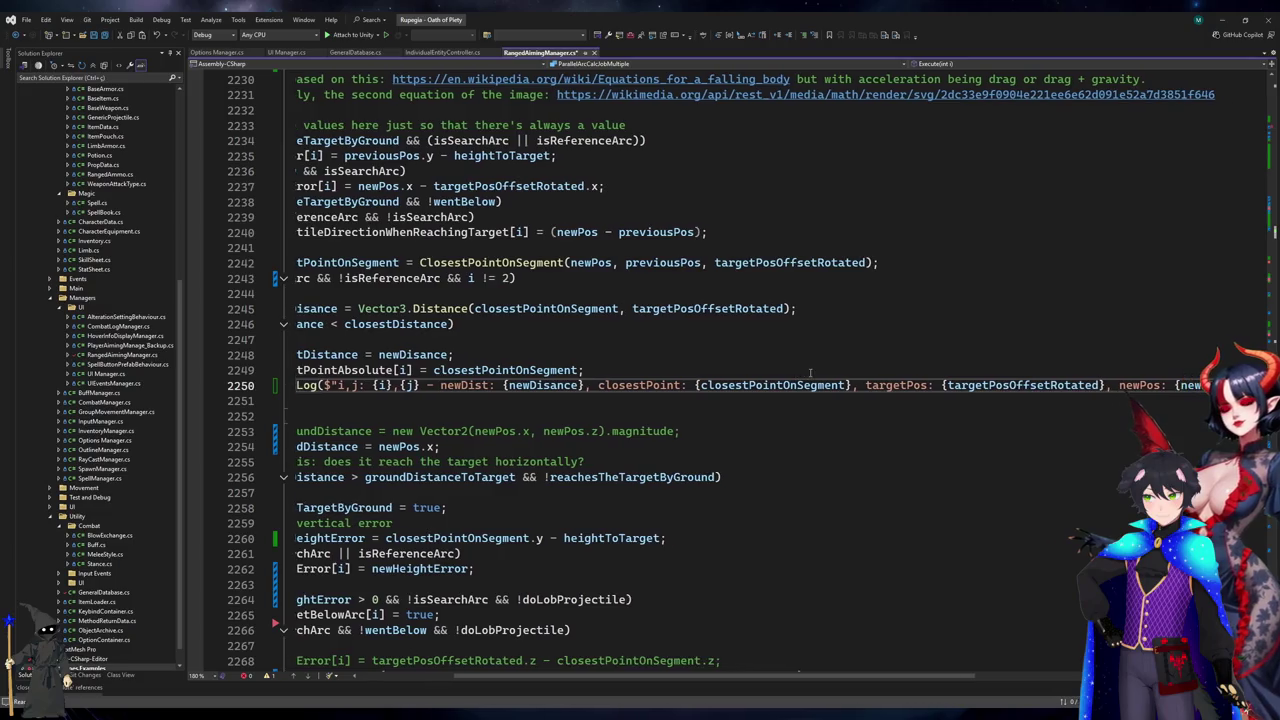
pyautogui.write('Pos}, pre')
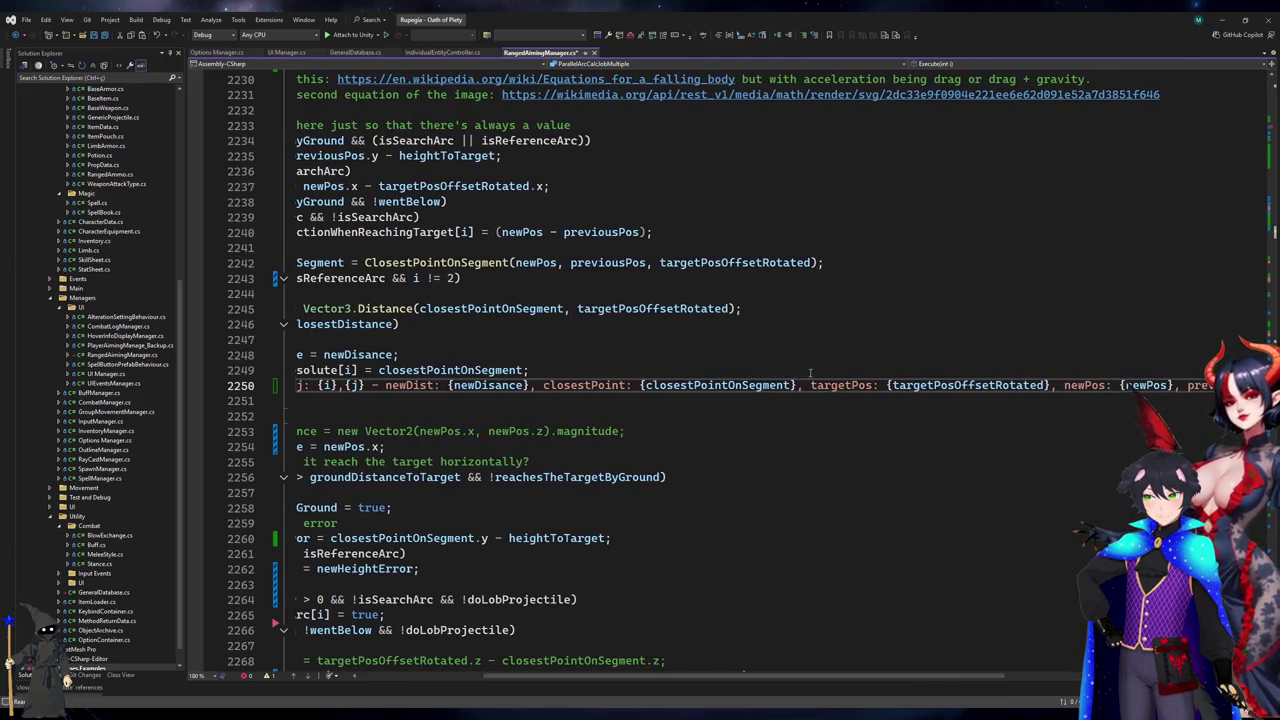
pyautogui.write('vPos: {pre')
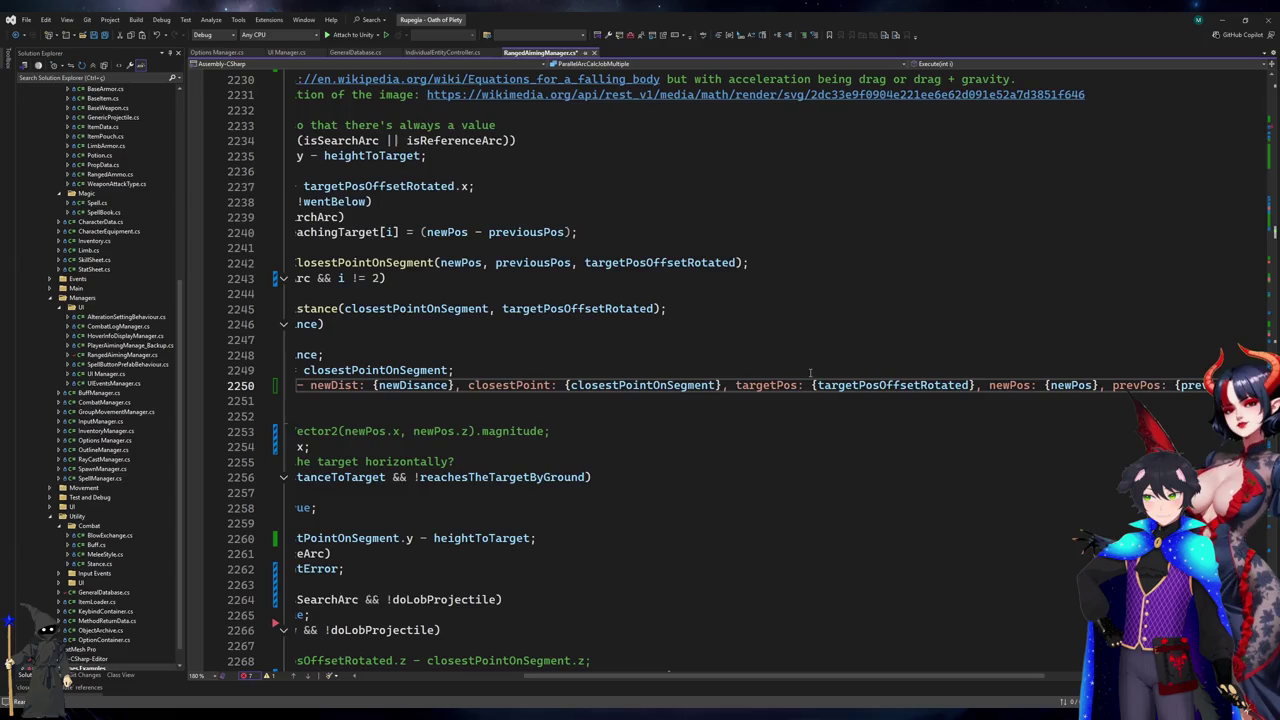
pyautogui.press('Home')
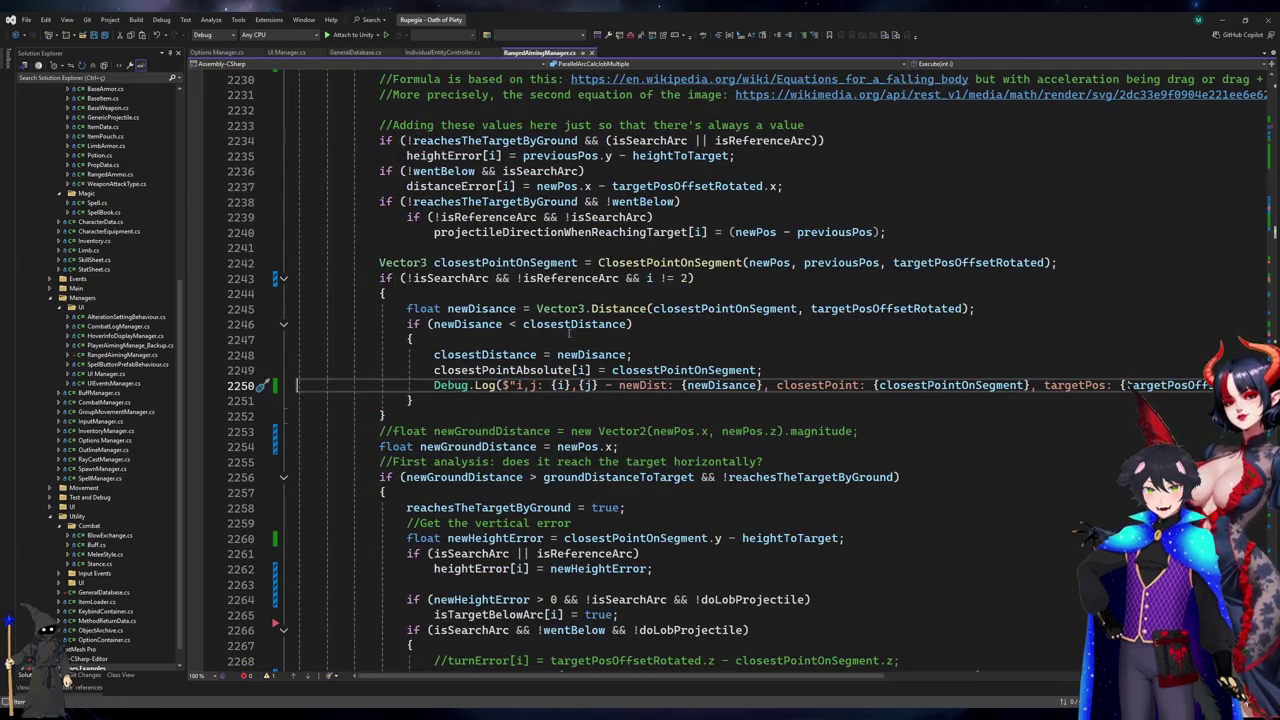
pyautogui.click(480, 370)
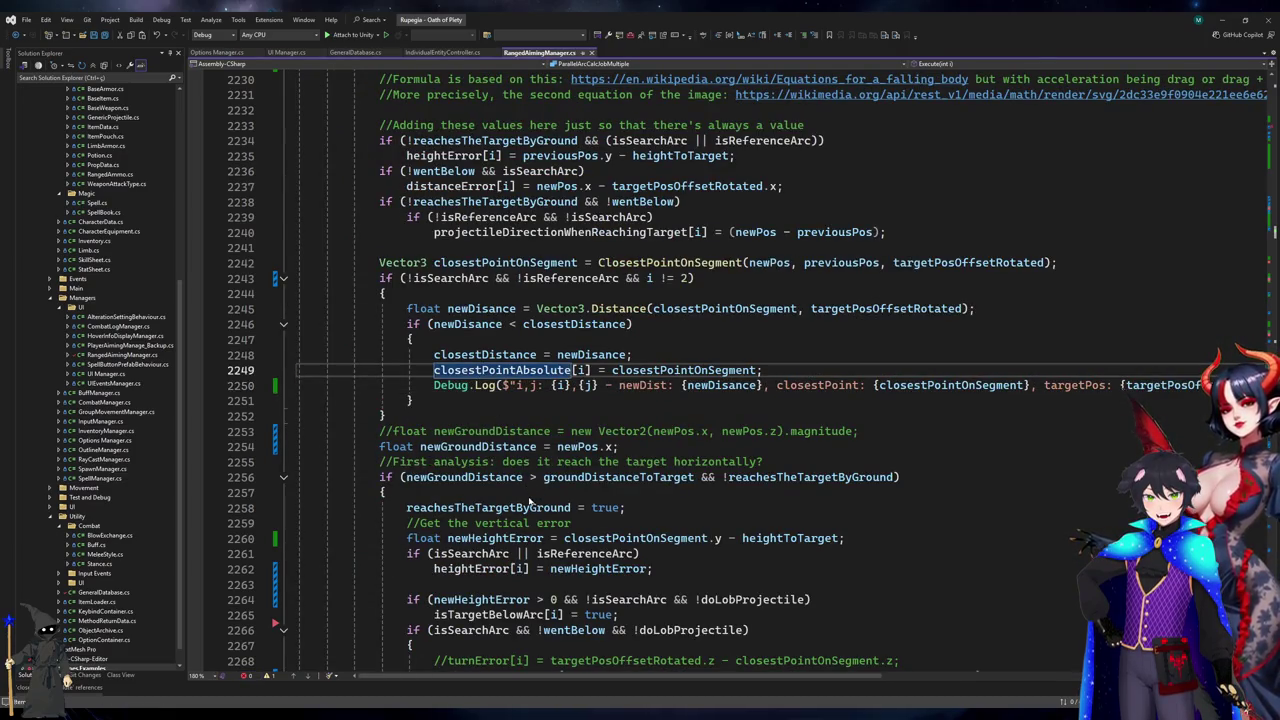
# - Review every closestPointAbsolute reference and the uses of newDisance near line 2249
pyautogui.hotkey('shift', 'F12')
pyautogui.scroll(4, 609, 297)
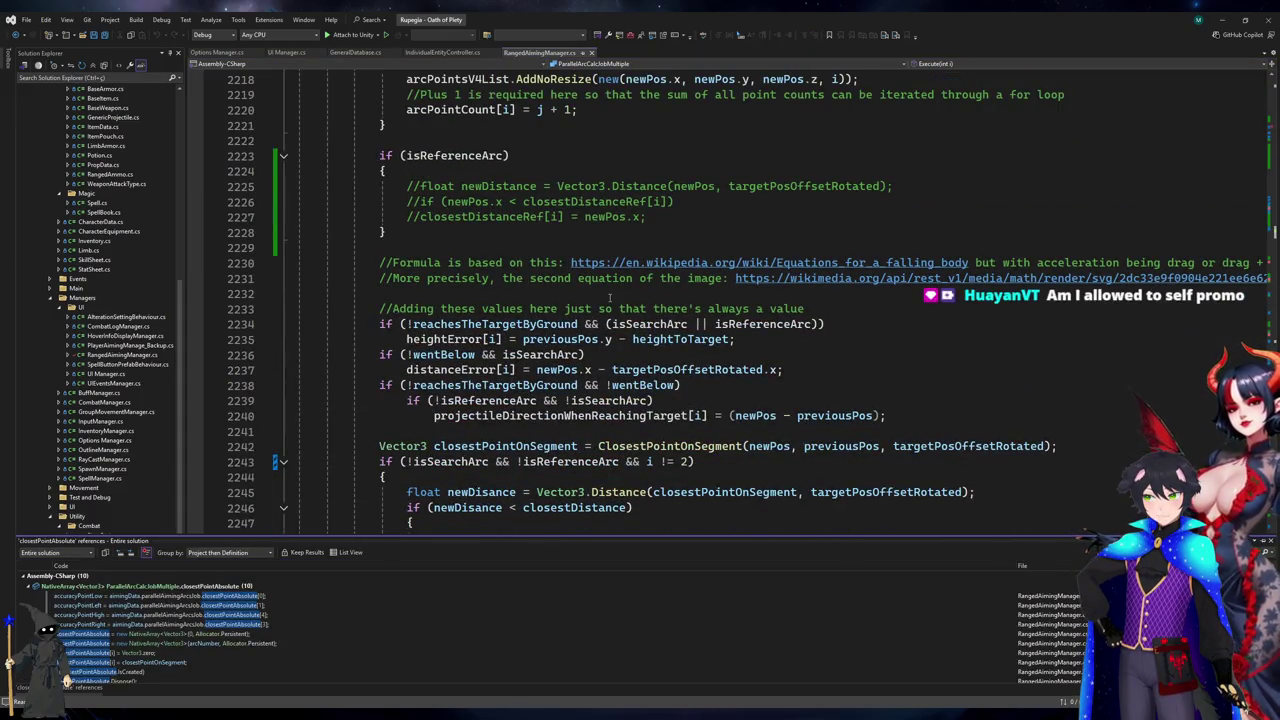
pyautogui.scroll(-2, 609, 297)
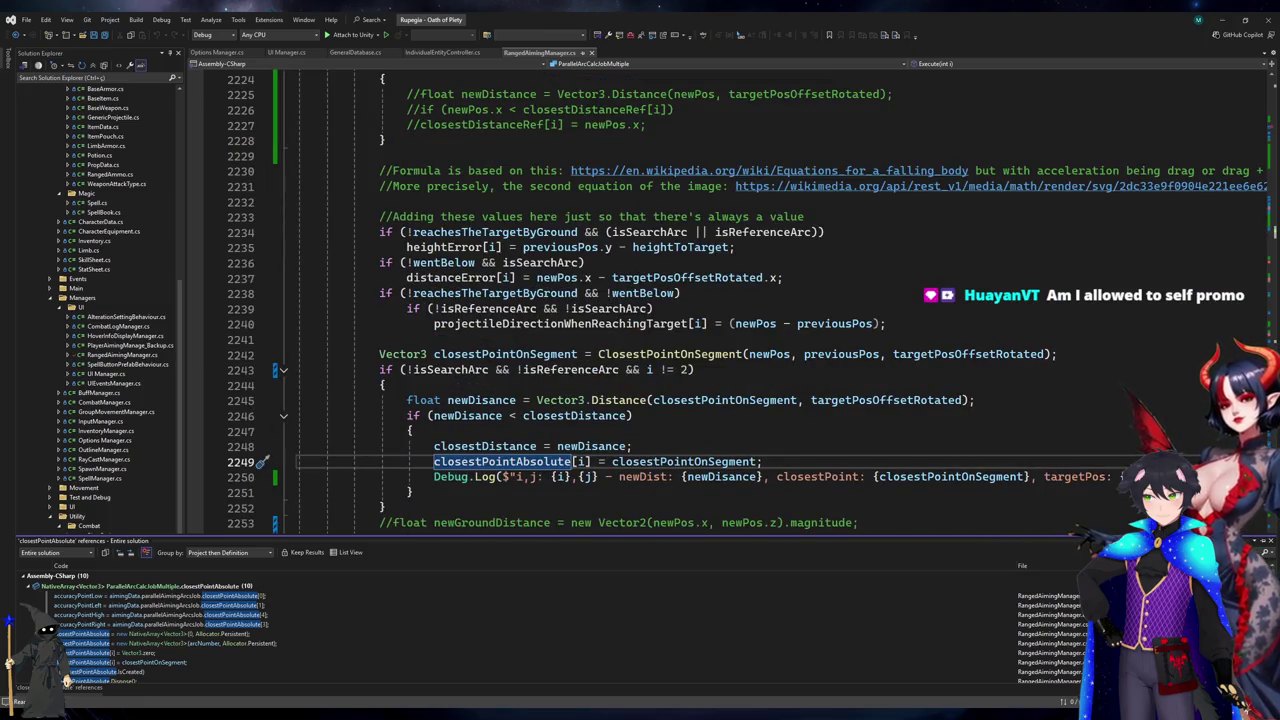
pyautogui.click(1270, 541)
pyautogui.press('Up')
pyautogui.press('Up')
pyautogui.press('Up')
pyautogui.press('Down')
pyautogui.press('Down')
pyautogui.press('Up')
pyautogui.click(696, 462)
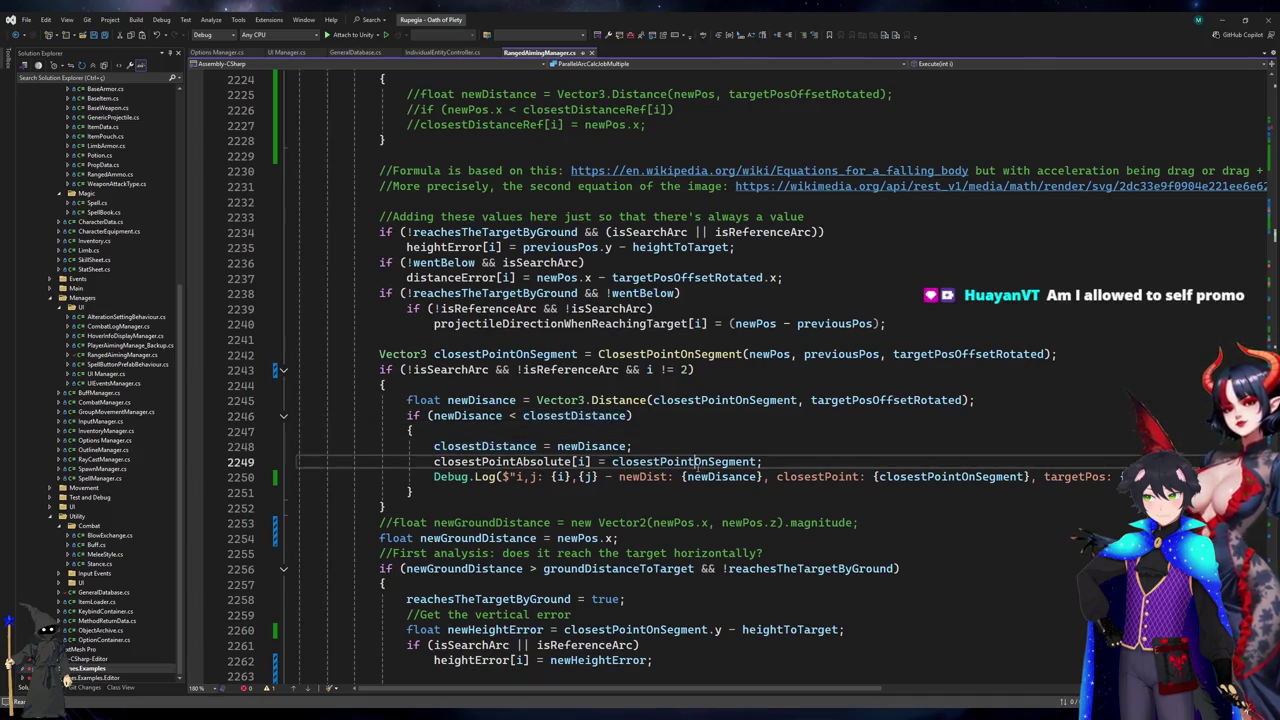
pyautogui.click(689, 477)
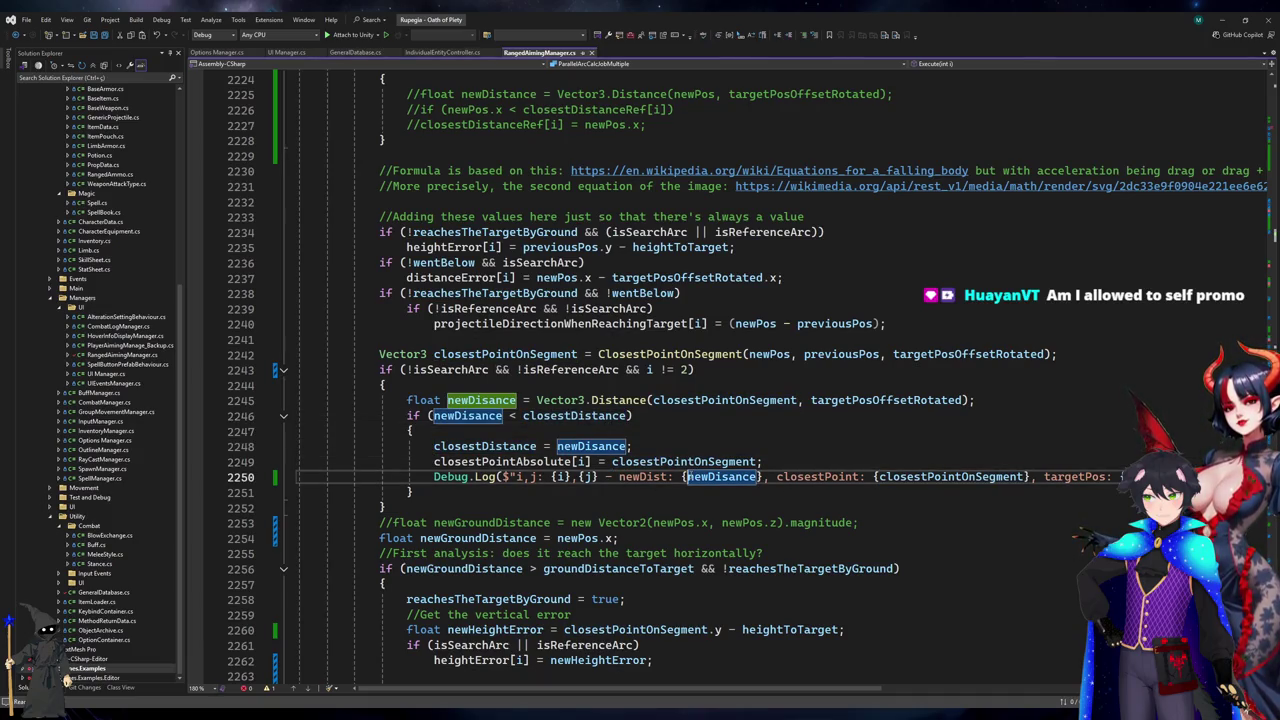
# - Stop Unity's play mode and come back to the aiming job code
pyautogui.click(1217, 24)
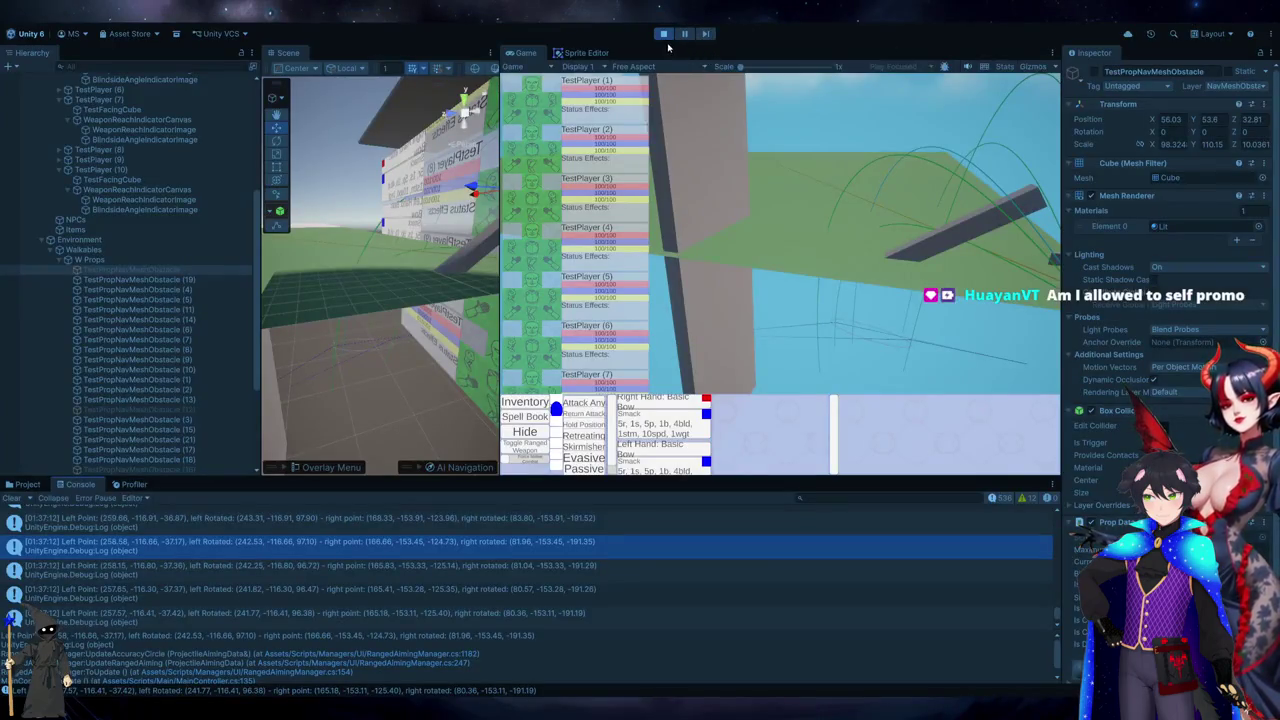
pyautogui.click(663, 33)
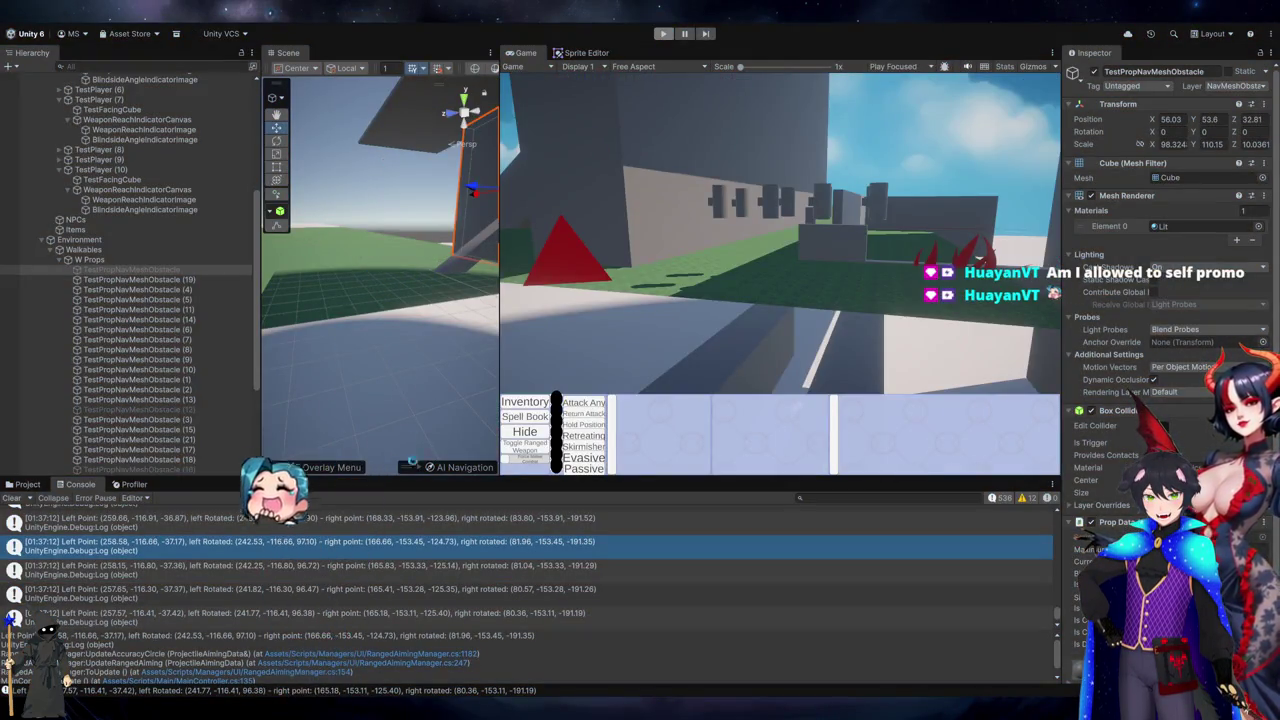
pyautogui.hotkey('alt', 'Tab')
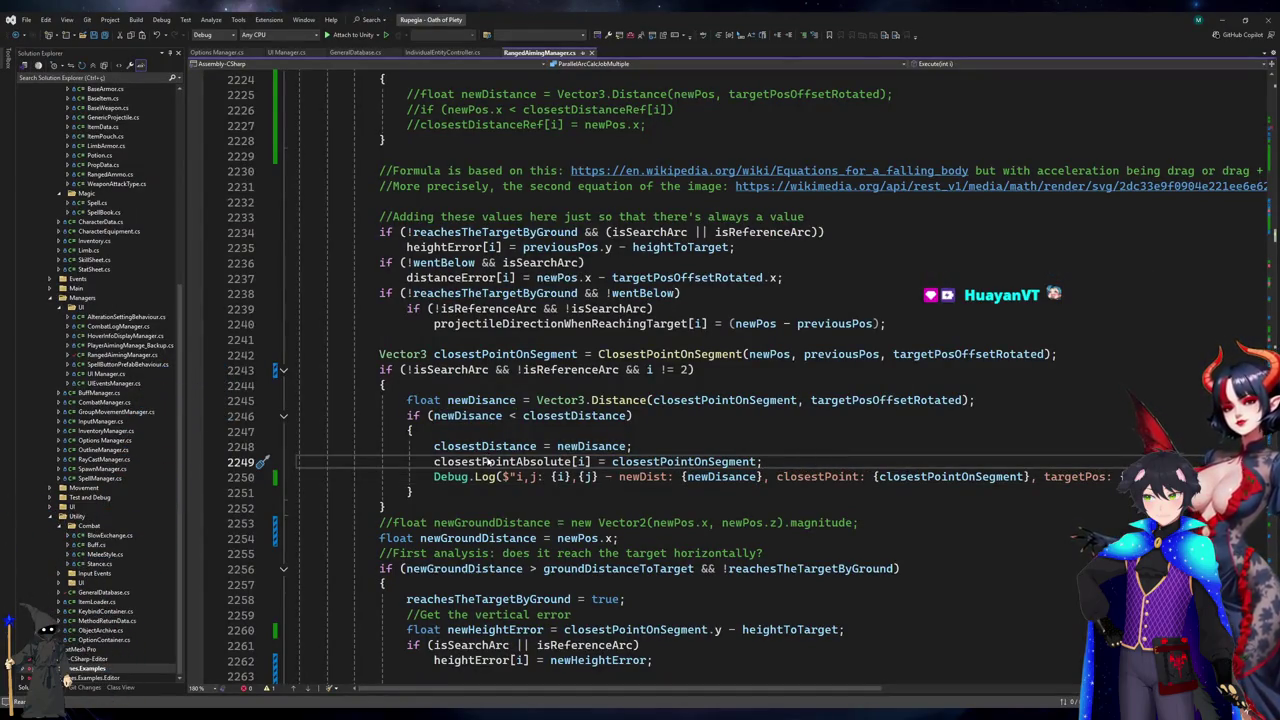
# - Start replacing the search and reference arc conditions on line 2243 with isAimi
pyautogui.doubleClick(489, 462)
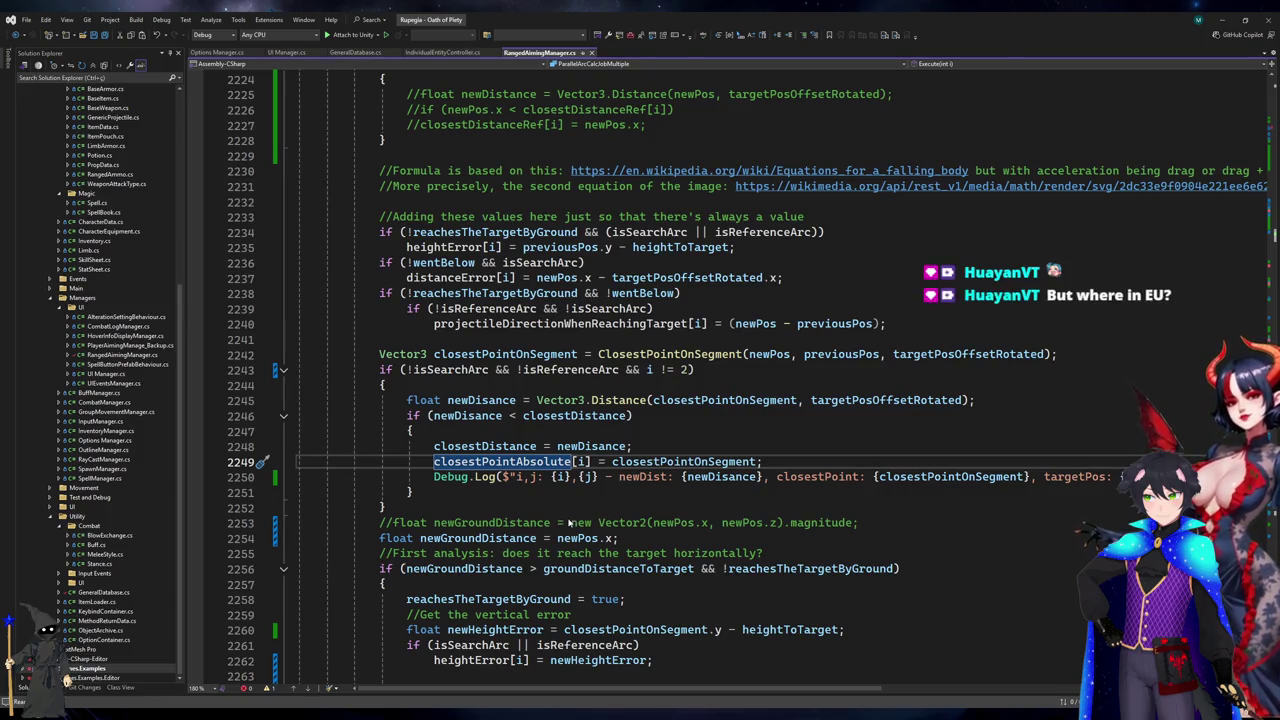
pyautogui.click(812, 372)
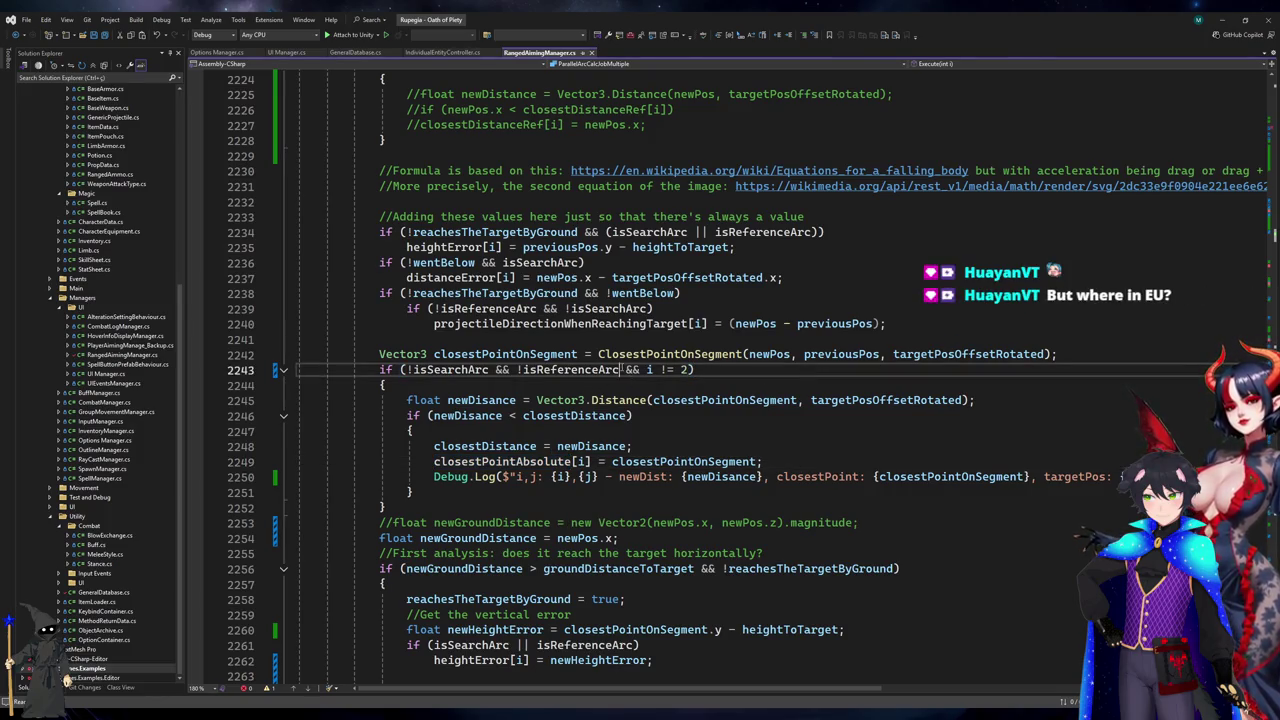
pyautogui.keyDown('shift'); pyautogui.click(404, 369); pyautogui.keyUp('shift')
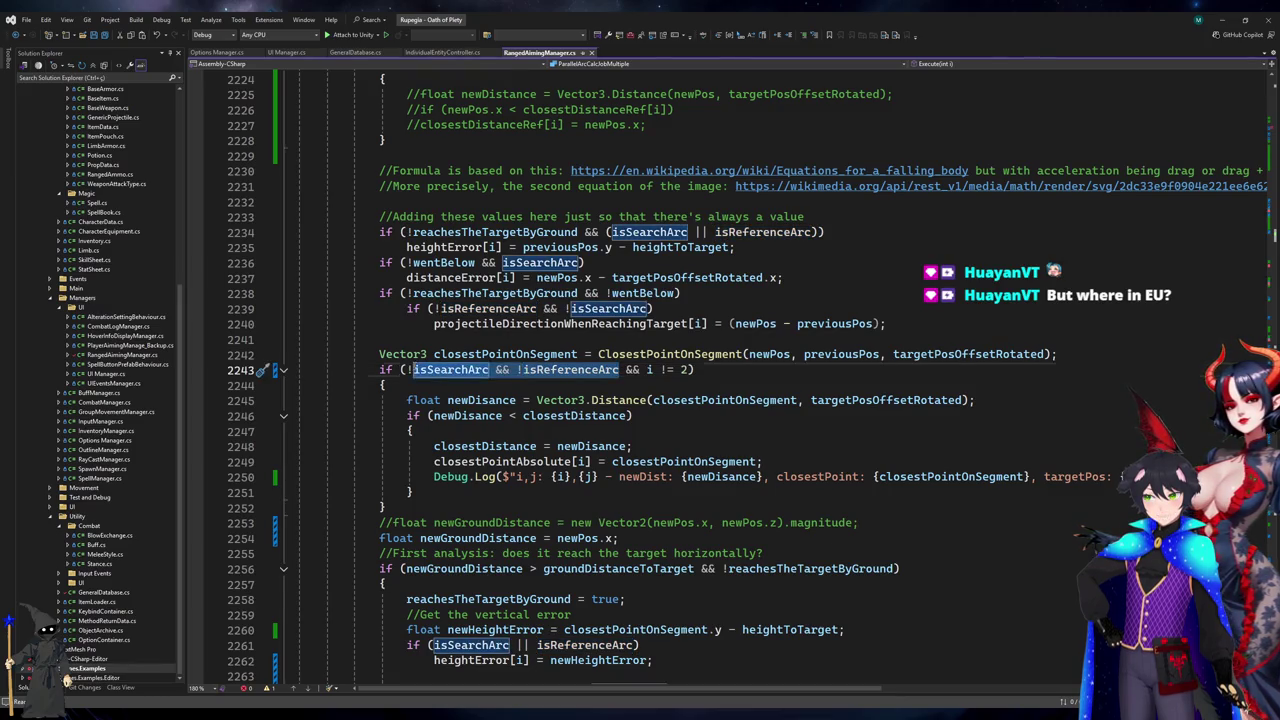
pyautogui.write('isAimi')
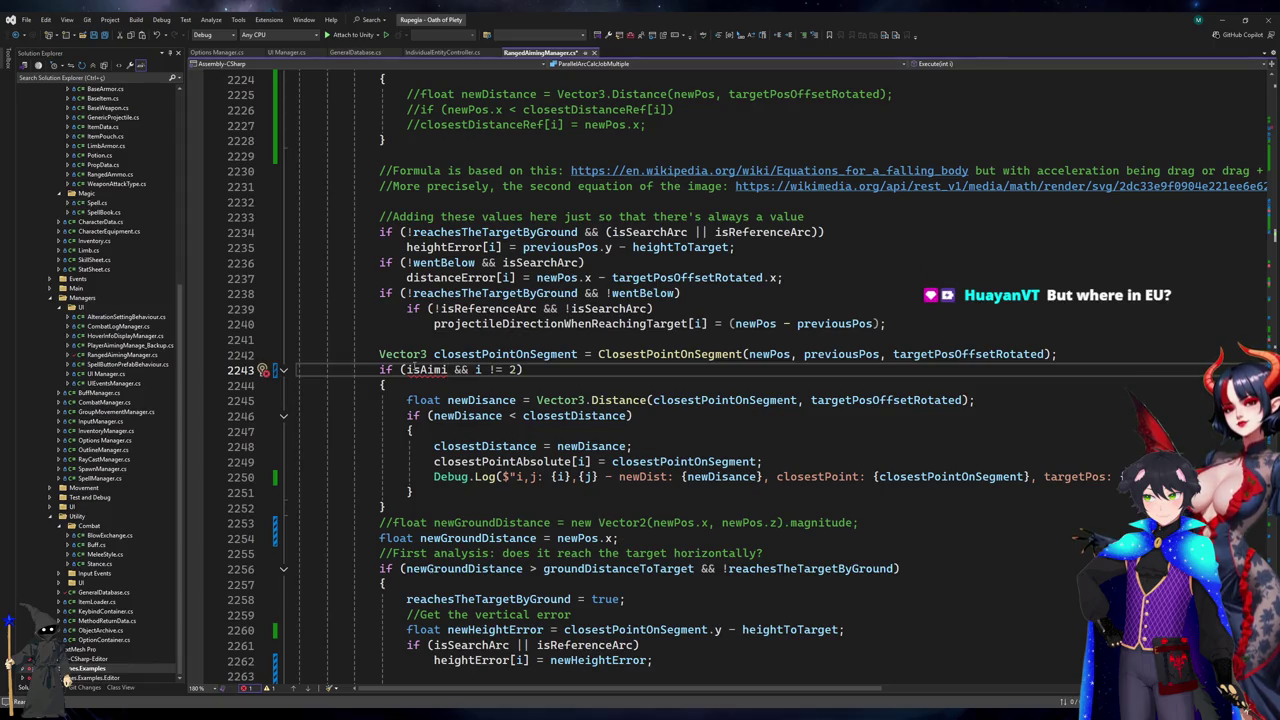
pyautogui.doubleClick(428, 370)
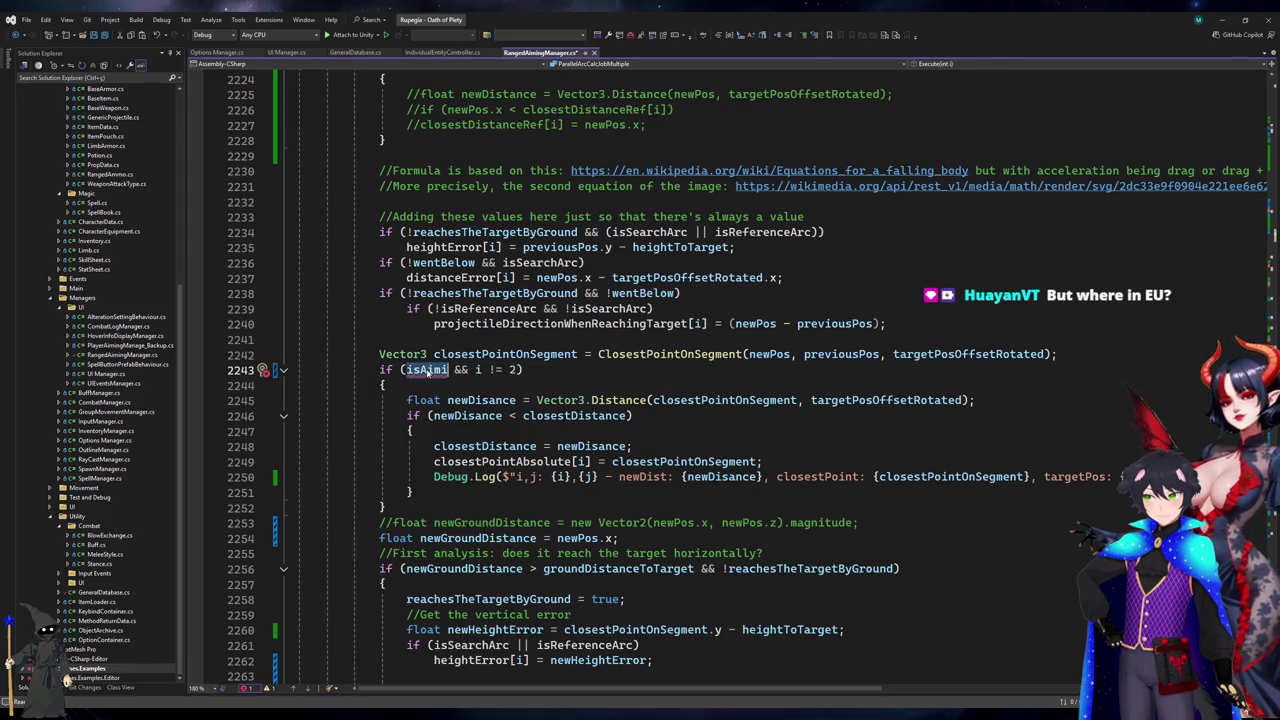
# - Declare a public bool isAimingArc field below isSearchArc in the struct
pyautogui.scroll(20, 418, 378)
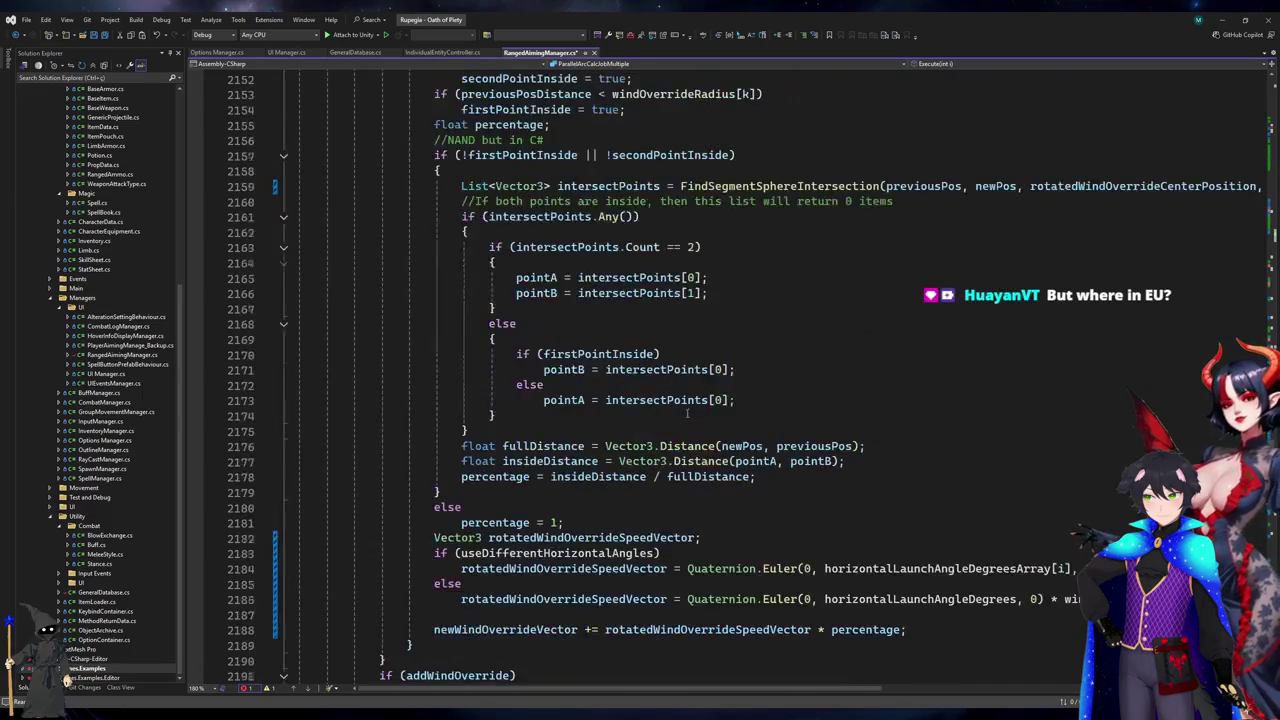
pyautogui.scroll(20, 686, 462)
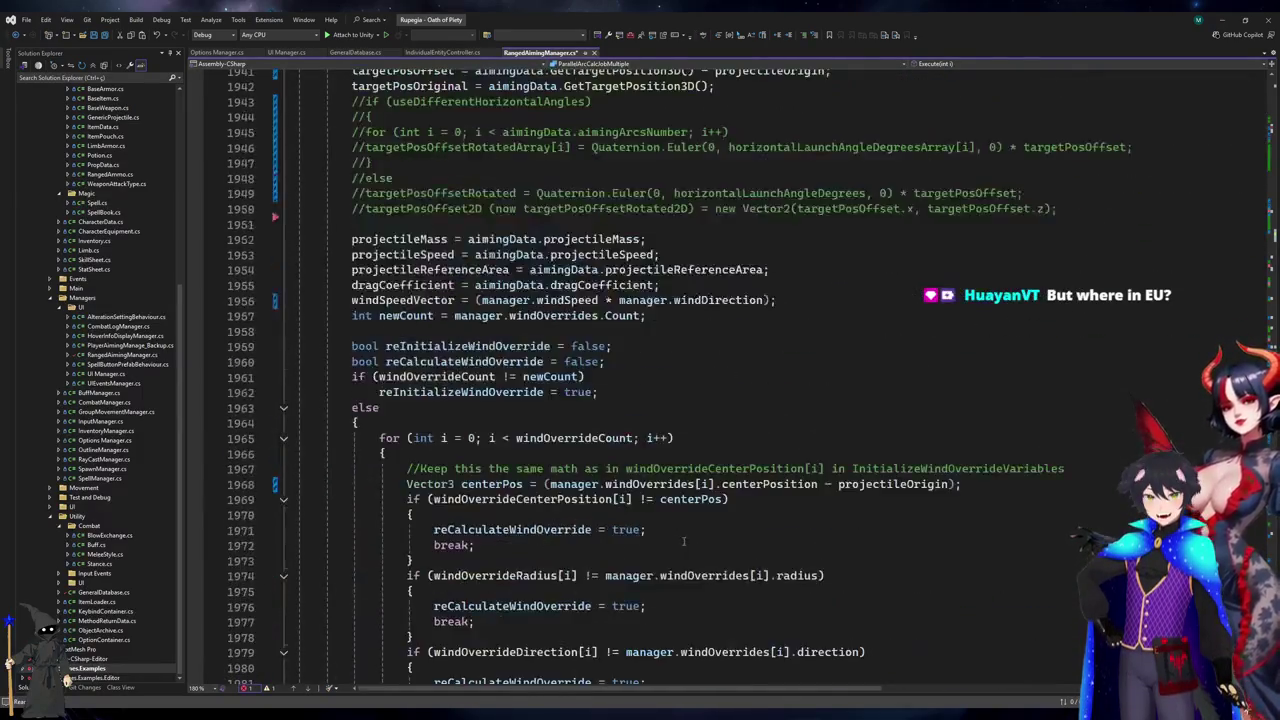
pyautogui.scroll(20, 692, 576)
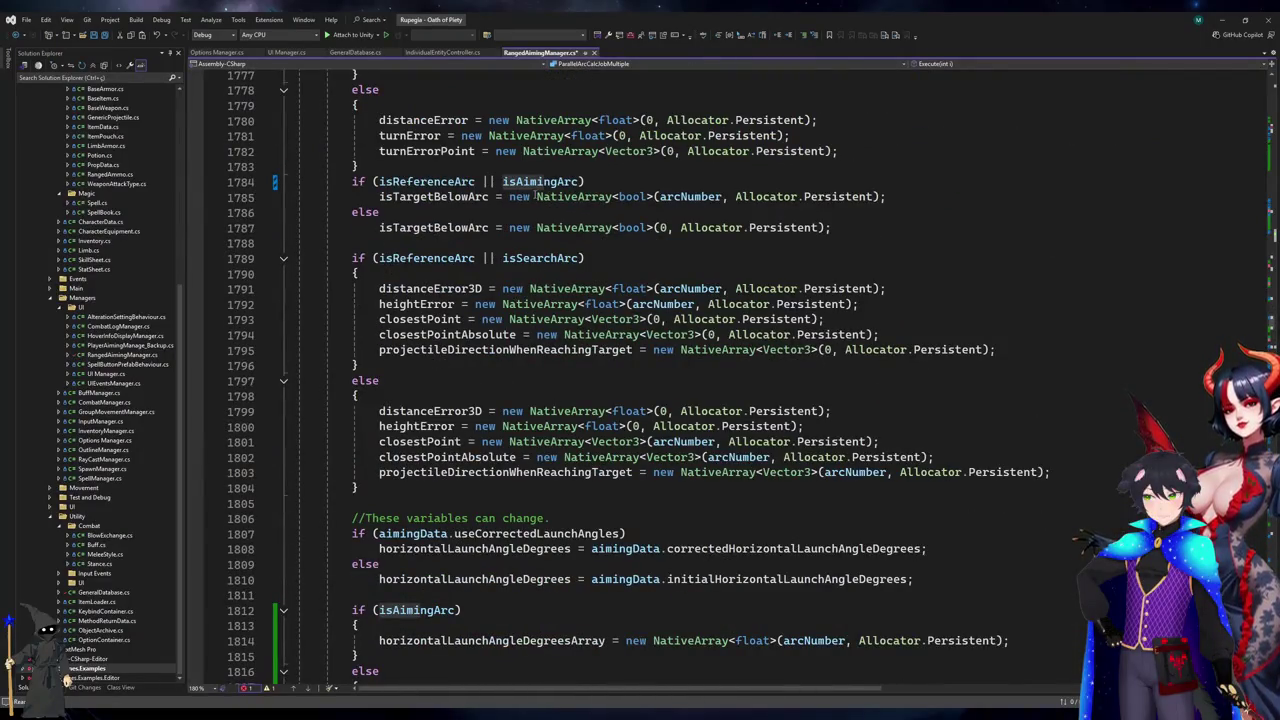
pyautogui.scroll(20, 563, 236)
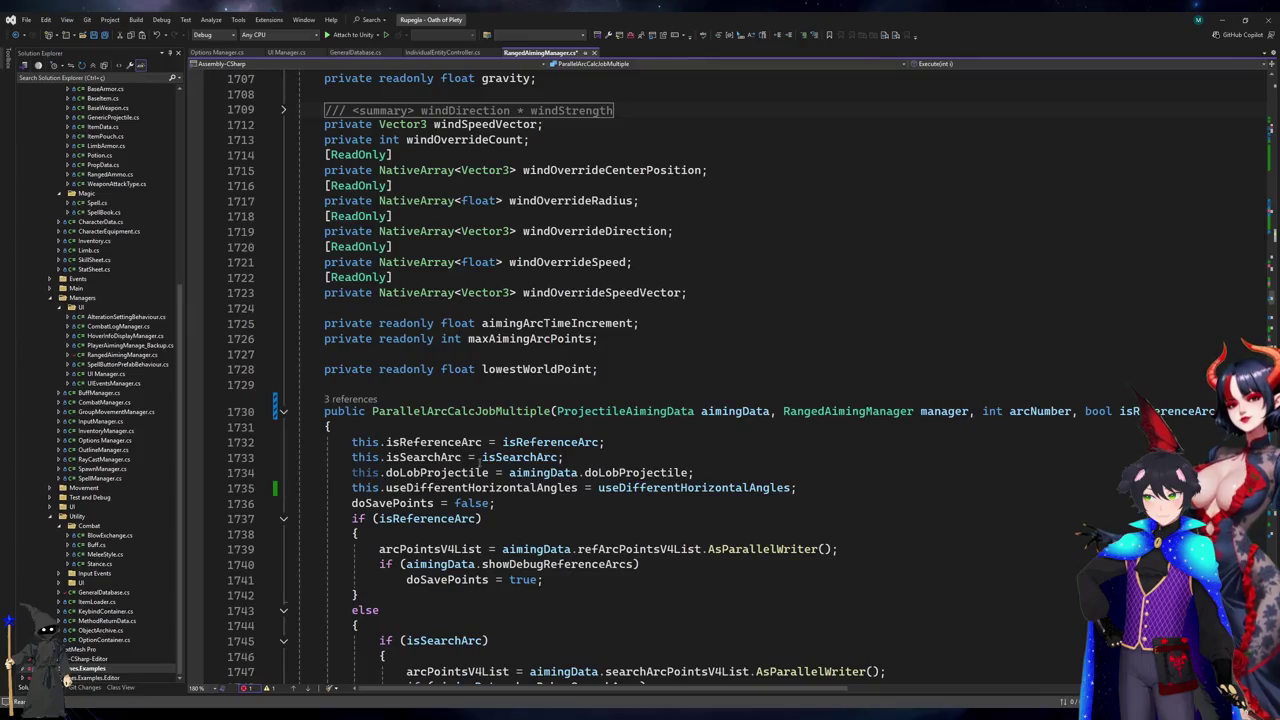
pyautogui.scroll(14, 516, 399)
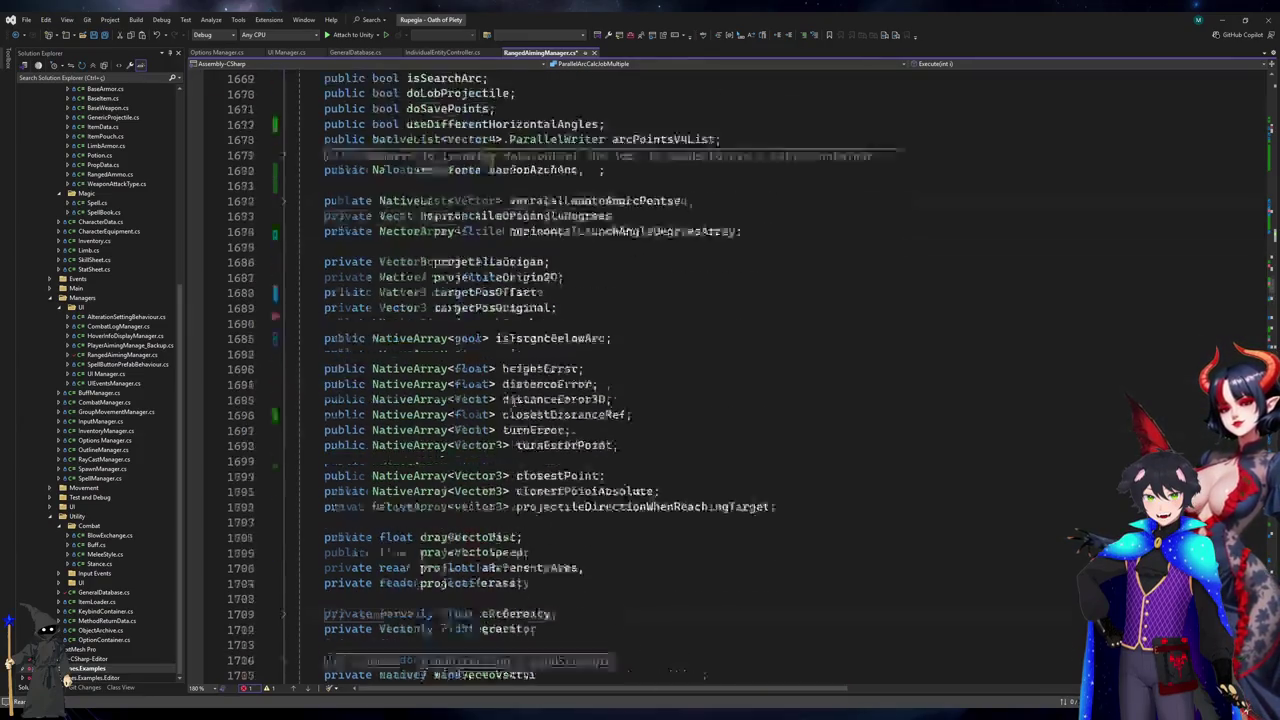
pyautogui.click(563, 170)
pyautogui.press('Return')
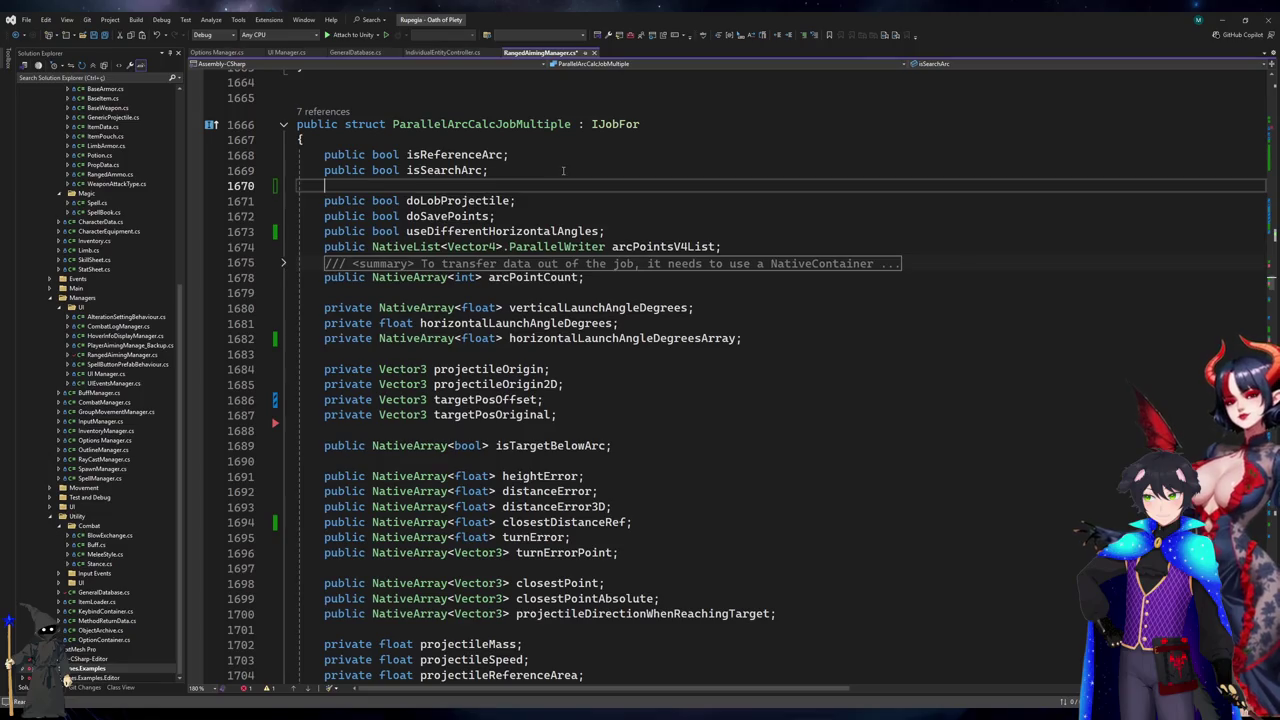
pyautogui.write('public bool isAimingArc;')
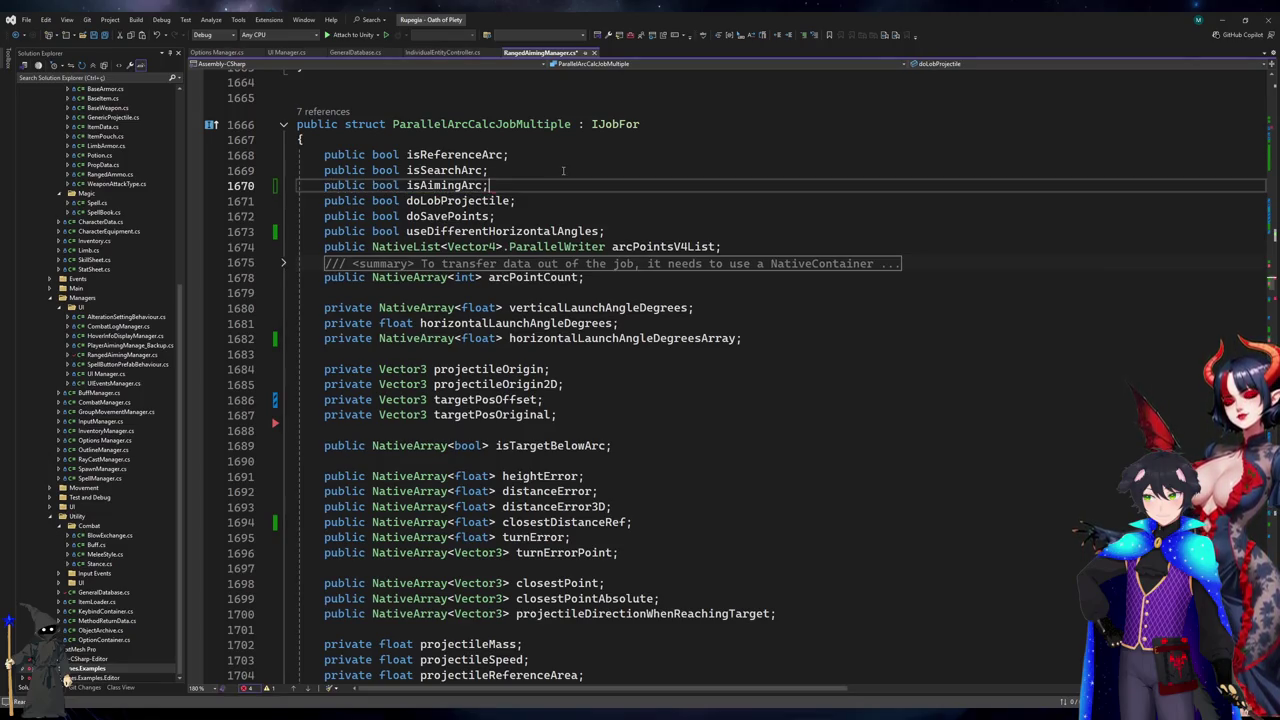
# - Assign this.isAimingArc = isAimingArc in the constructor after the isSearchArc assignment
pyautogui.scroll(-7, 436, 347)
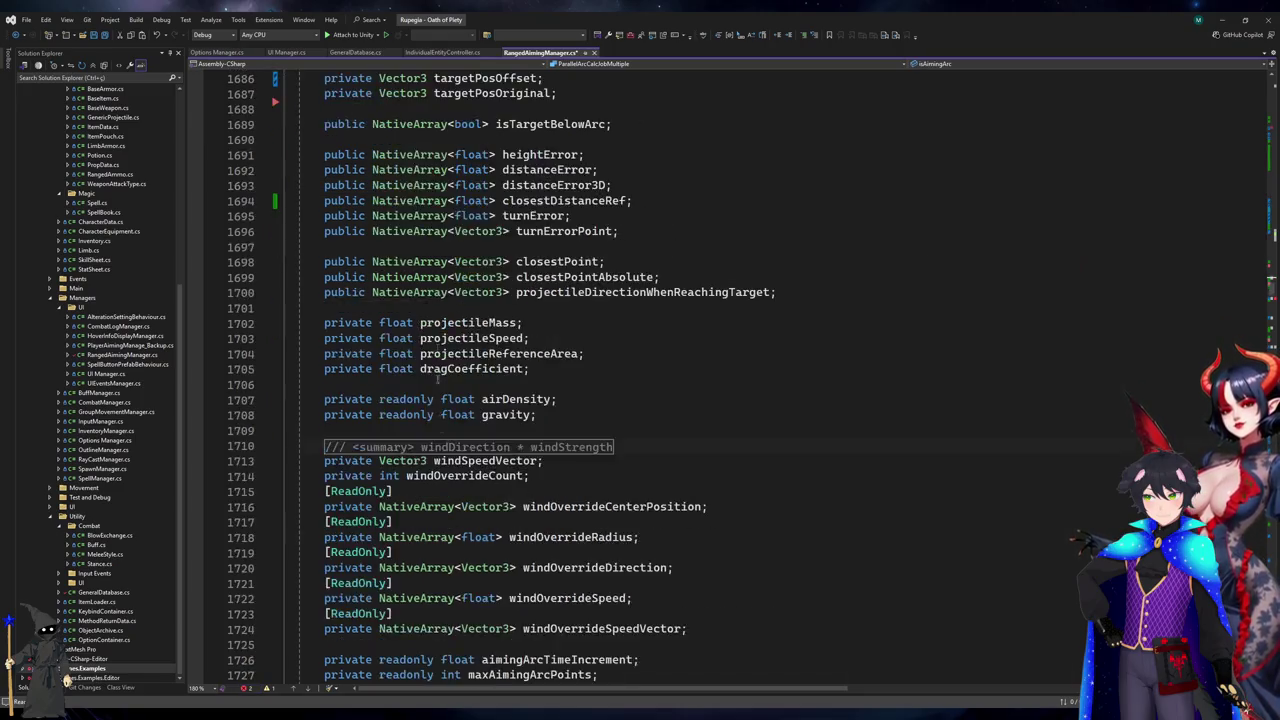
pyautogui.scroll(-8, 436, 347)
pyautogui.click(667, 412)
pyautogui.click(667, 428)
pyautogui.press('Return')
pyautogui.write('tguis')
pyautogui.write('his.')
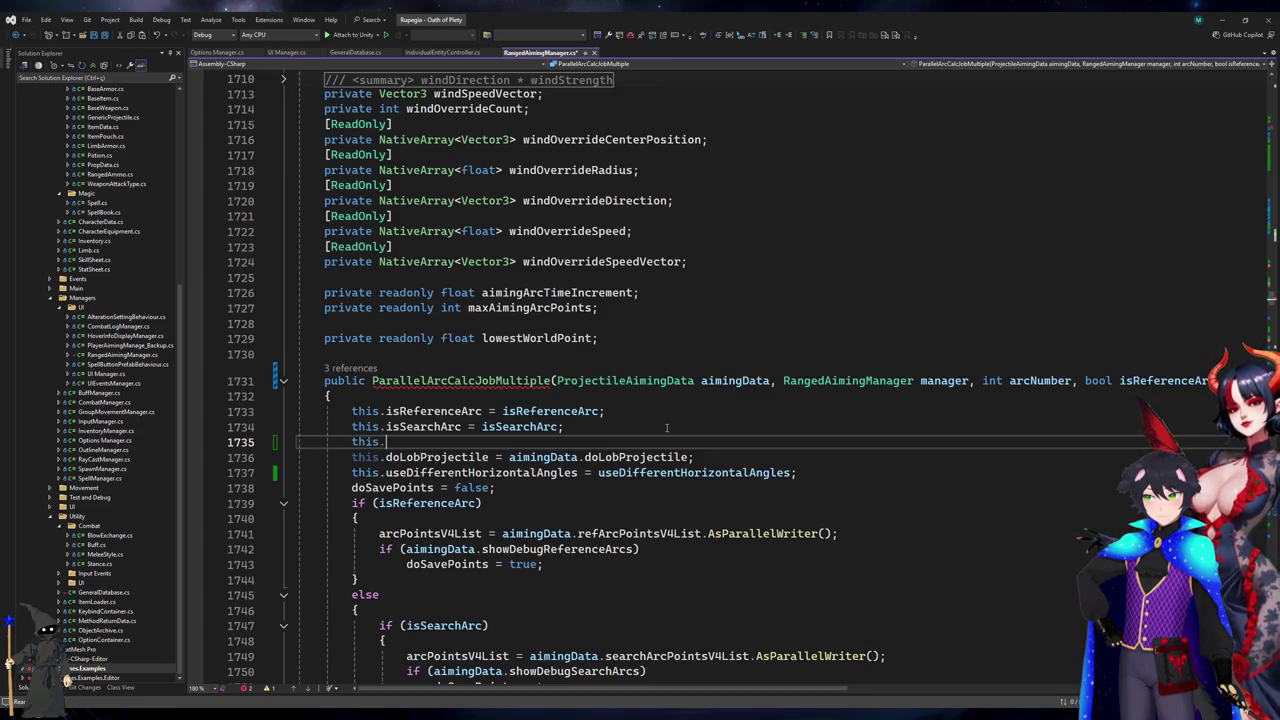
pyautogui.write('isAimingArc =isAimingArc;')
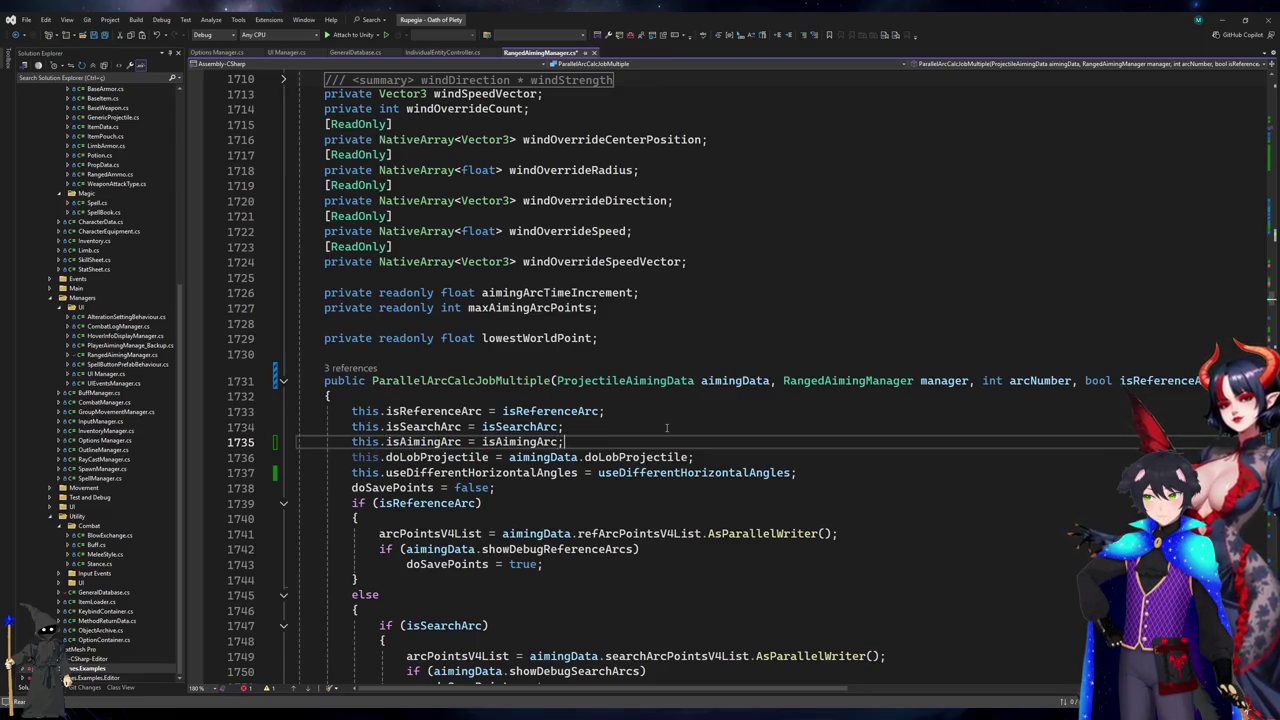
pyautogui.scroll(-20, 667, 428)
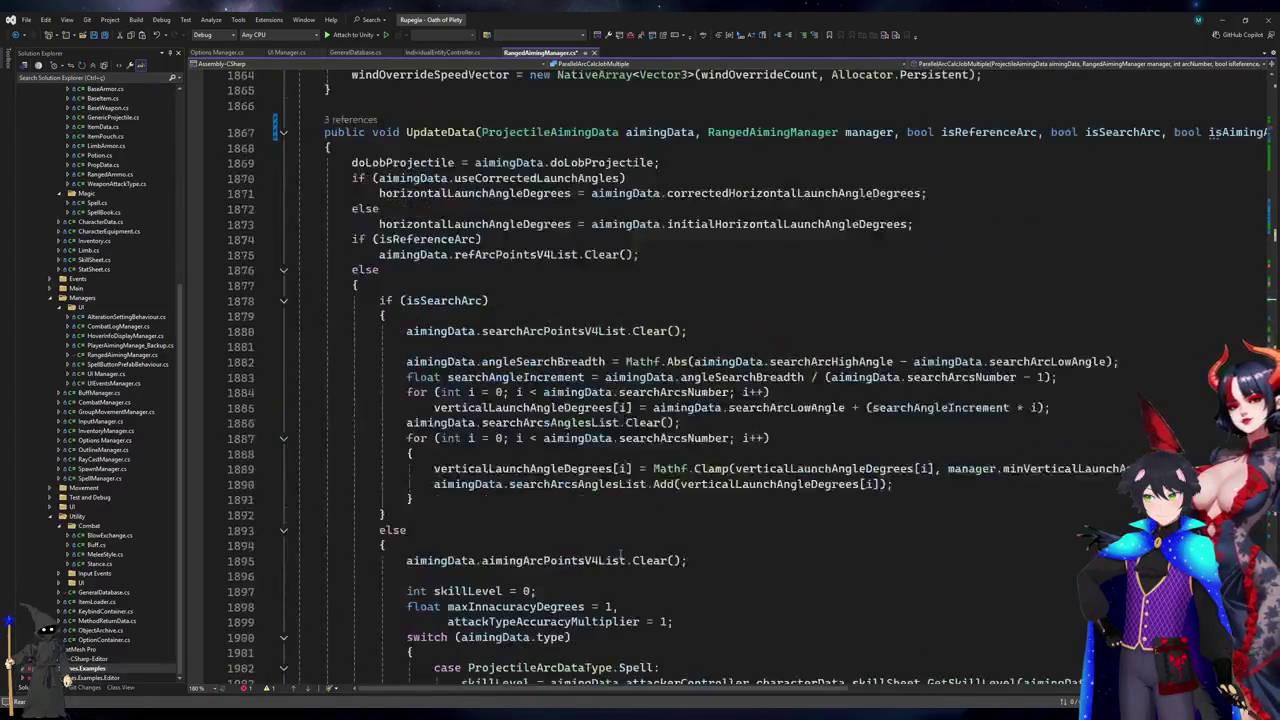
# - Complete the unfinished isAimi identifier on line 2245 as isAimingArc
pyautogui.scroll(-20, 618, 558)
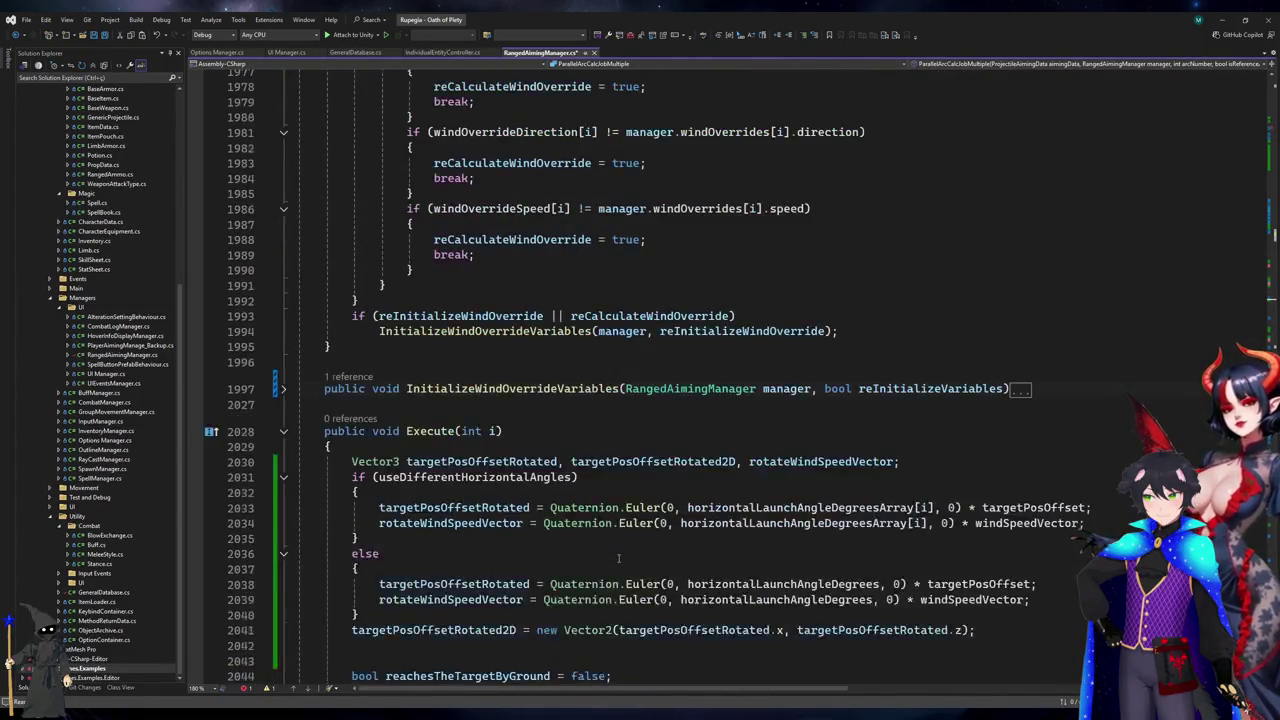
pyautogui.scroll(-8, 618, 558)
pyautogui.scroll(-5, 620, 558)
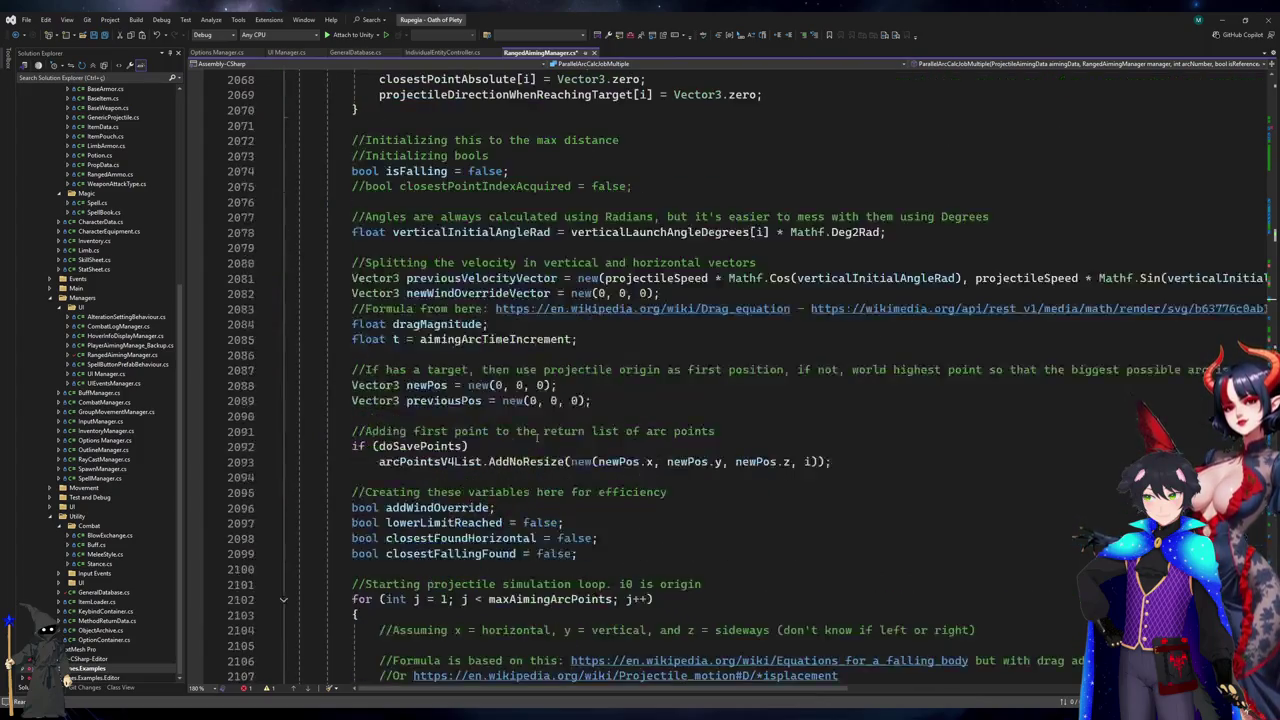
pyautogui.scroll(7, 520, 450)
pyautogui.click(443, 400)
pyautogui.doubleClick(555, 354)
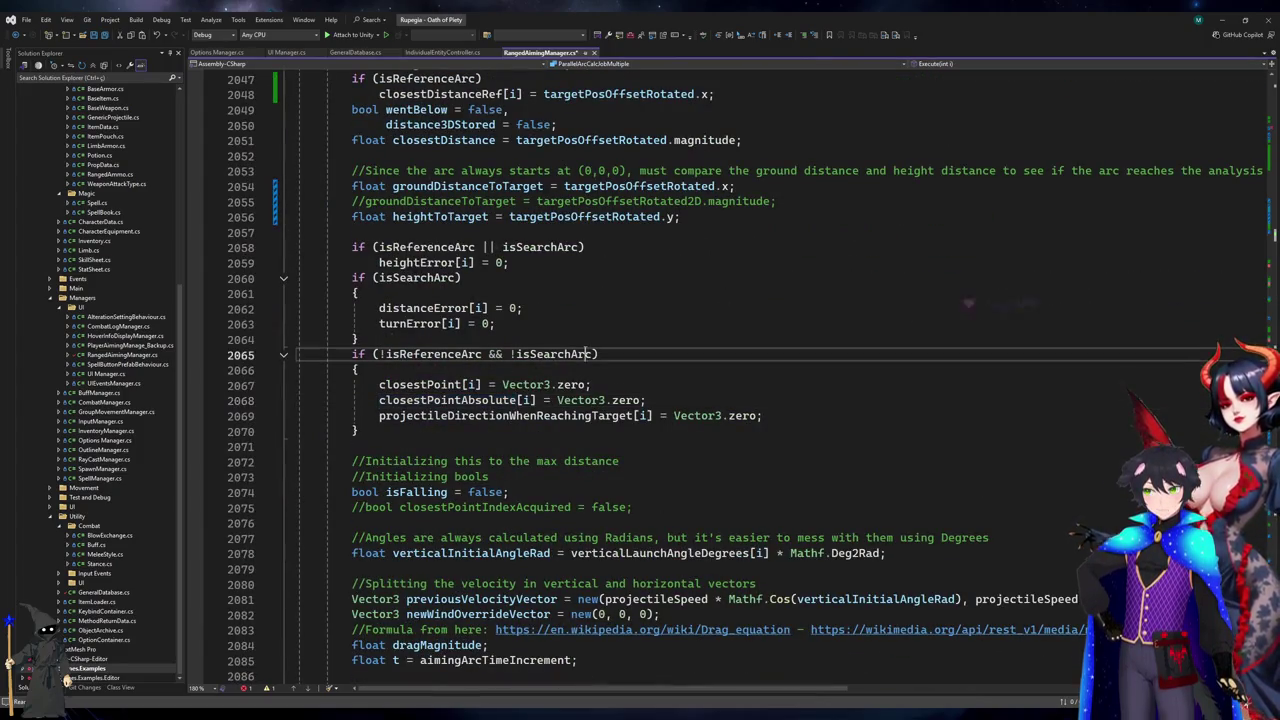
pyautogui.scroll(-5, 555, 354)
pyautogui.scroll(-20, 585, 355)
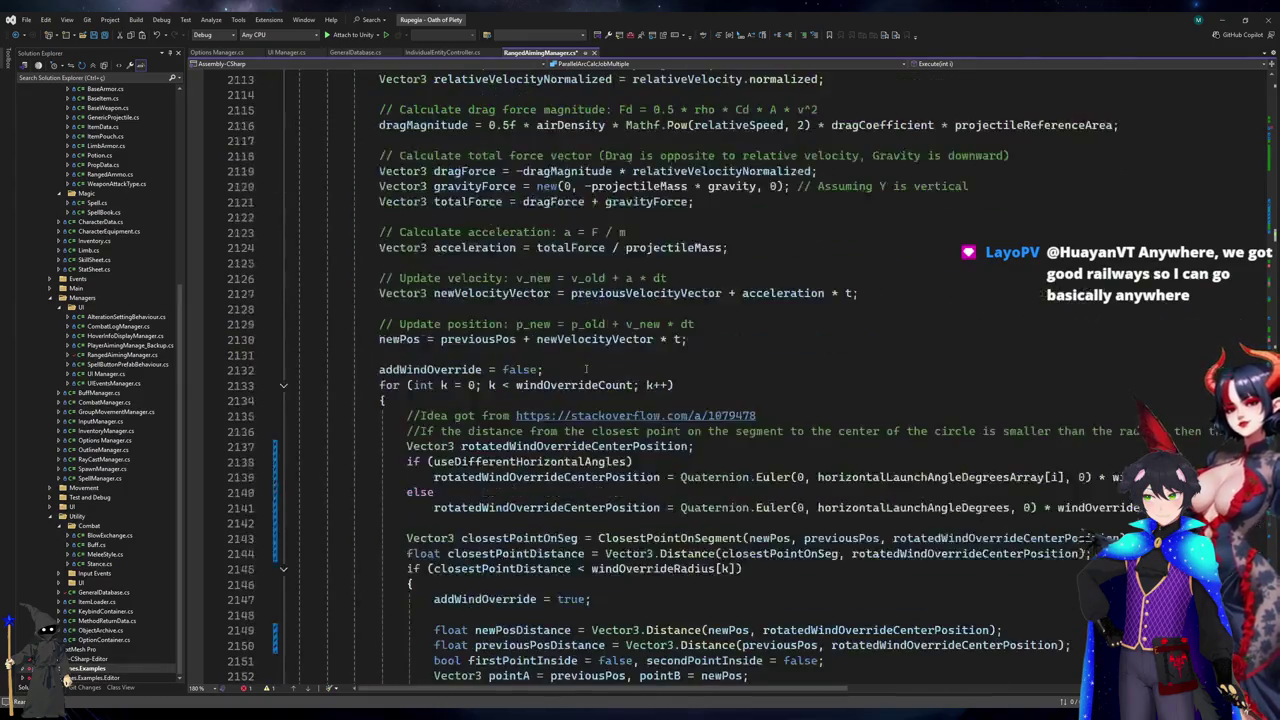
pyautogui.scroll(-20, 586, 369)
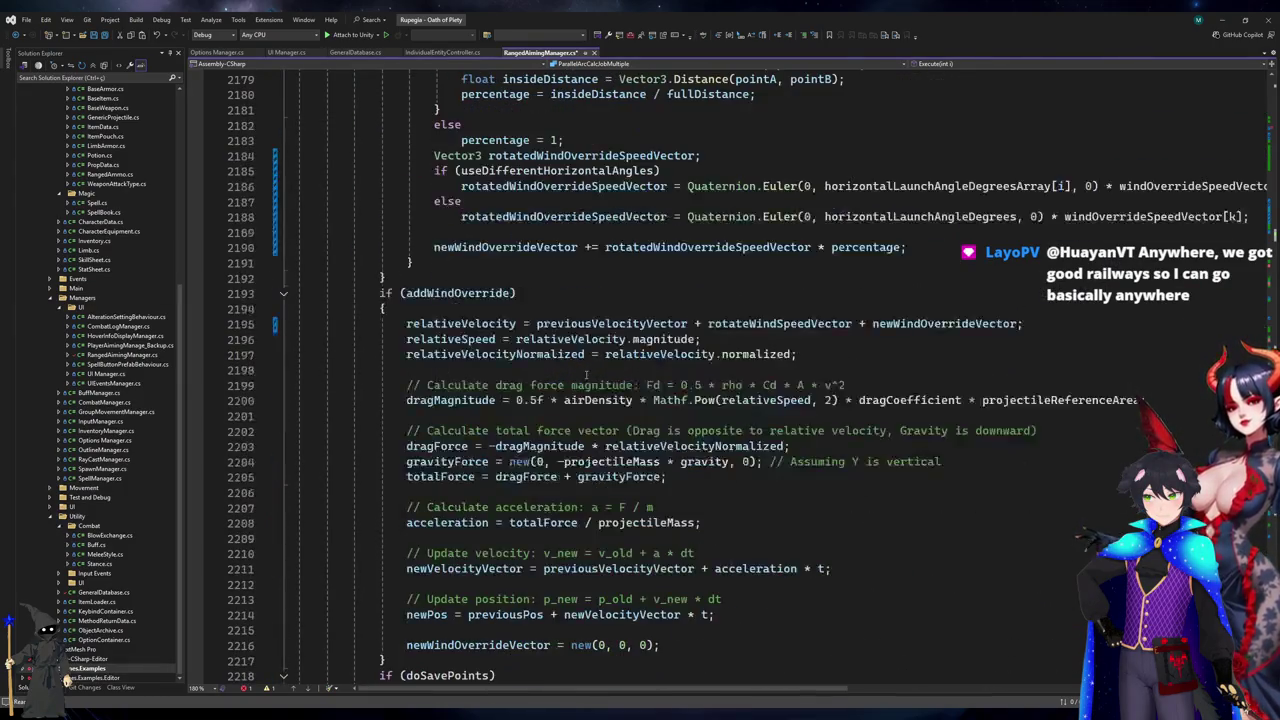
pyautogui.click(540, 339)
pyautogui.click(452, 399)
pyautogui.write('ngArc && i != 2)')
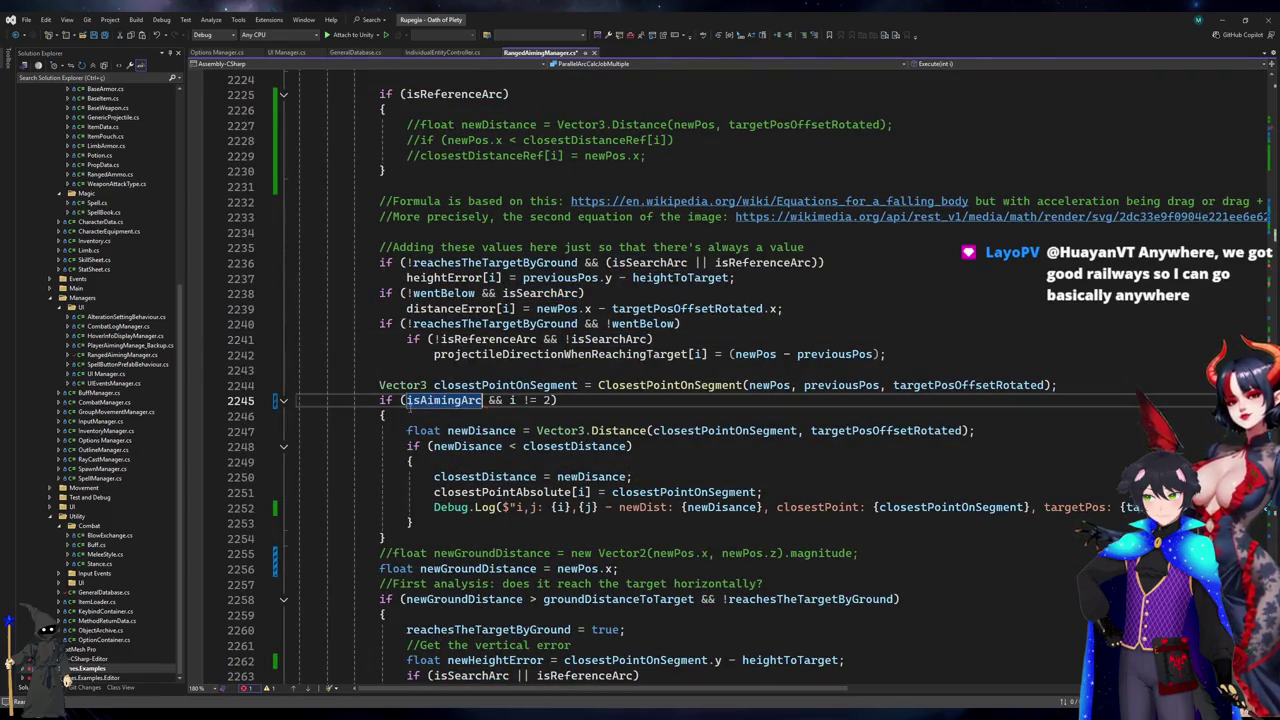
# - Replace the reference/search arc condition on the closestPointAbsolute reset line 2065 with isAimingArc
pyautogui.click(499, 490)
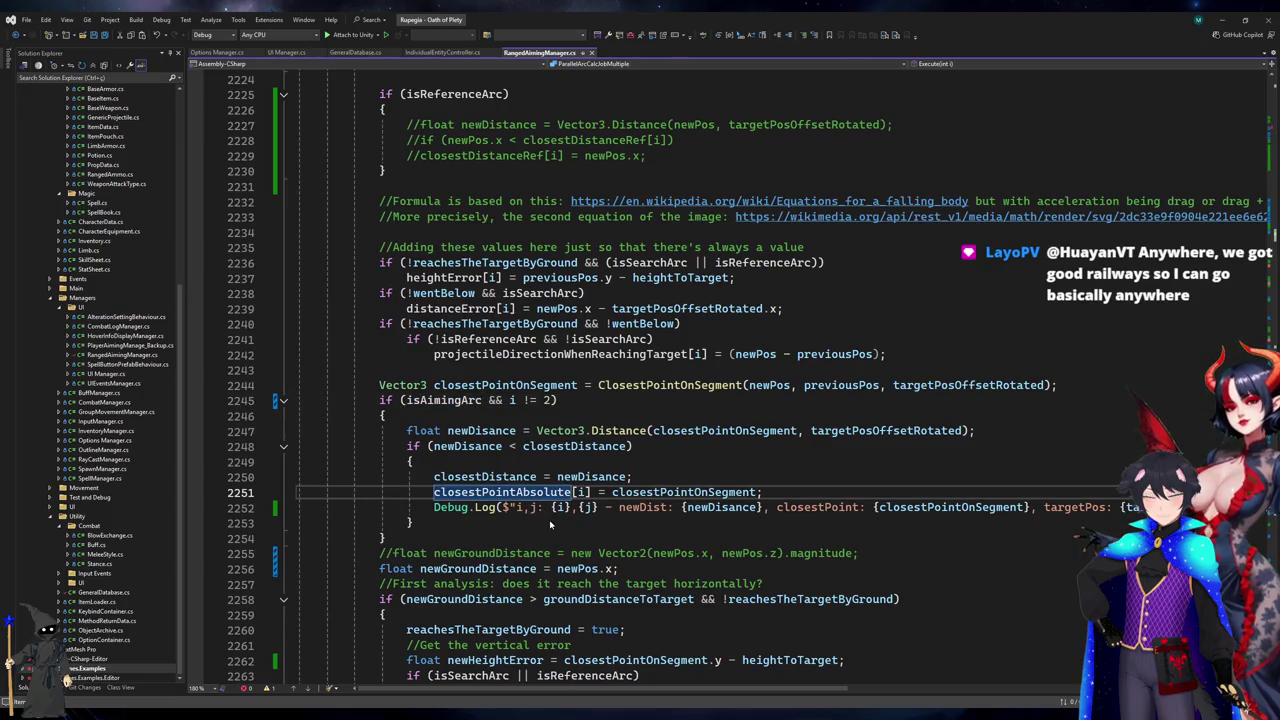
pyautogui.hotkey('shift', 'F12')
pyautogui.click(101, 656)
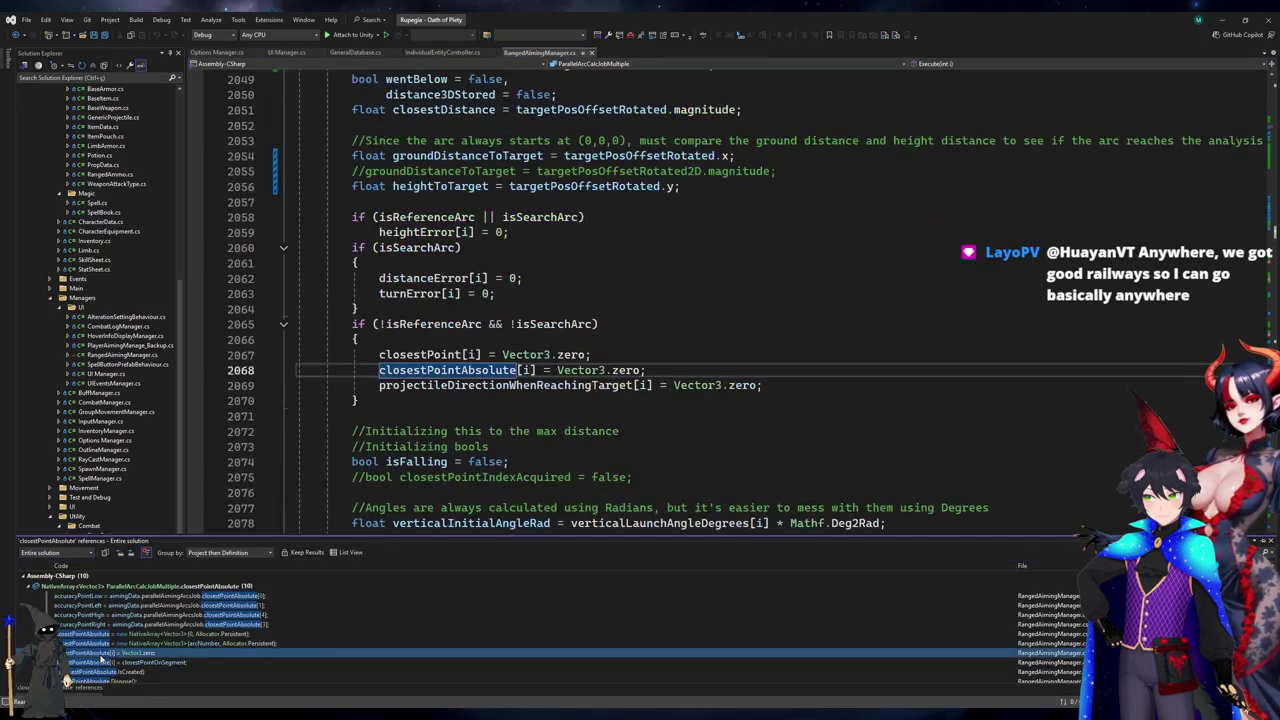
pyautogui.click(380, 324)
pyautogui.moveTo(380, 324); pyautogui.dragTo(594, 324)
pyautogui.press('BackSpace')
pyautogui.write('isAimingArc')
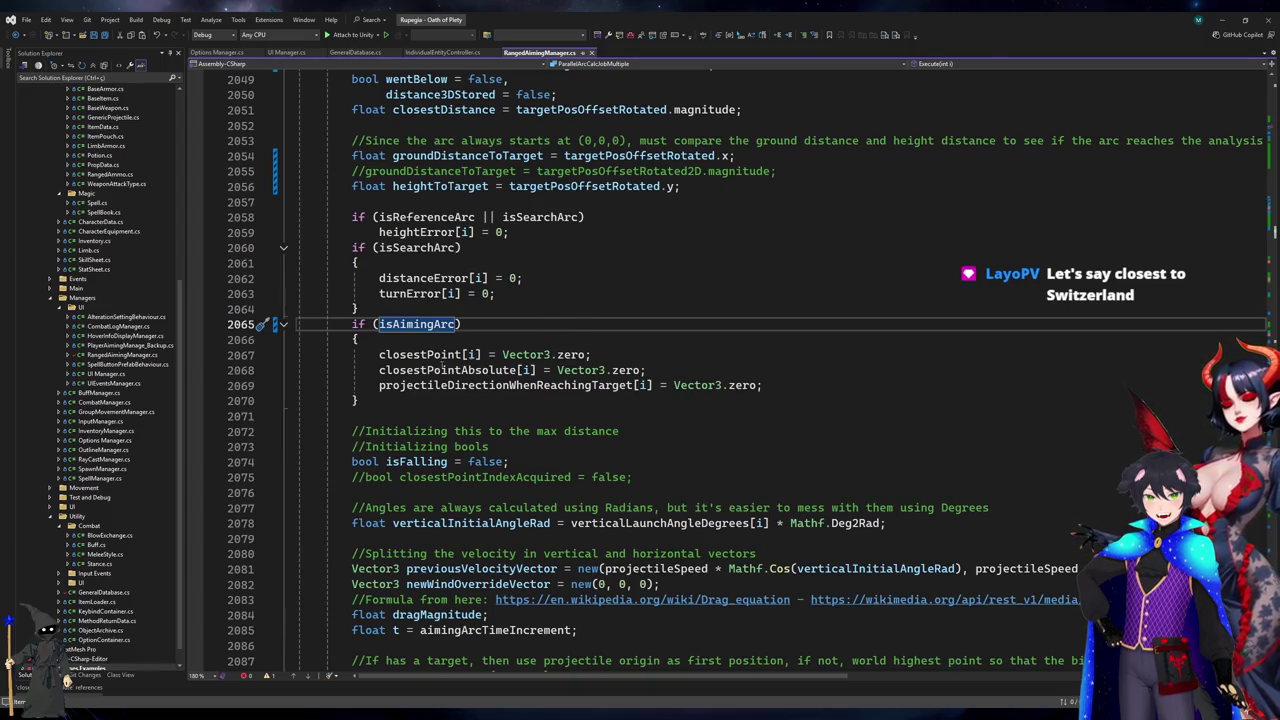
pyautogui.click(462, 355)
pyautogui.press('Up')
pyautogui.press('Up')
# - Replace the reference/search arc checks before FindClosestPoint on line 2281 with isAimingArc
pyautogui.scroll(-8, 580, 368)
pyautogui.scroll(-20, 581, 367)
pyautogui.scroll(-20, 616, 378)
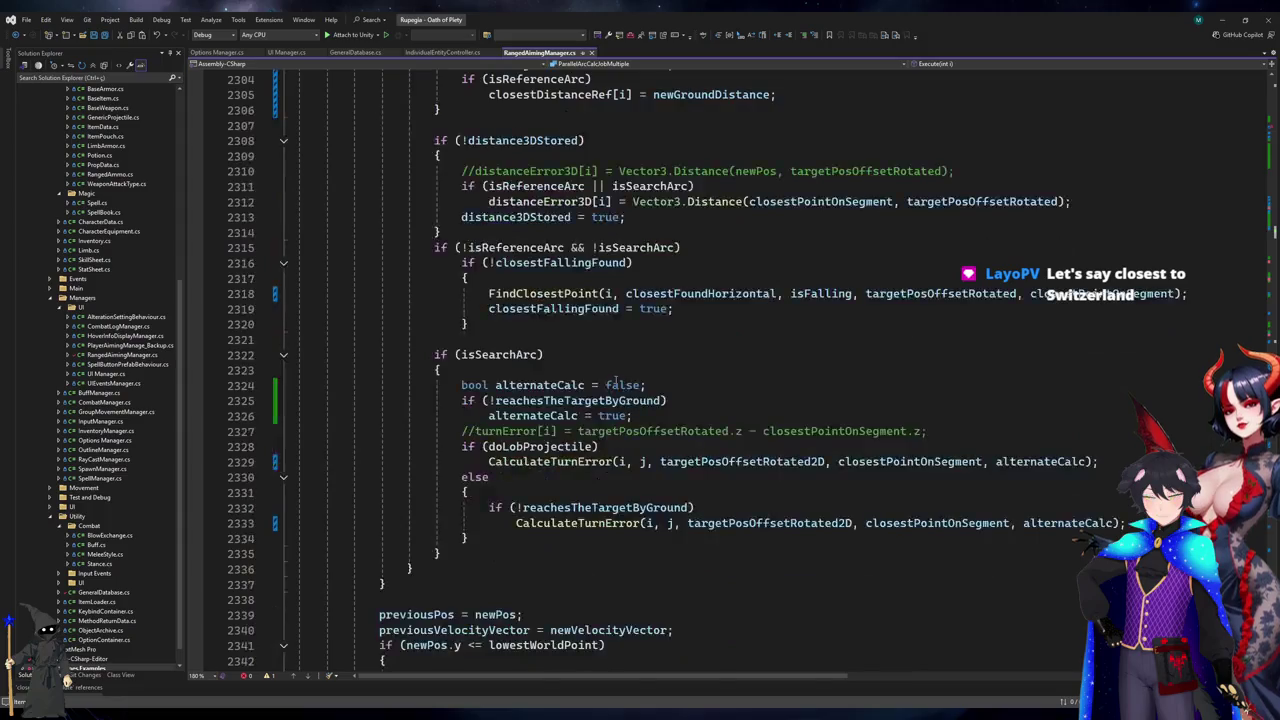
pyautogui.scroll(-6, 616, 380)
pyautogui.scroll(19, 616, 379)
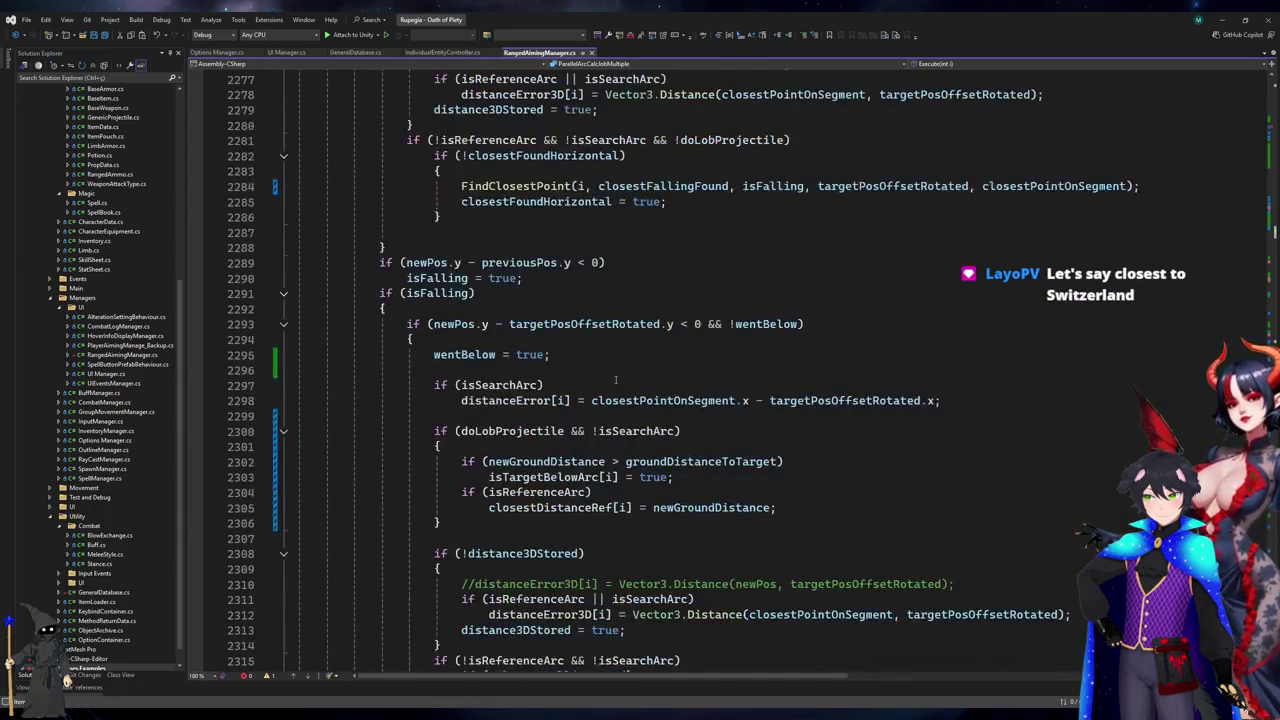
pyautogui.click(515, 369)
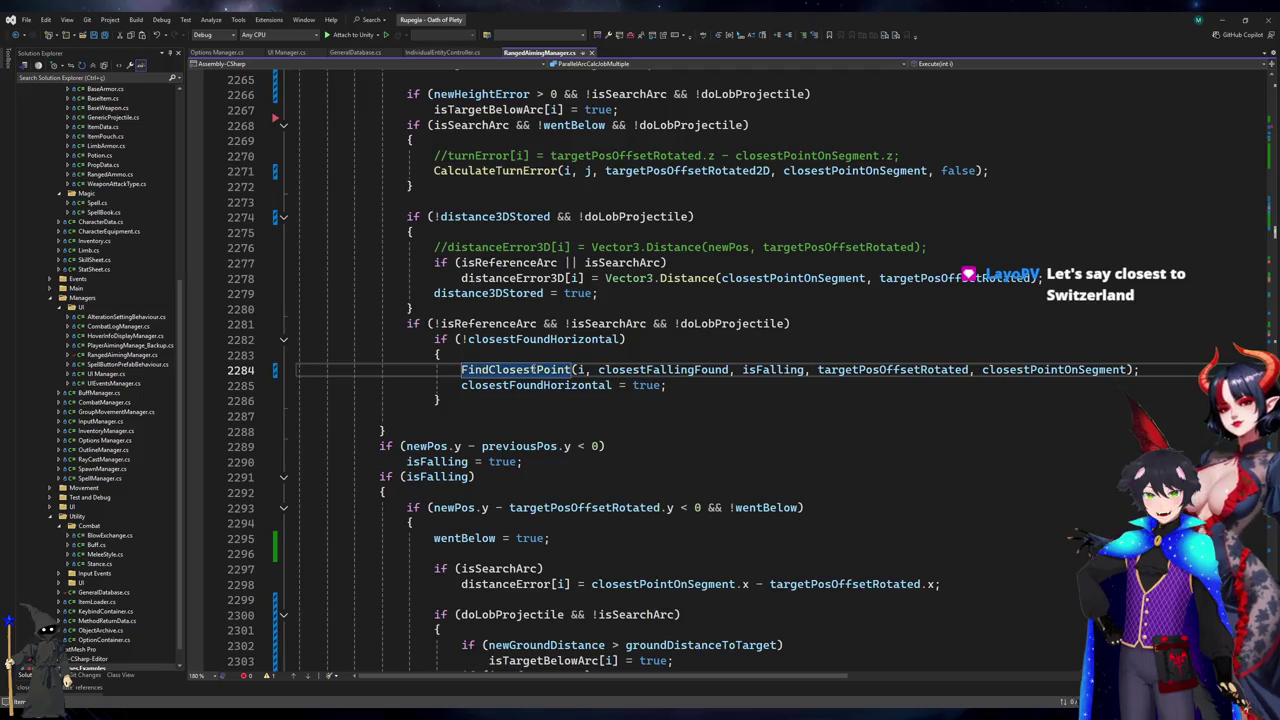
pyautogui.click(640, 323)
pyautogui.moveTo(646, 323); pyautogui.dragTo(437, 323)
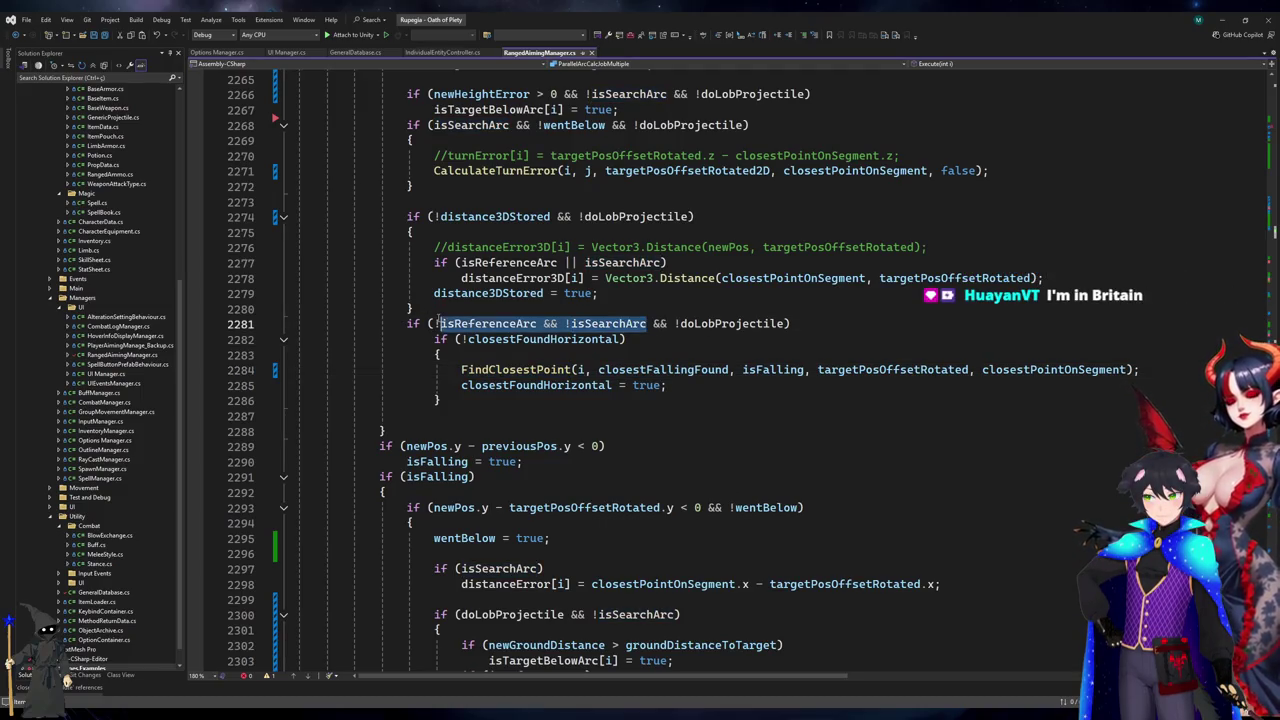
pyautogui.write('isAimingArc')
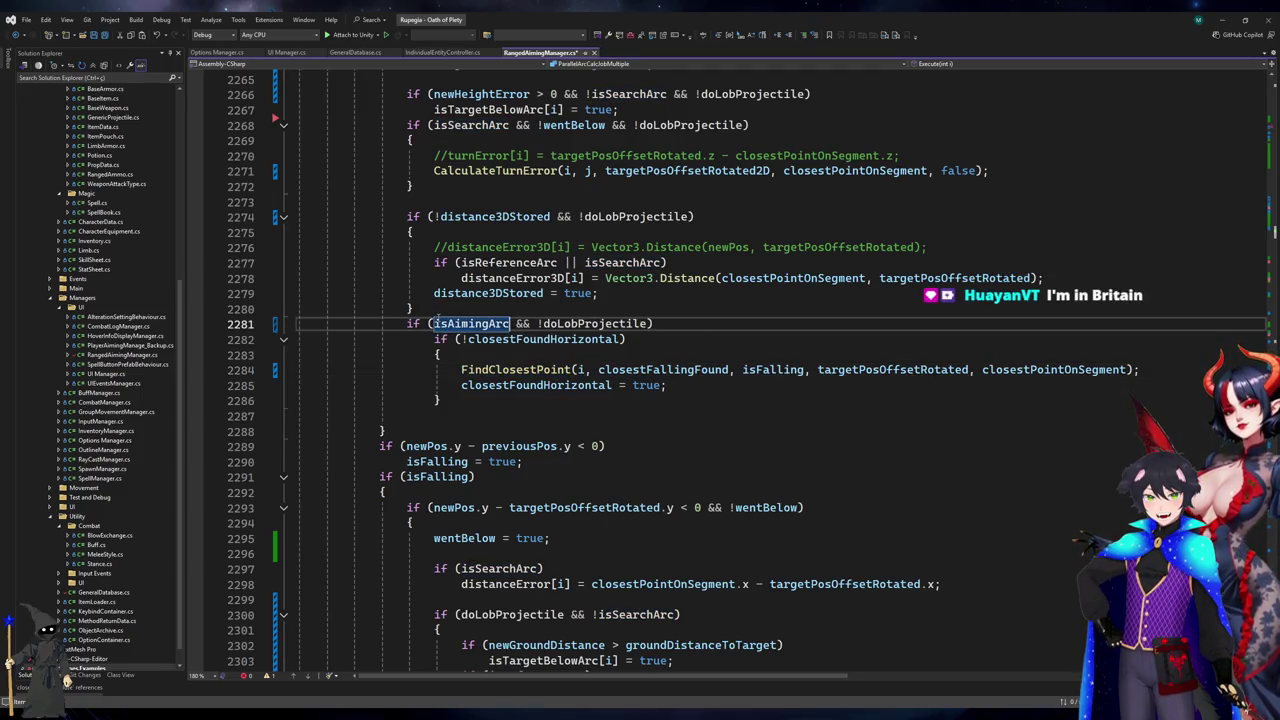
# - Merge line 2315 into if (isAimingArc && !closestFallingFound), deleting the nested check
pyautogui.scroll(5, 437, 318)
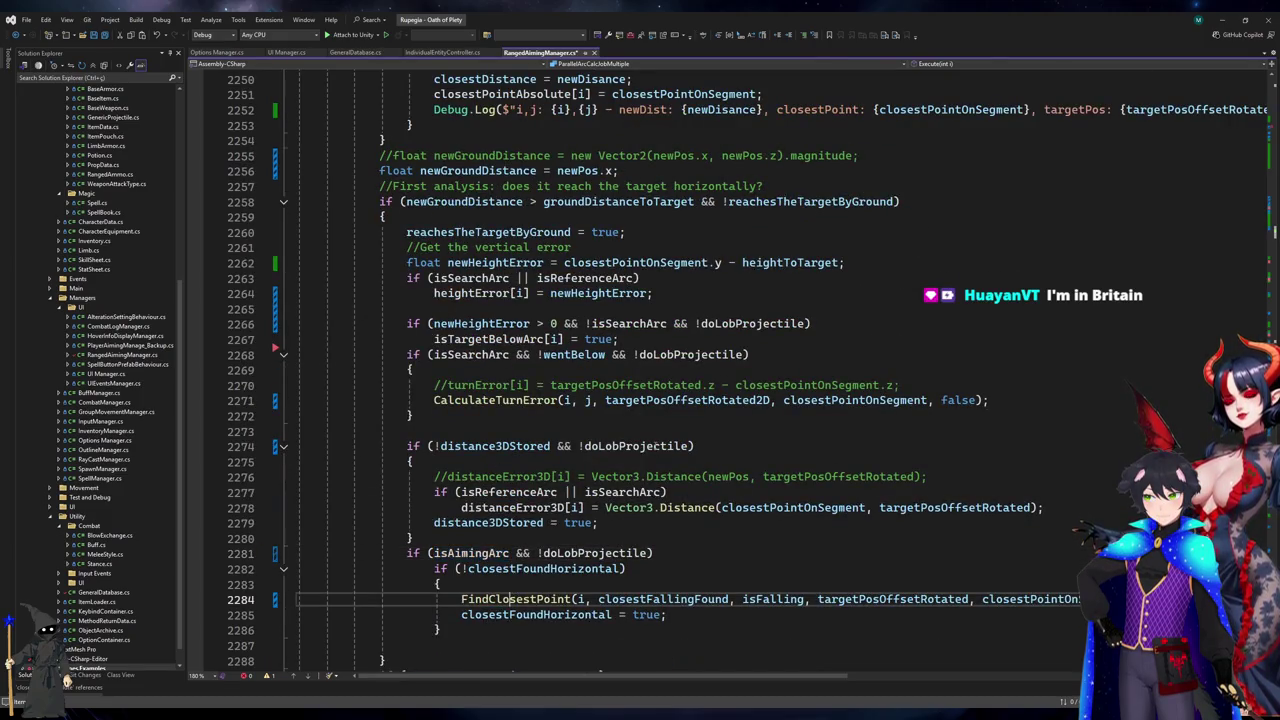
pyautogui.scroll(5, 729, 447)
pyautogui.scroll(-10, 729, 447)
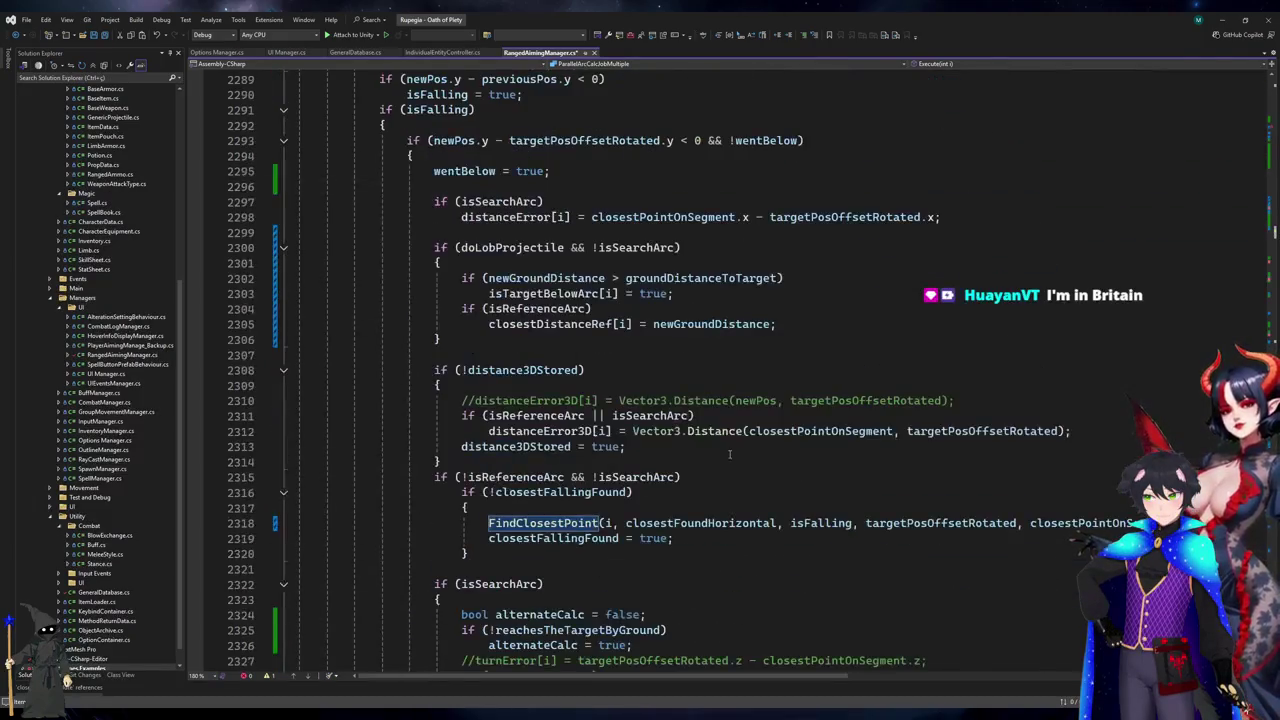
pyautogui.click(697, 476)
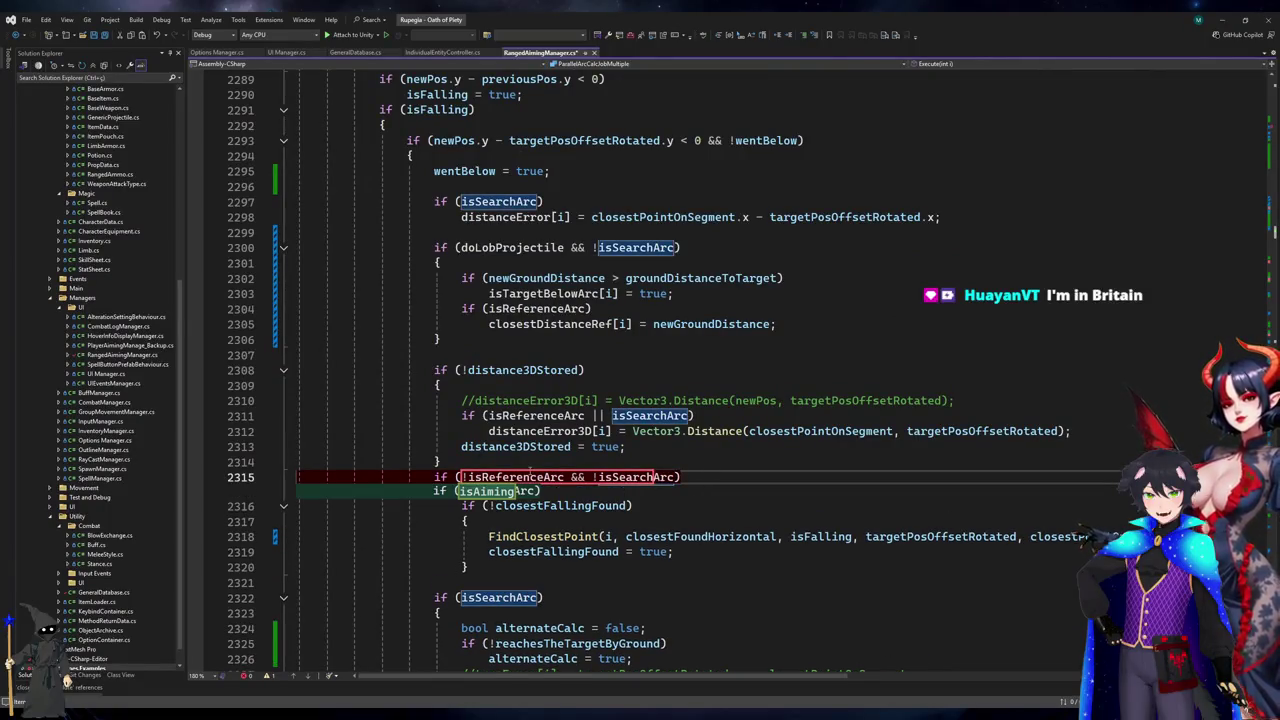
pyautogui.write('iu')
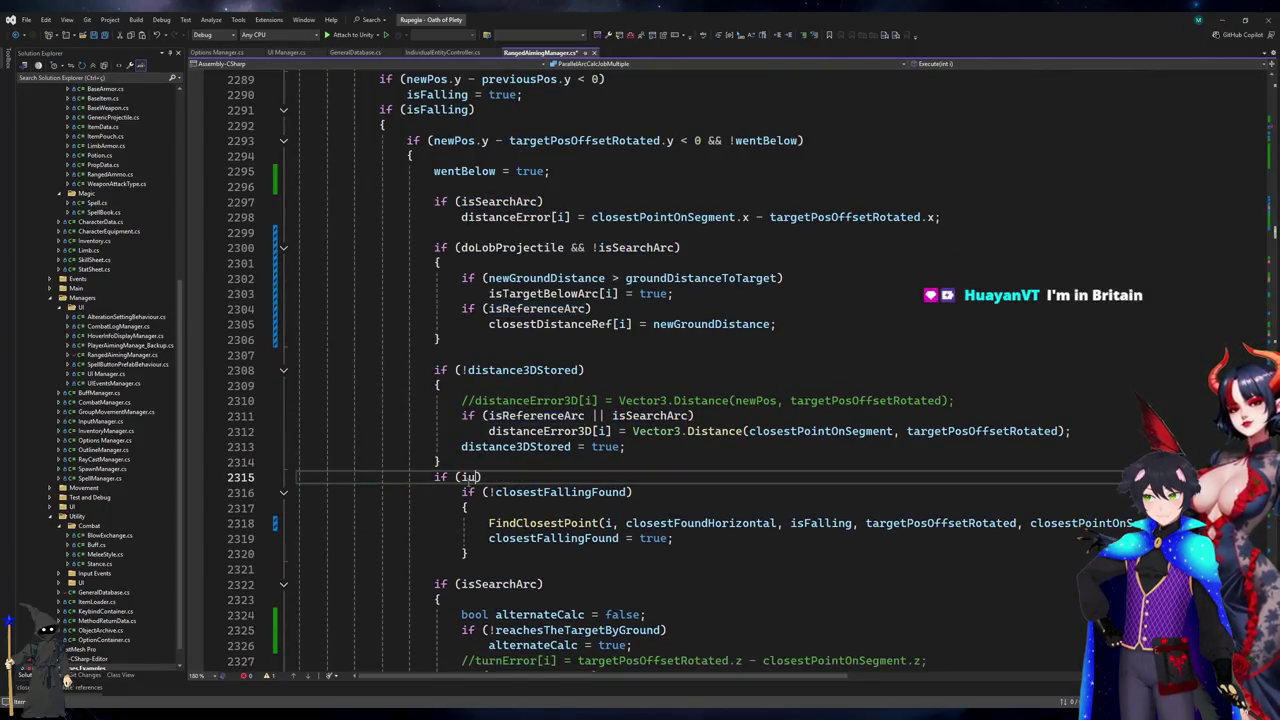
pyautogui.write('imingArc')
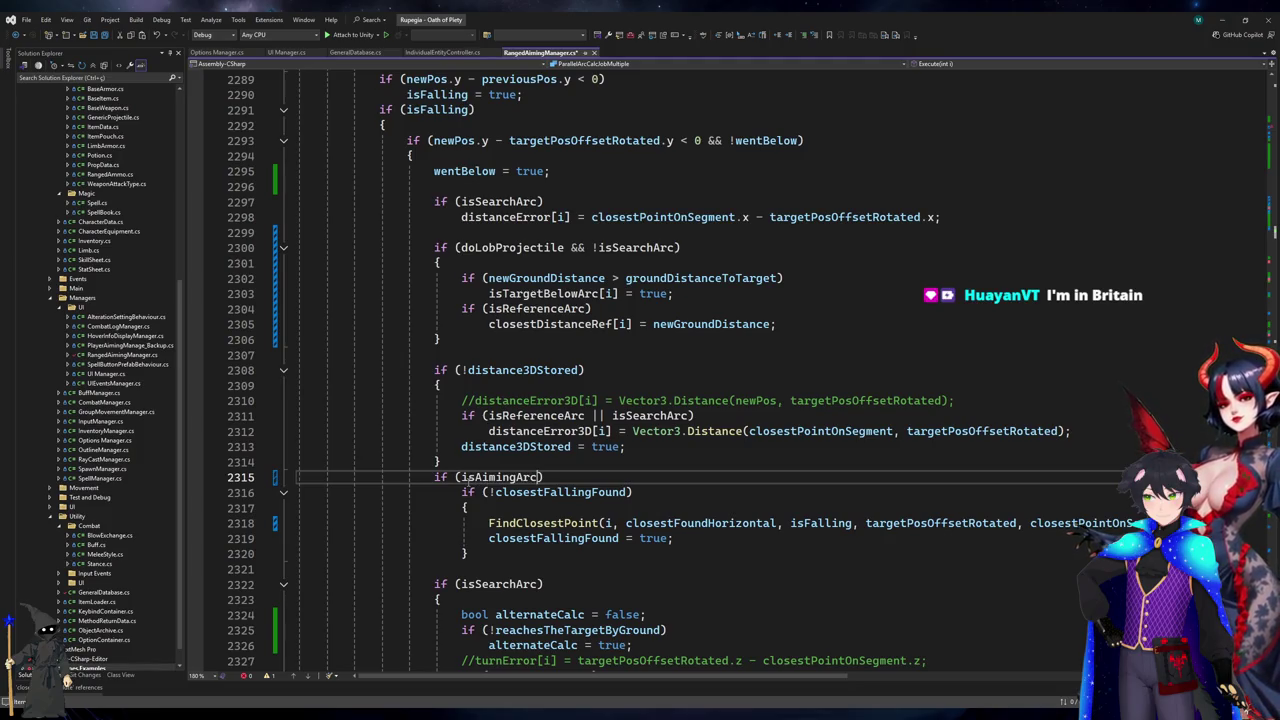
pyautogui.write(' && !')
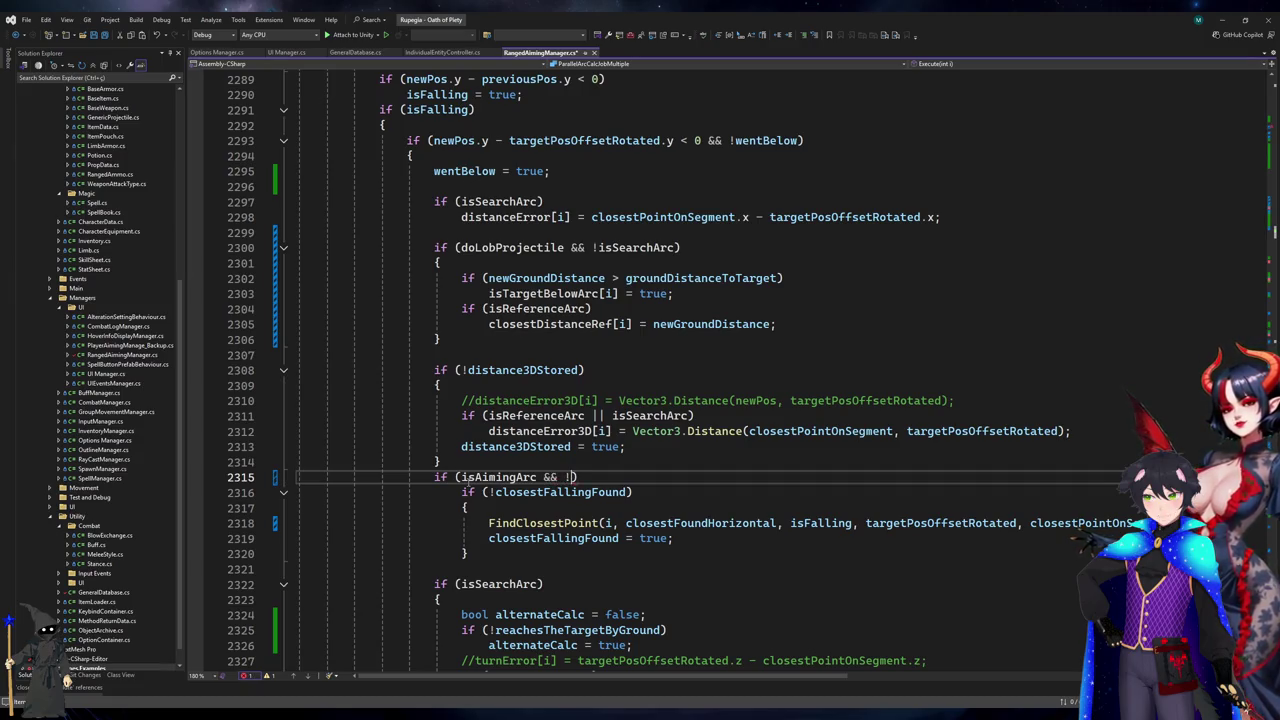
pyautogui.write('ose')
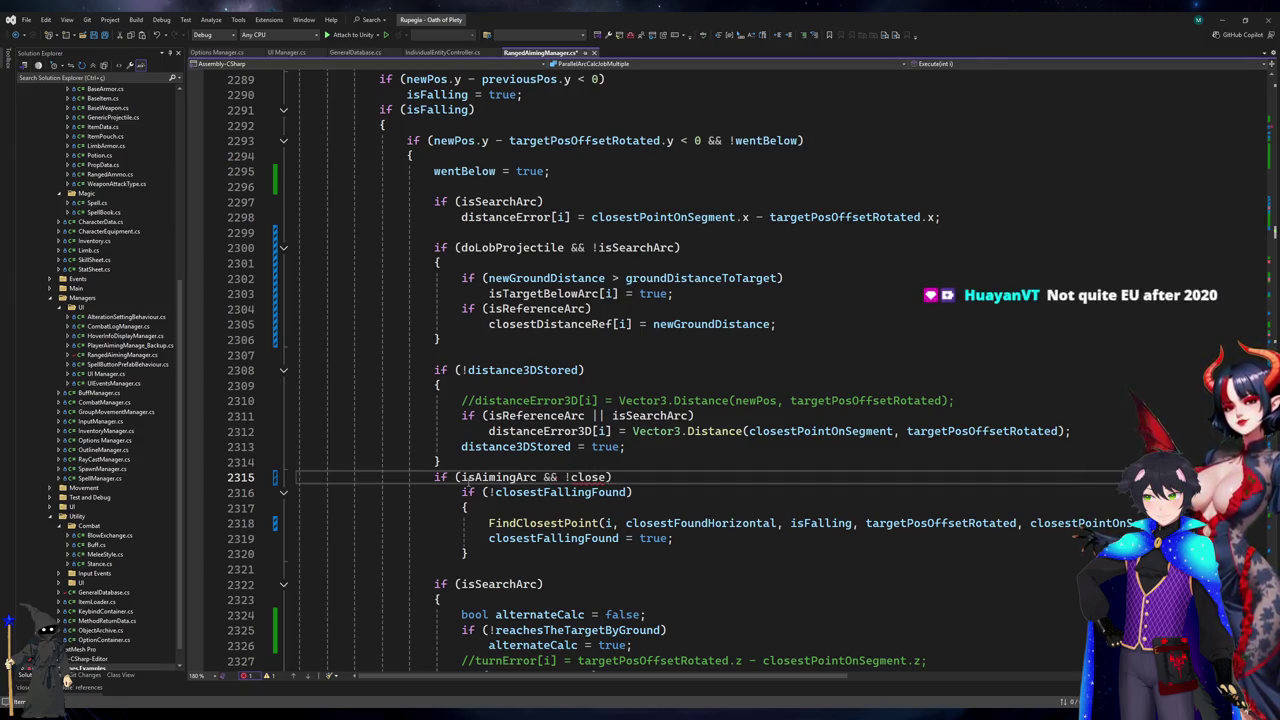
pyautogui.write('stF')
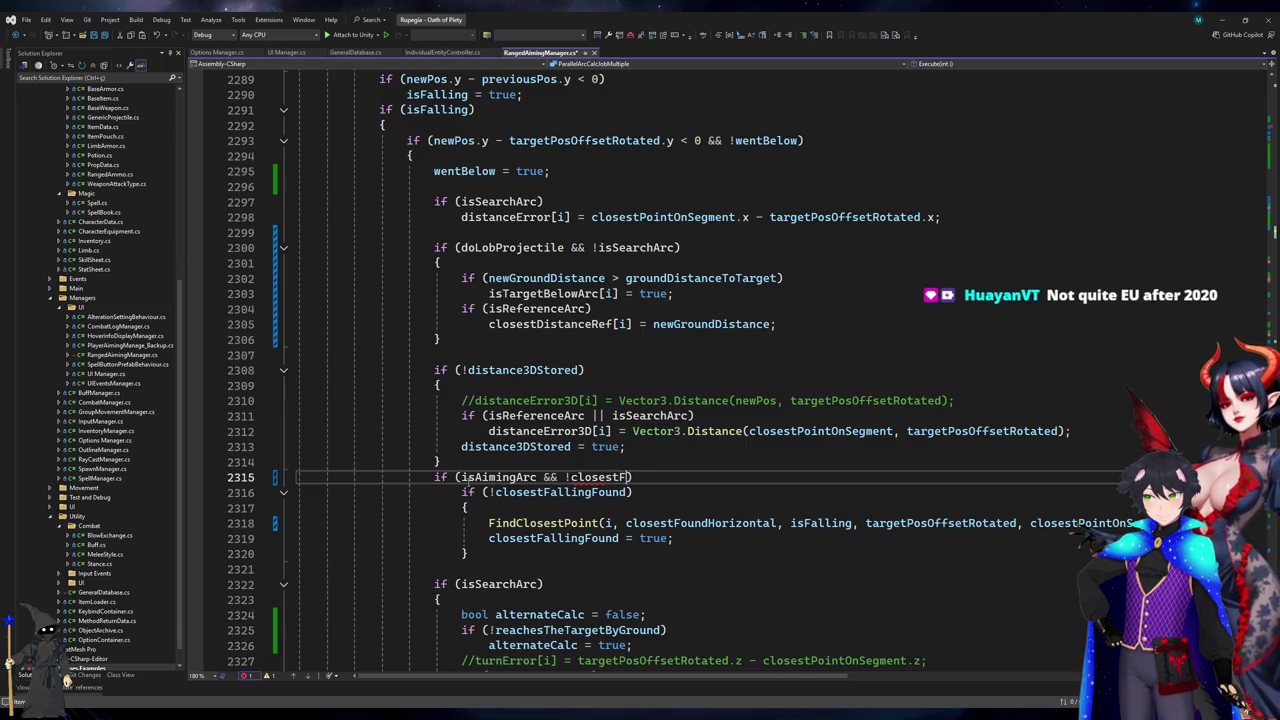
pyautogui.write('l')
pyautogui.press('Tab')
pyautogui.press('Down')
pyautogui.hotkey('ctrl', 'shift', 'l')
pyautogui.hotkey('ctrl', 'shift', 'l')
pyautogui.press('Down')
pyautogui.press('Down')
# - Add an opening brace under the merged condition, then switch to Unity
pyautogui.press('Up')
pyautogui.press('Up')
pyautogui.press('Home')
pyautogui.press('Return')
pyautogui.press('Up')
pyautogui.write('{')
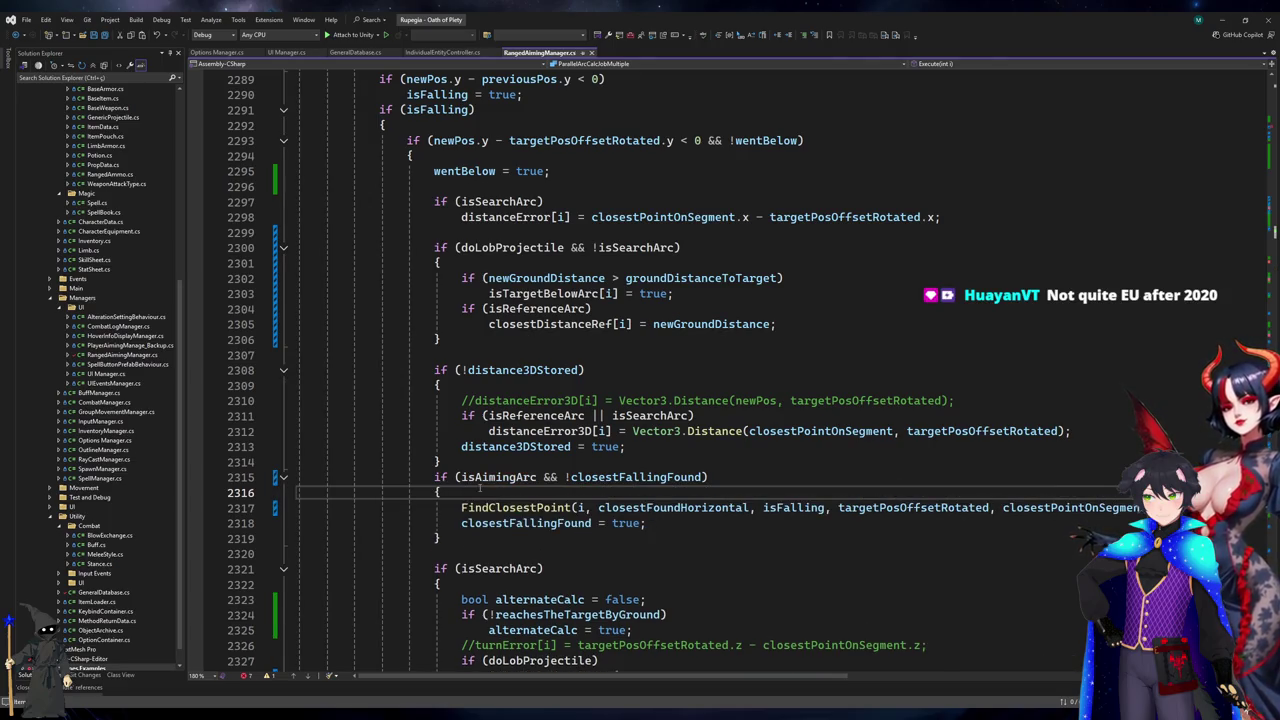
pyautogui.scroll(10, 480, 489)
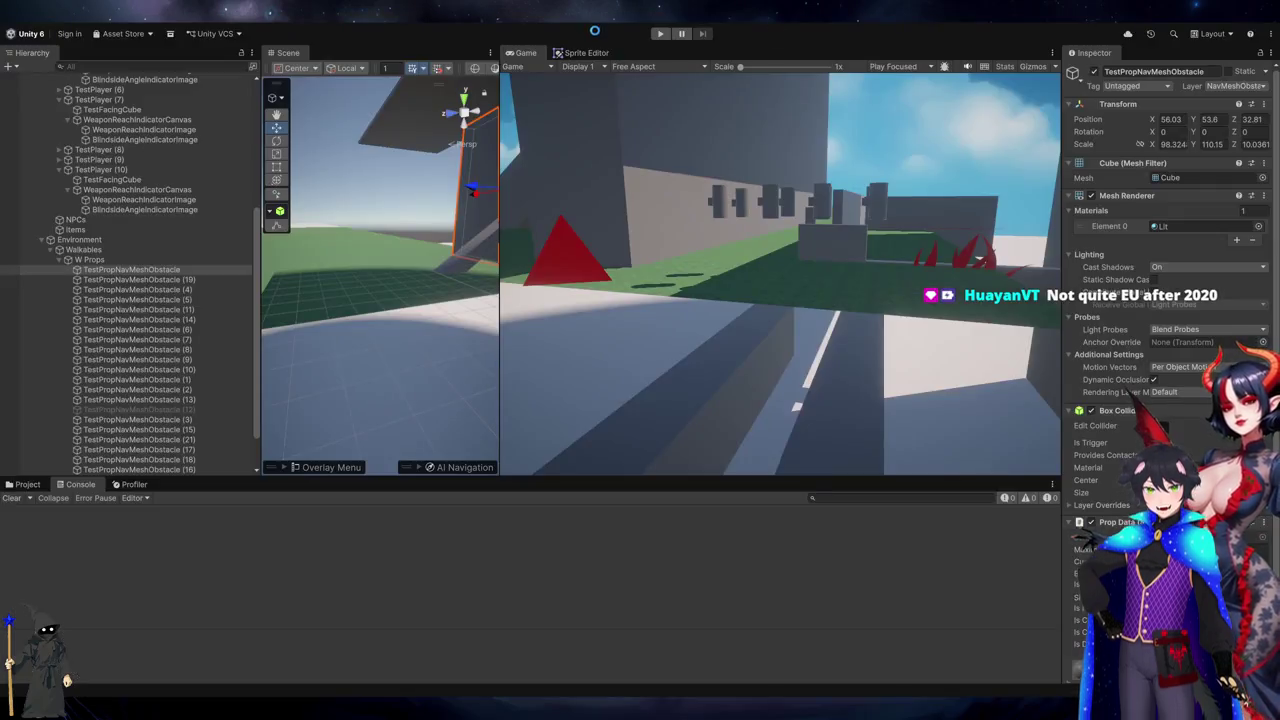
pyautogui.click(1221, 19)
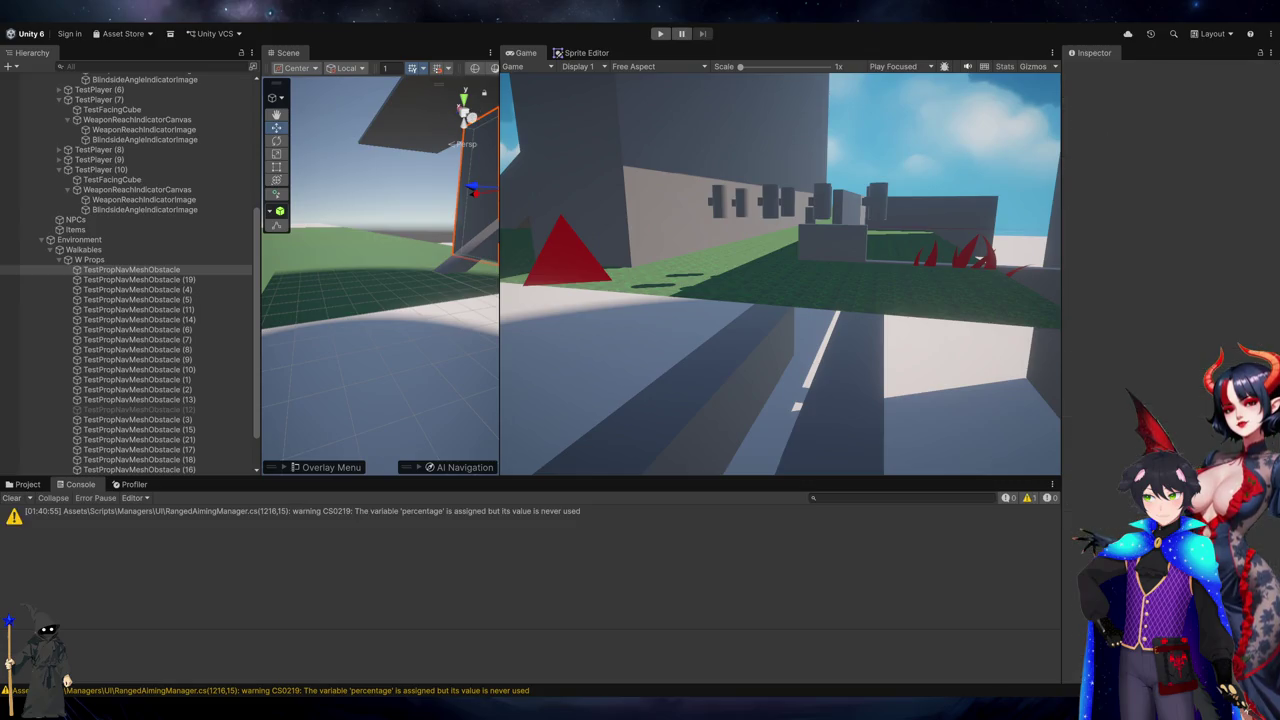
# - Start play mode and select the floor and wall obstacles in the scene
pyautogui.click(662, 33)
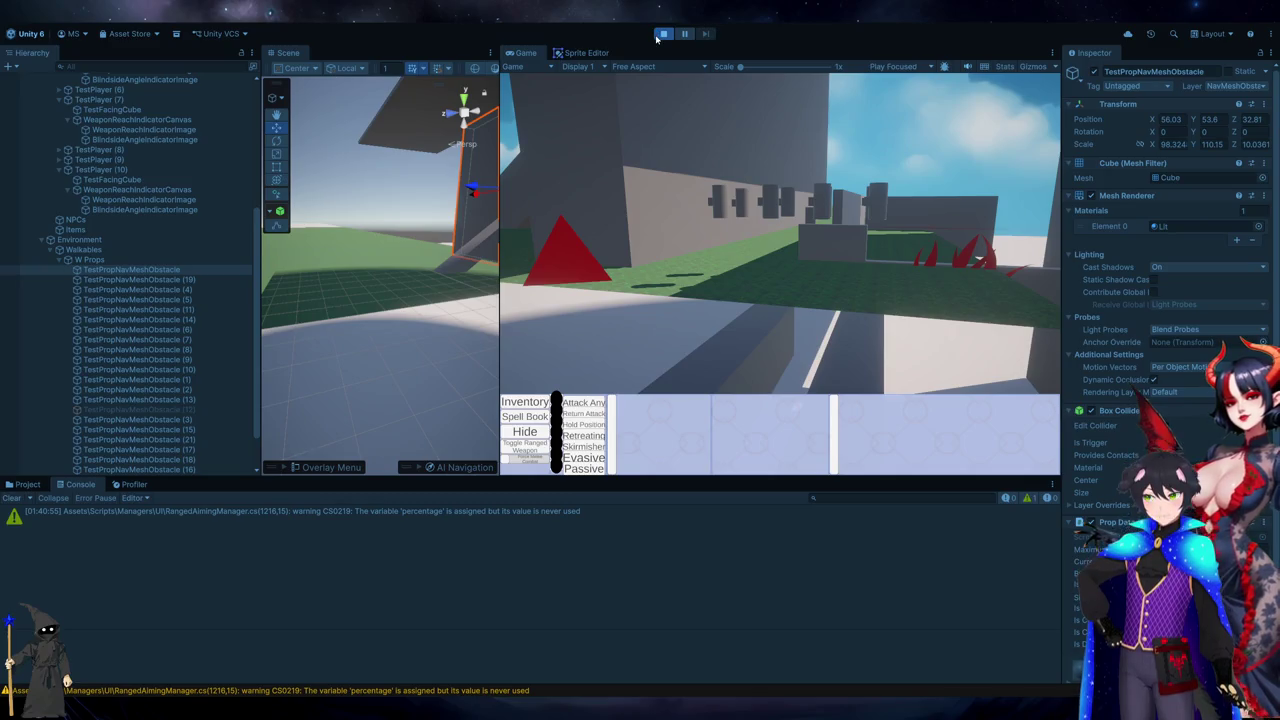
pyautogui.click(661, 34)
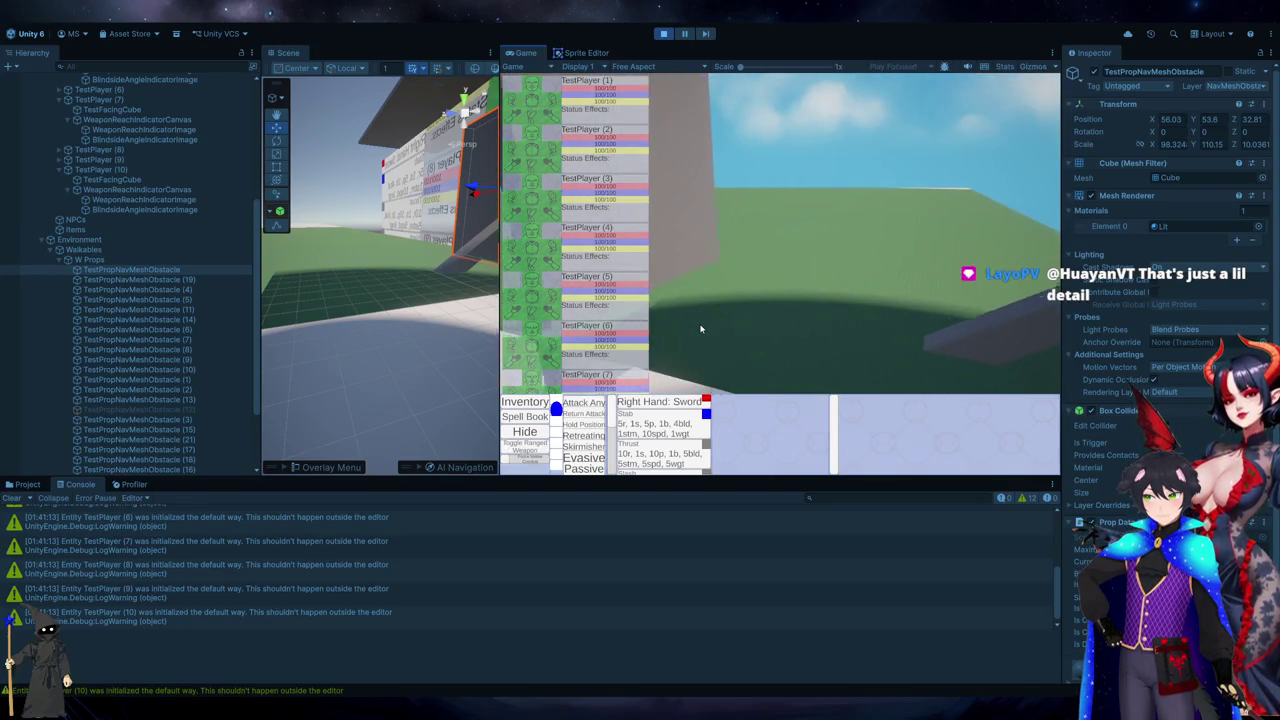
pyautogui.click(391, 346)
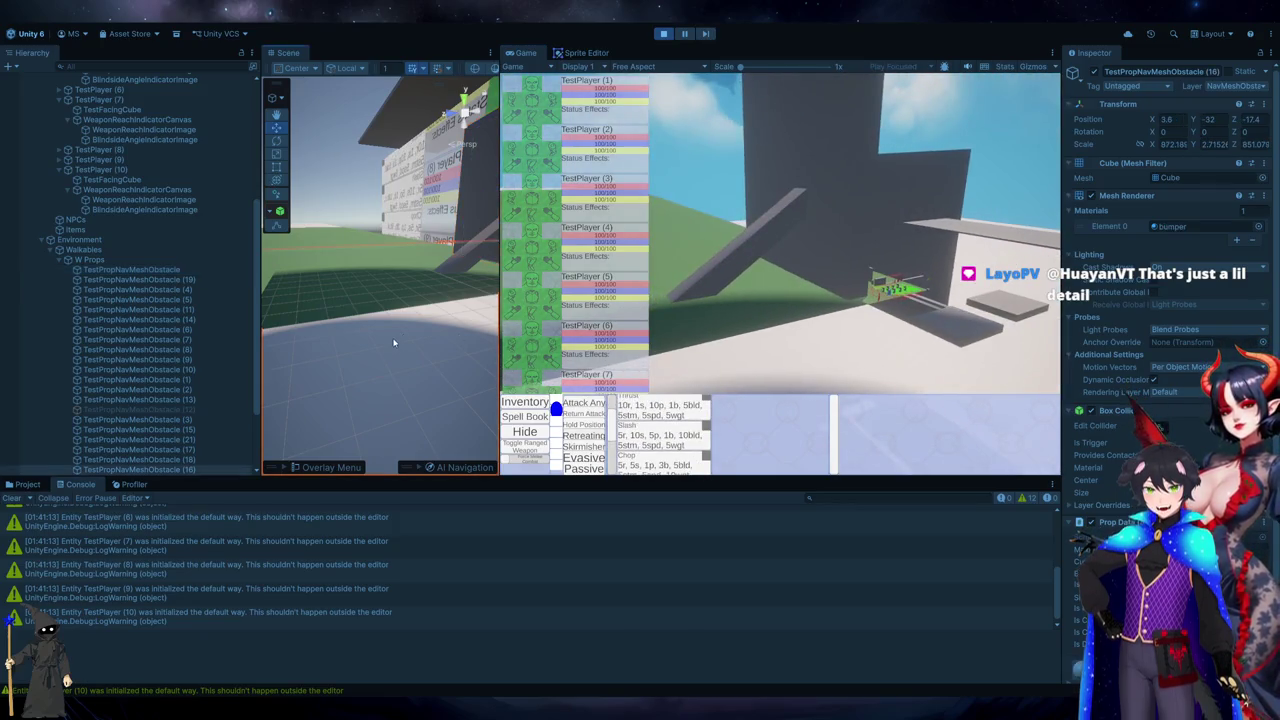
pyautogui.click(484, 188)
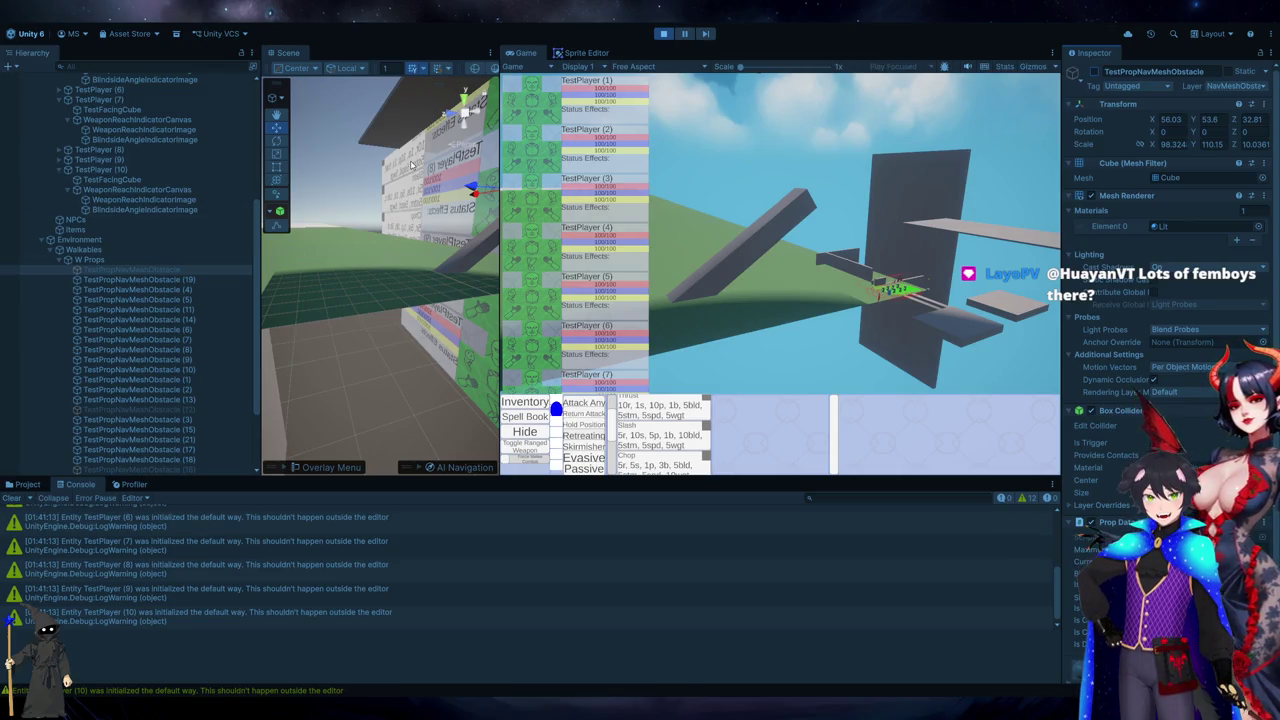
# - Collapse Global Container, hide the UI Container, and select the Basic Bow player to aim
pyautogui.scroll(8, 90, 227)
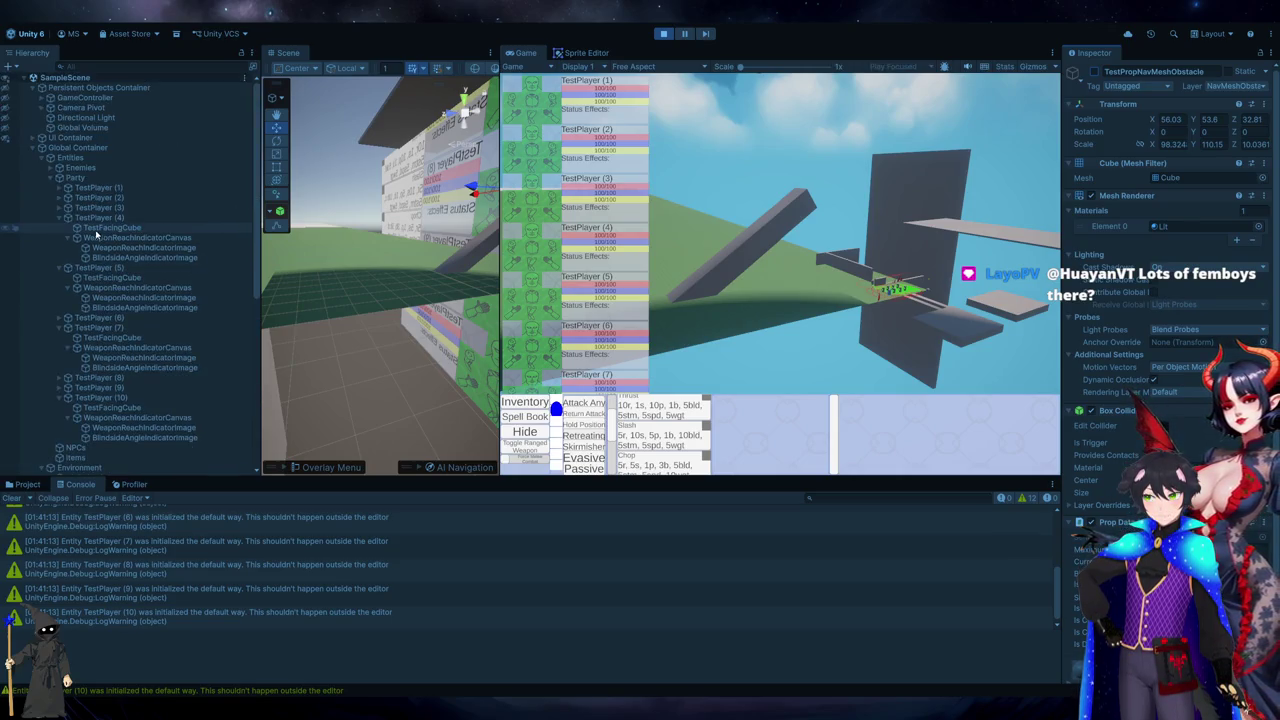
pyautogui.click(42, 147)
pyautogui.click(8, 140)
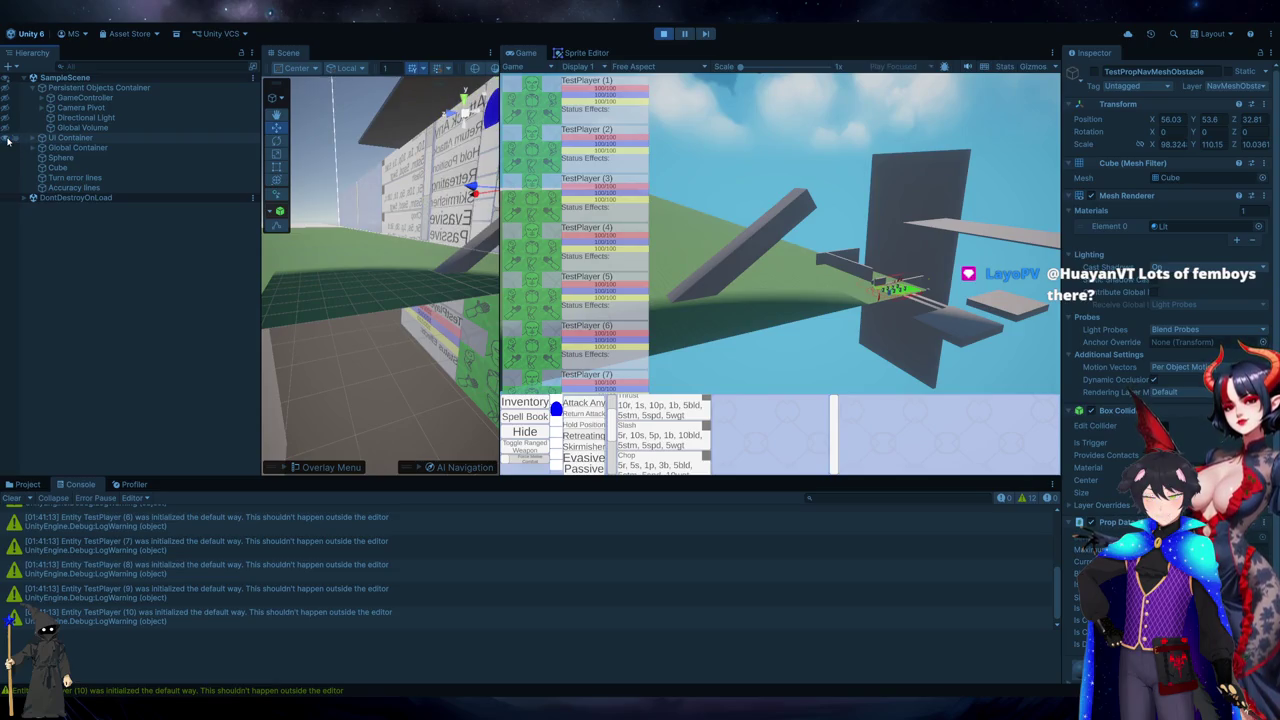
pyautogui.click(8, 140)
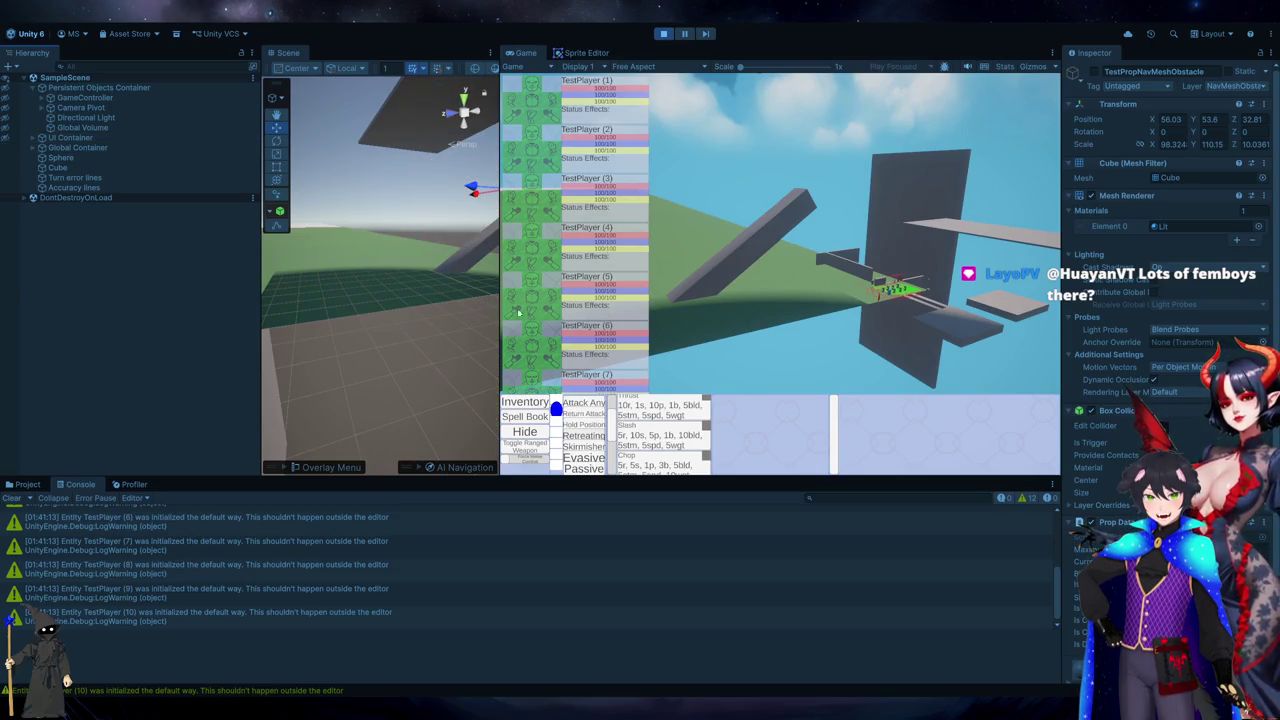
pyautogui.click(562, 292)
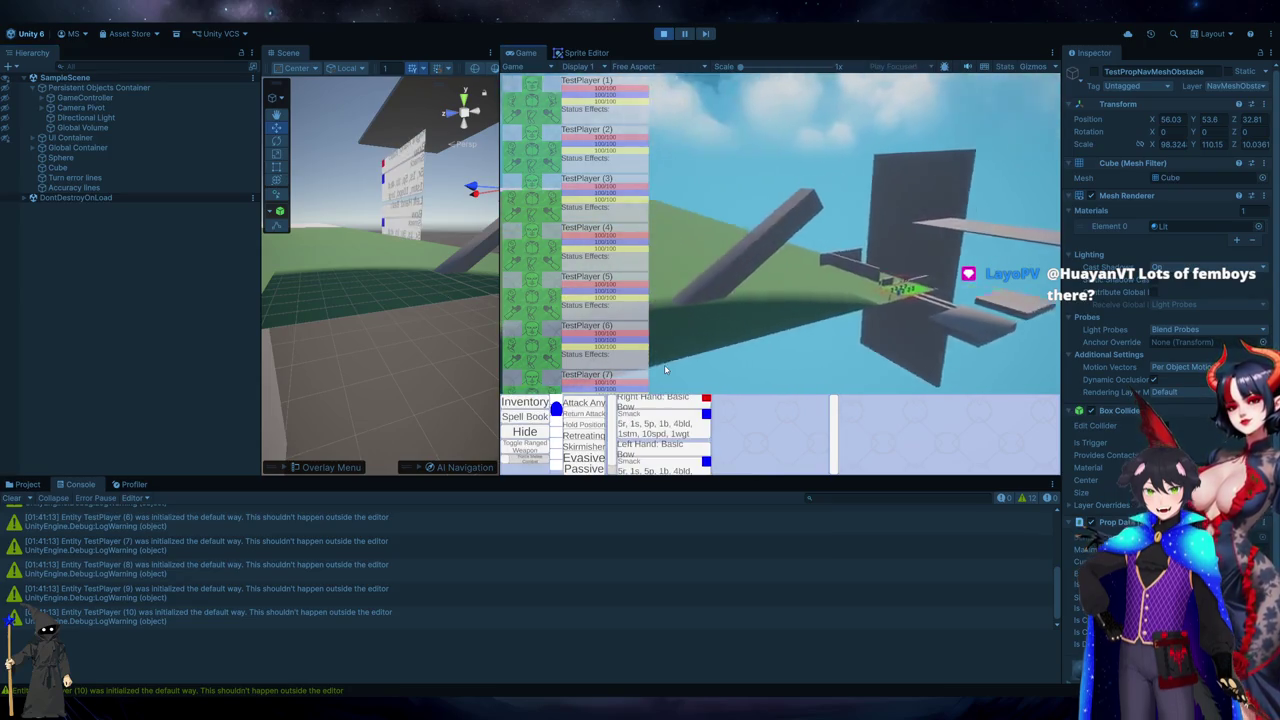
pyautogui.click(746, 280)
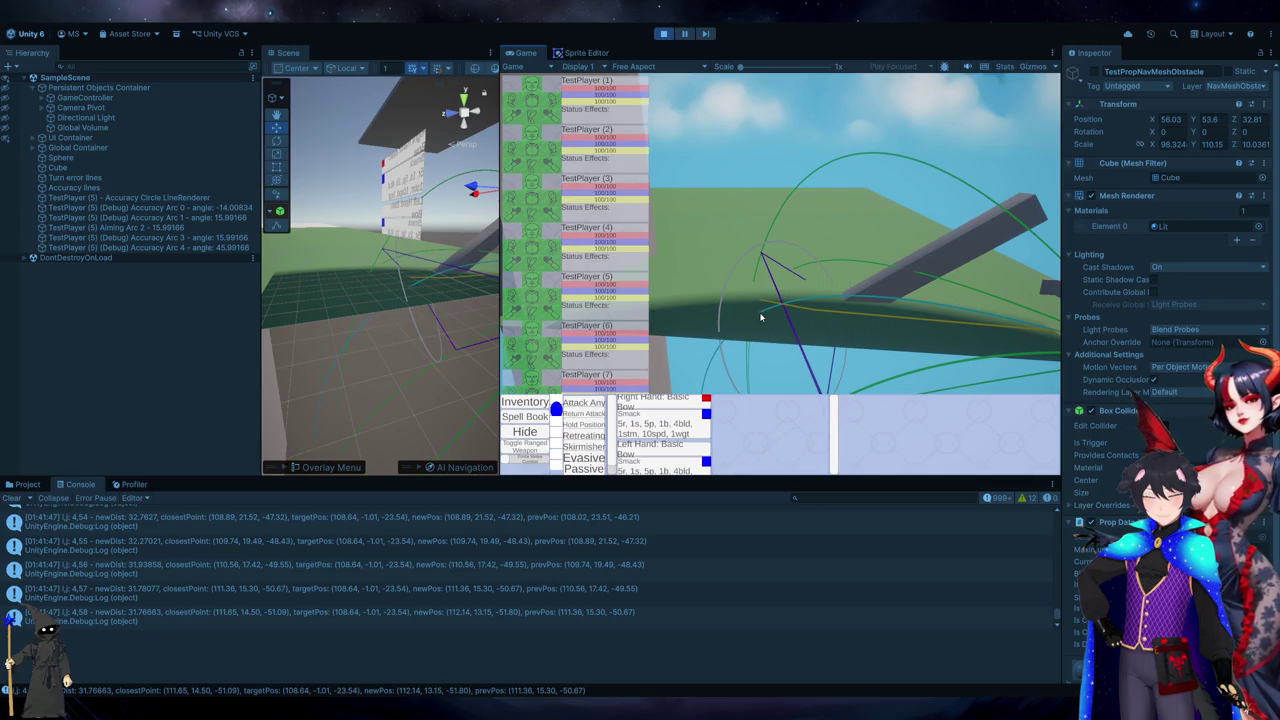
# - Aim the bow at several far and near ground points, then view log 4,103's stack trace
pyautogui.click(731, 214)
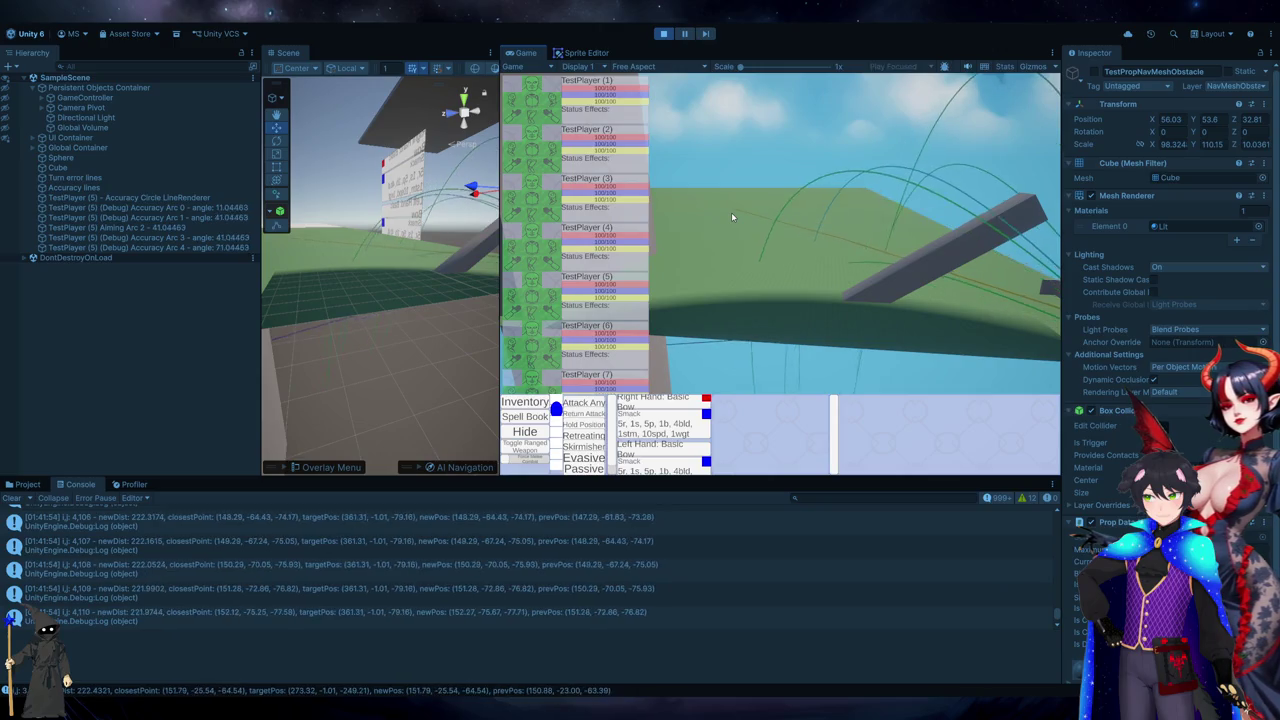
pyautogui.click(765, 235)
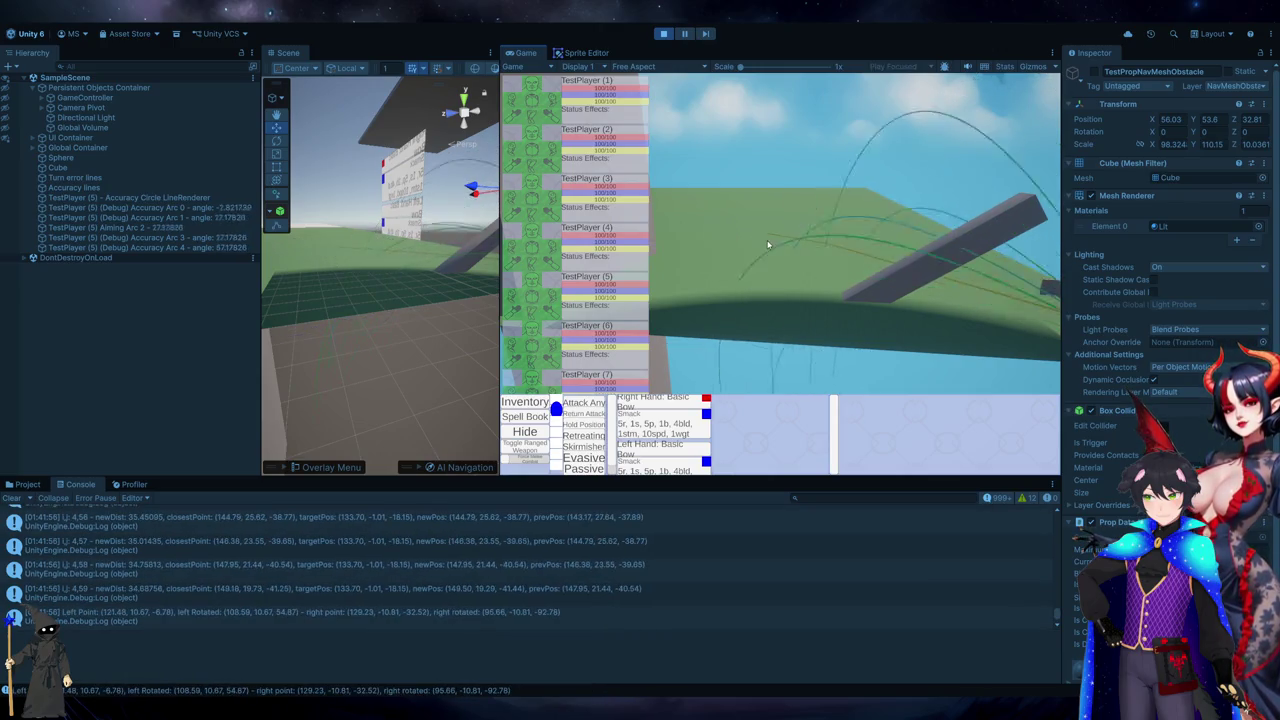
pyautogui.click(707, 222)
pyautogui.click(699, 225)
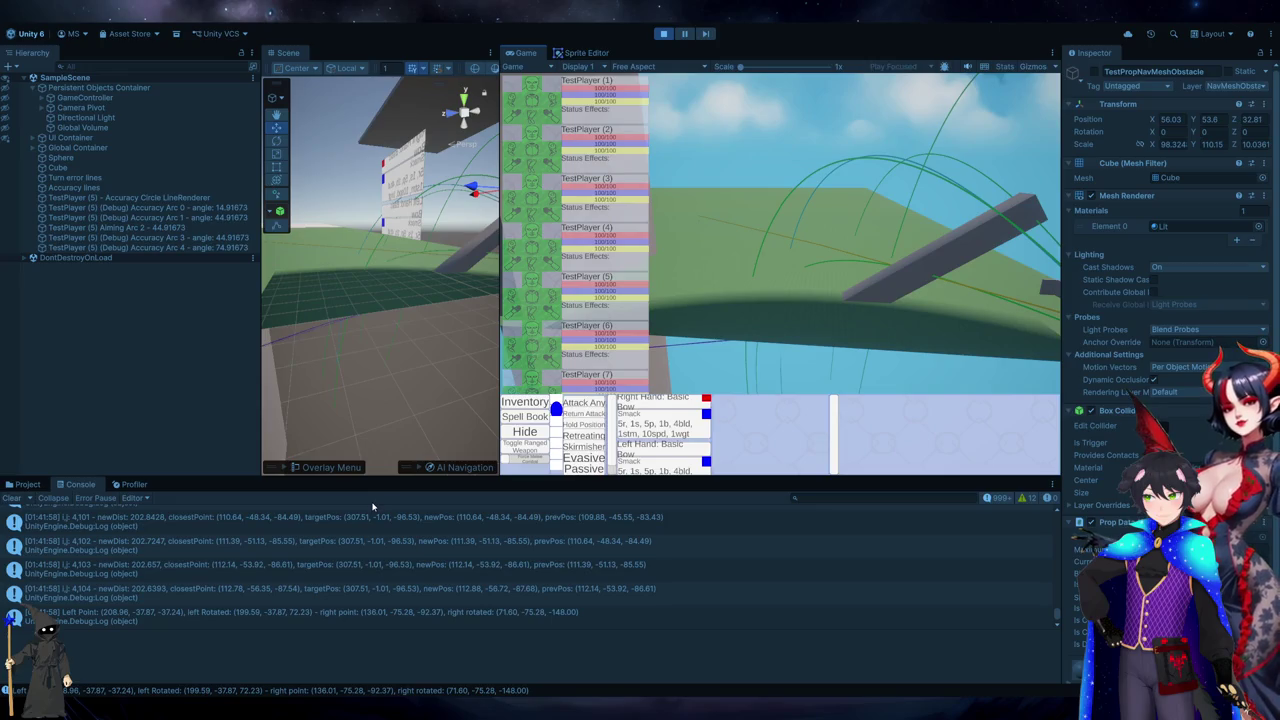
pyautogui.click(334, 565)
# - Scroll back through the newDist distance logs in Unity, then clear the console
pyautogui.scroll(1, 334, 565)
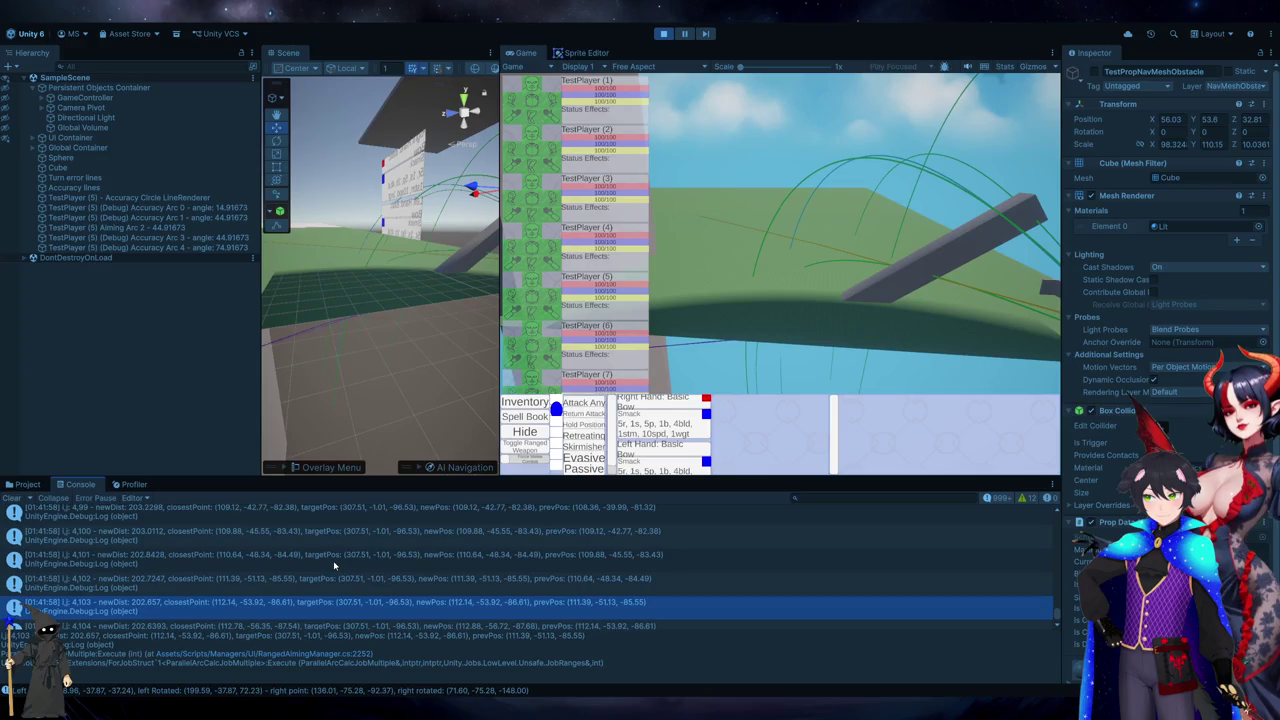
pyautogui.scroll(5, 334, 565)
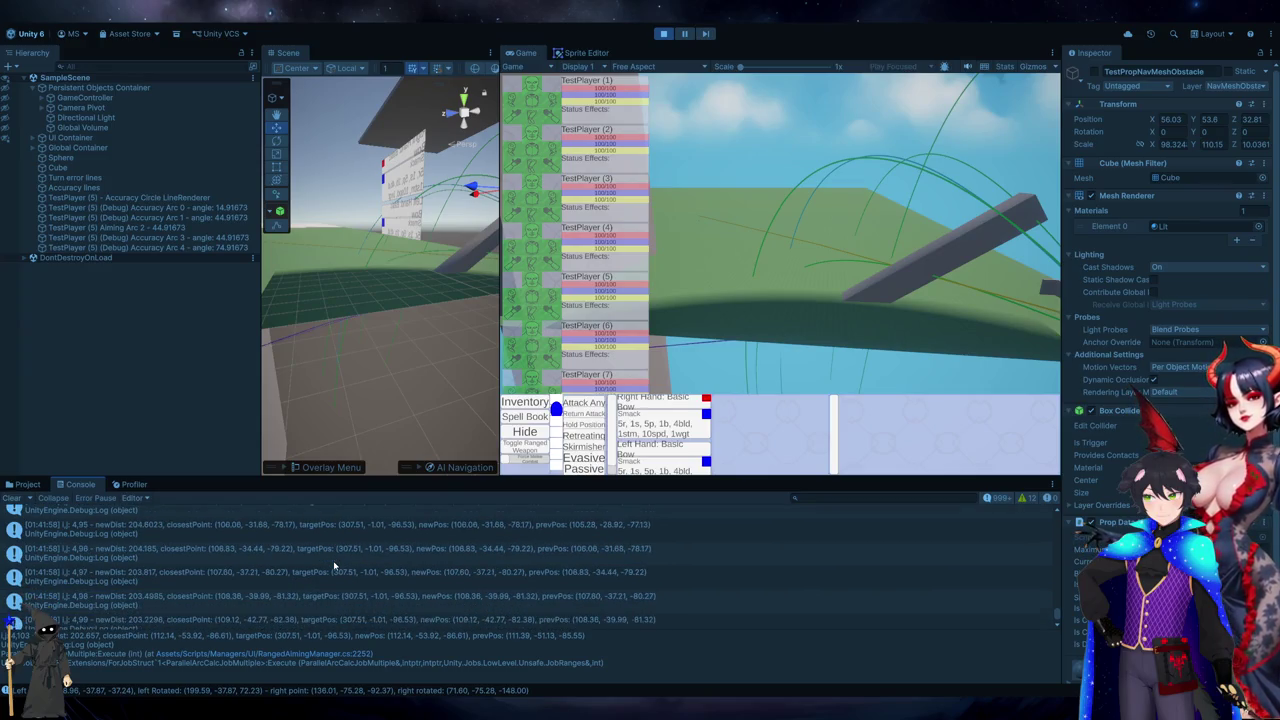
pyautogui.scroll(5, 334, 565)
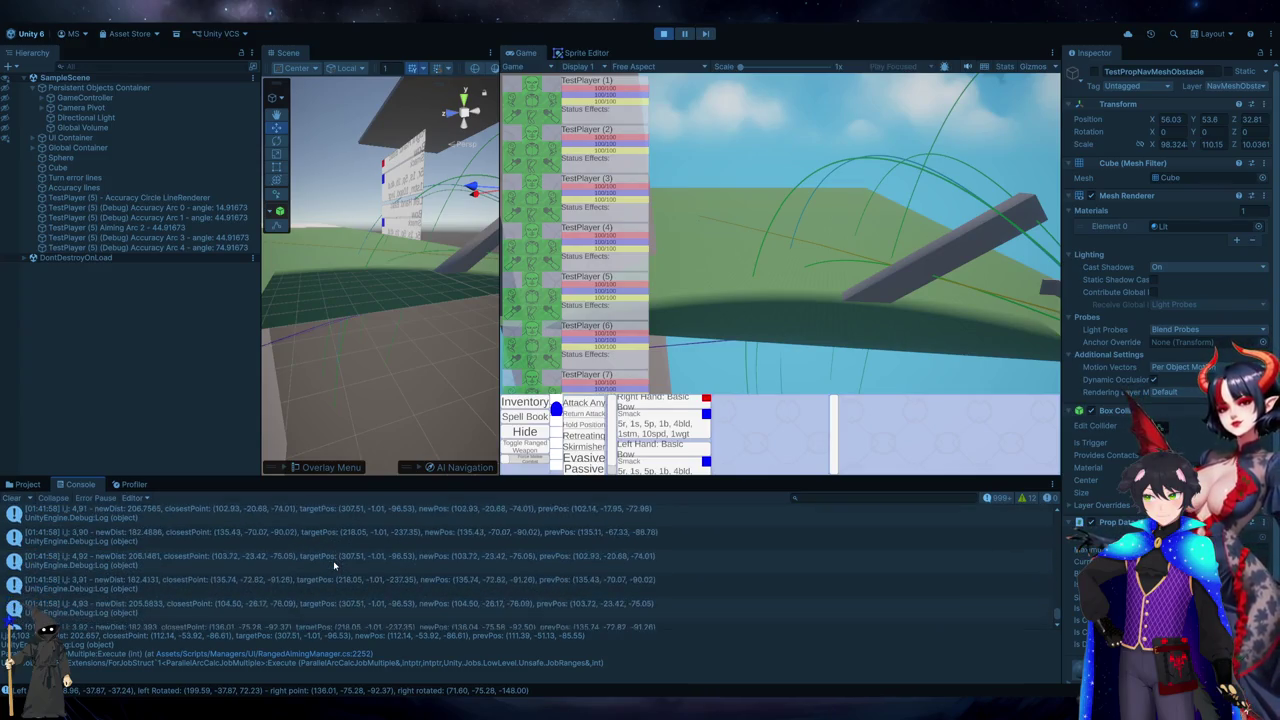
pyautogui.scroll(5, 334, 565)
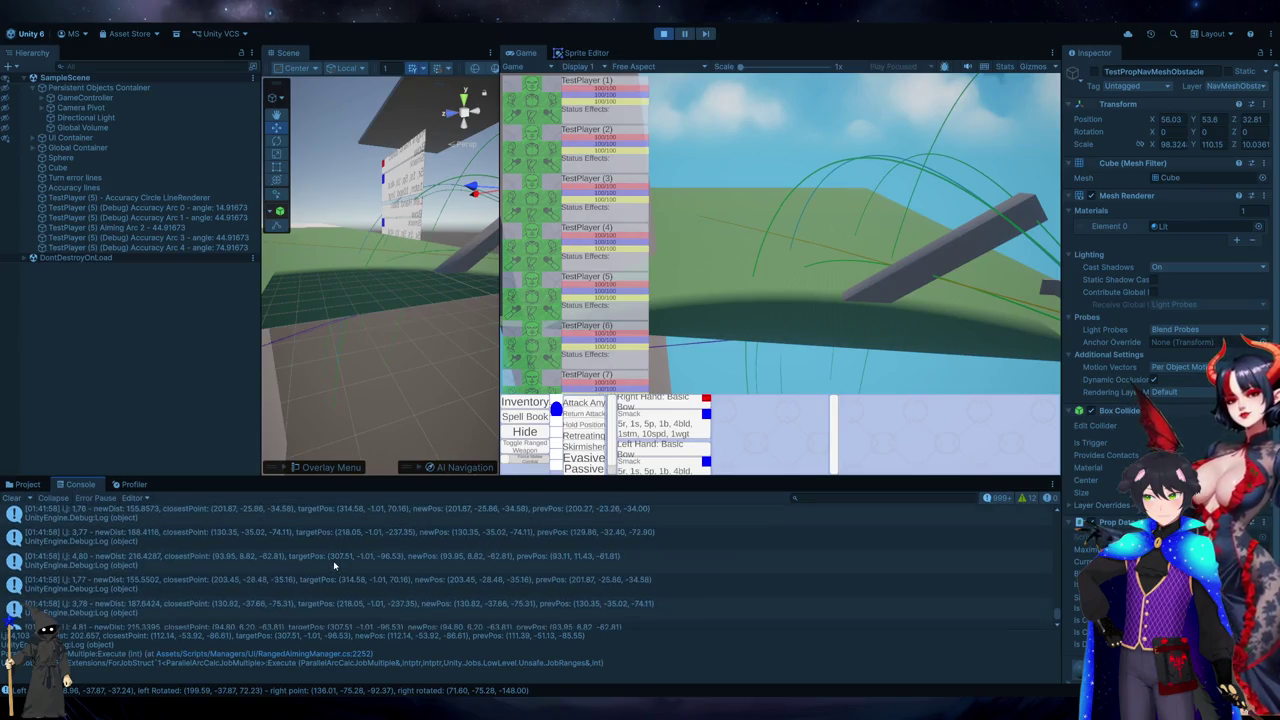
pyautogui.scroll(-2, 334, 565)
pyautogui.scroll(3, 334, 565)
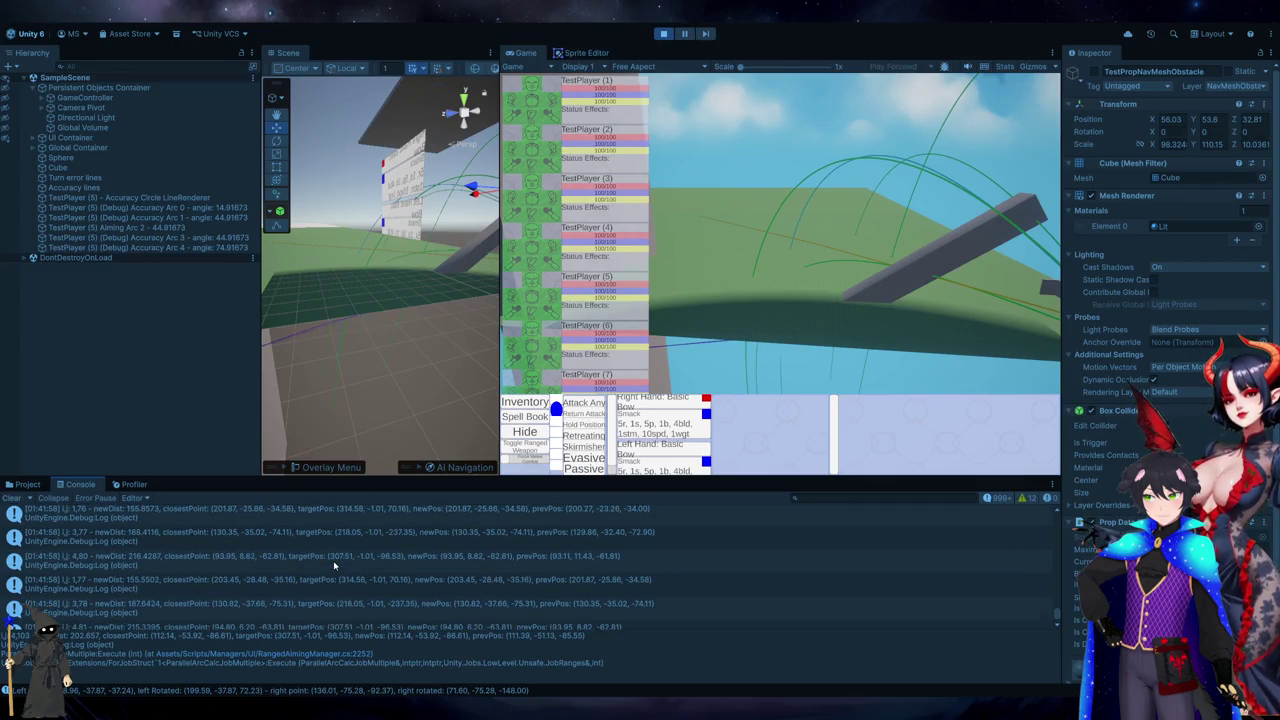
pyautogui.scroll(1, 334, 565)
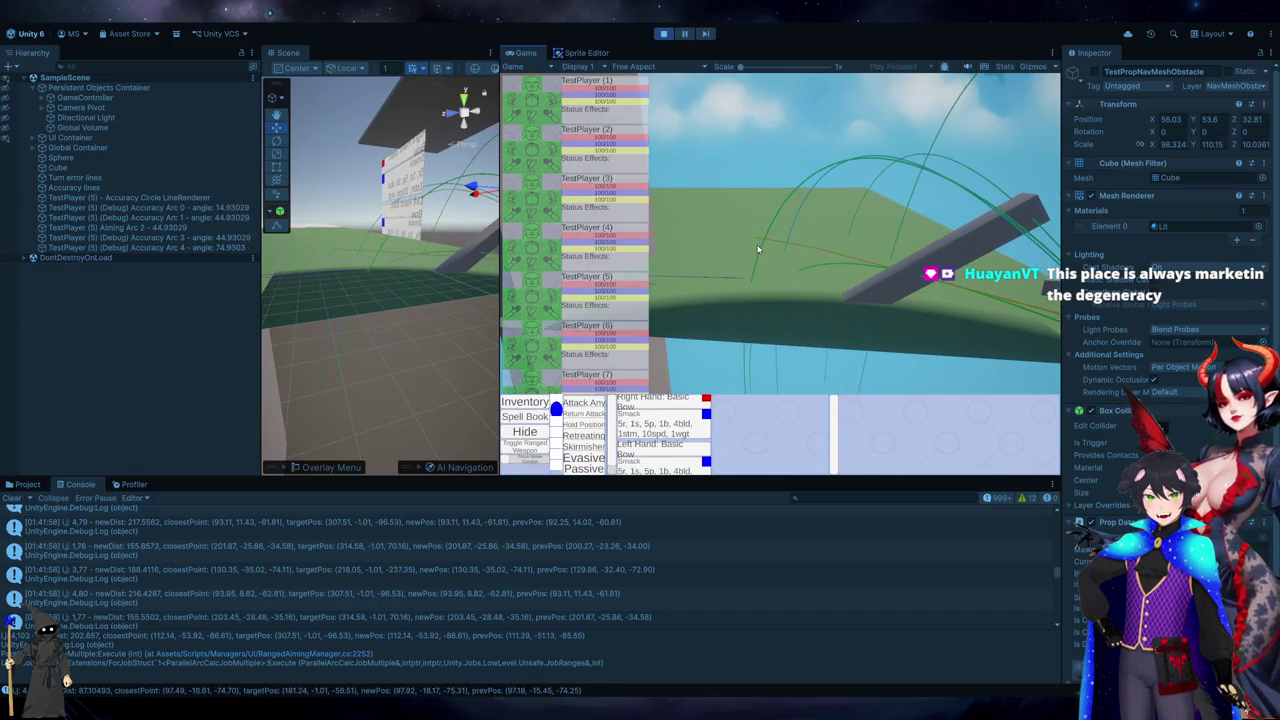
pyautogui.click(12, 497)
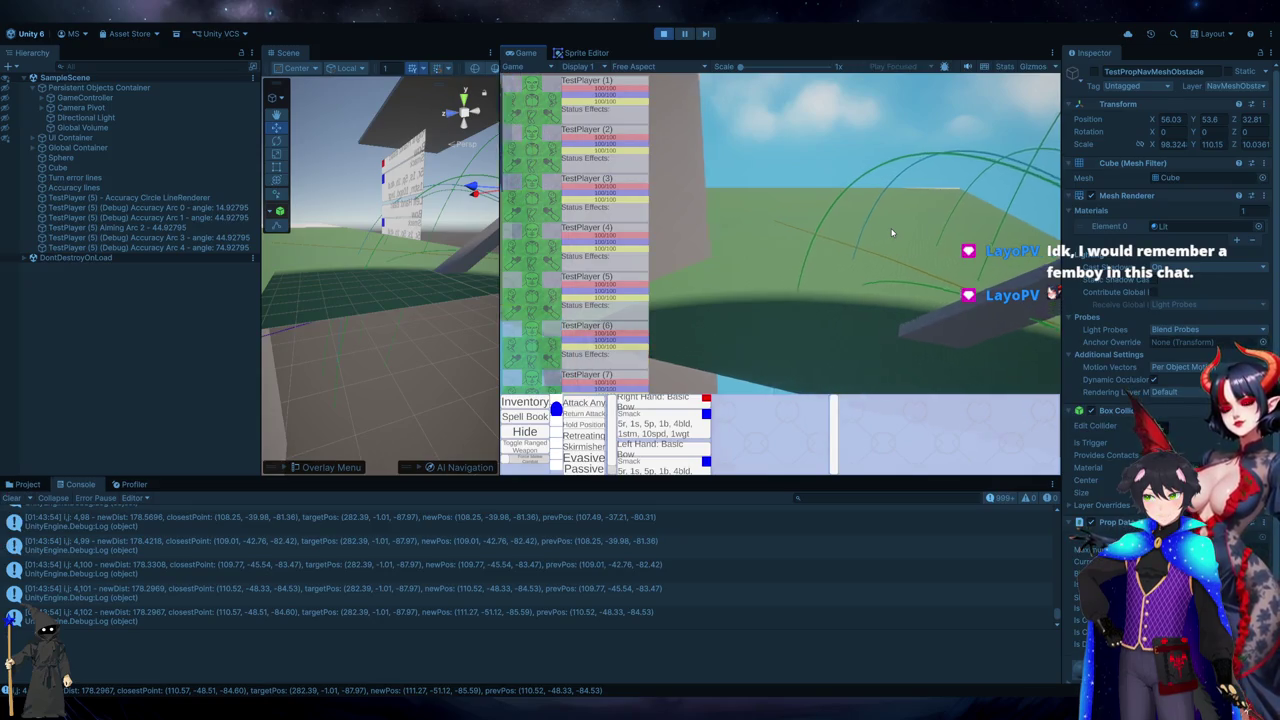
pyautogui.hotkey('alt', 'Tab')
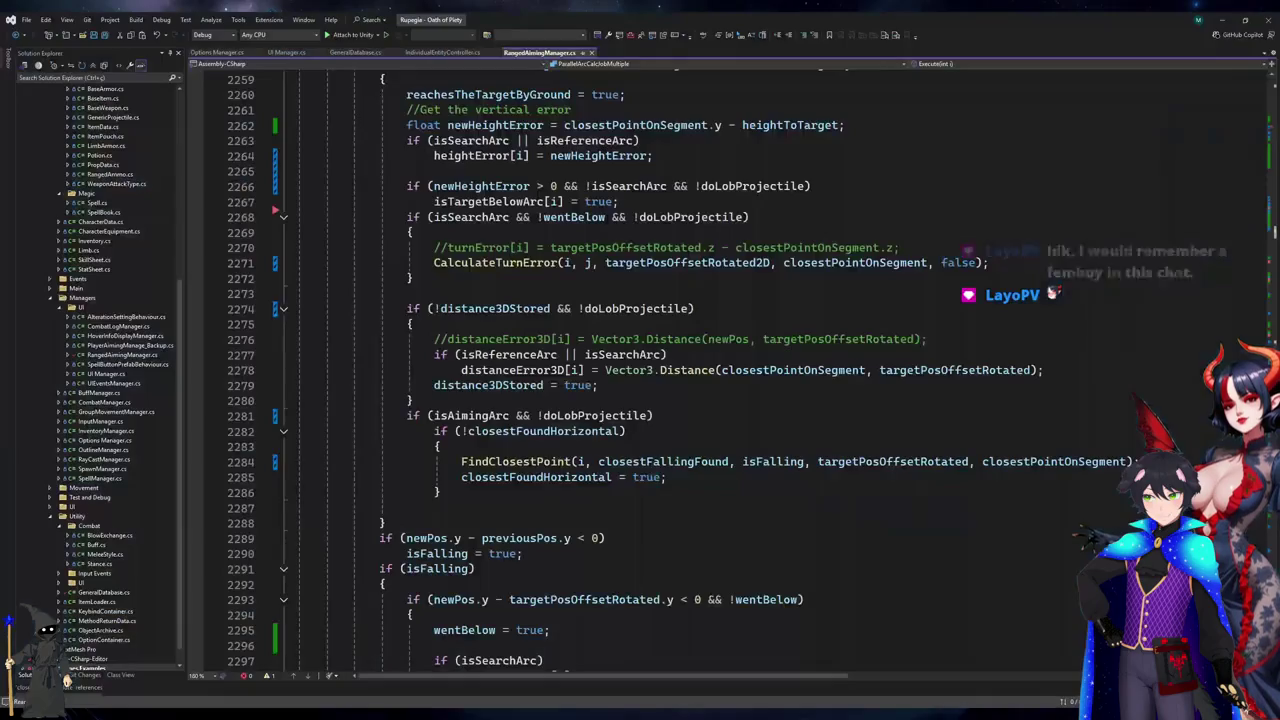
# - Go from the distanceError3D code to the FindClosestPoint definition in Visual Studio
pyautogui.hotkey('alt', 'Tab')
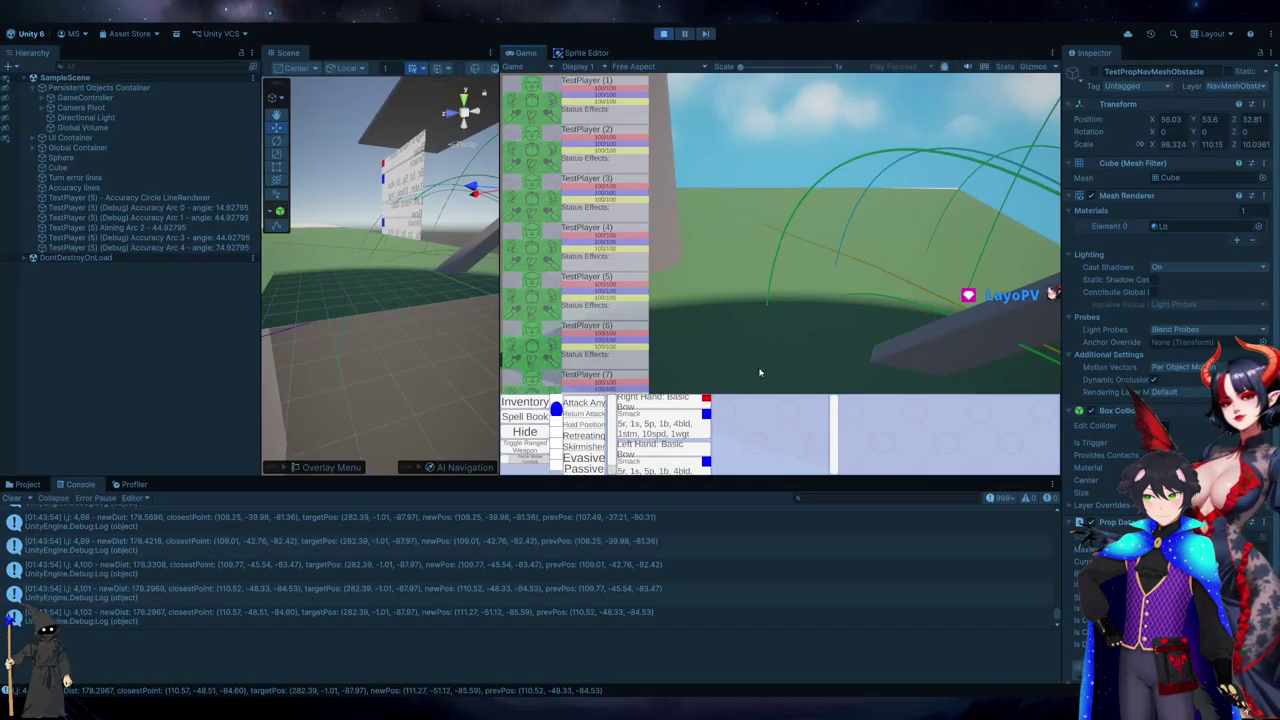
pyautogui.hotkey('alt', 'Tab')
pyautogui.click(516, 370)
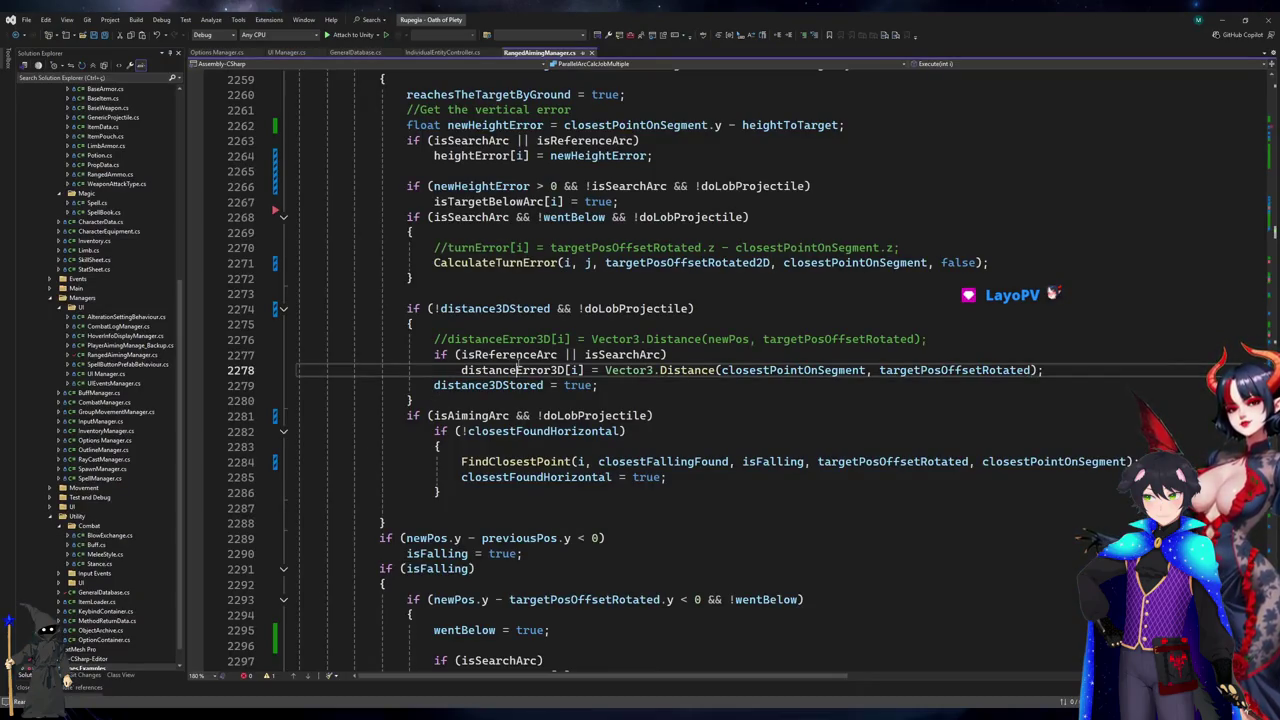
pyautogui.click(518, 461)
pyautogui.press('F12')
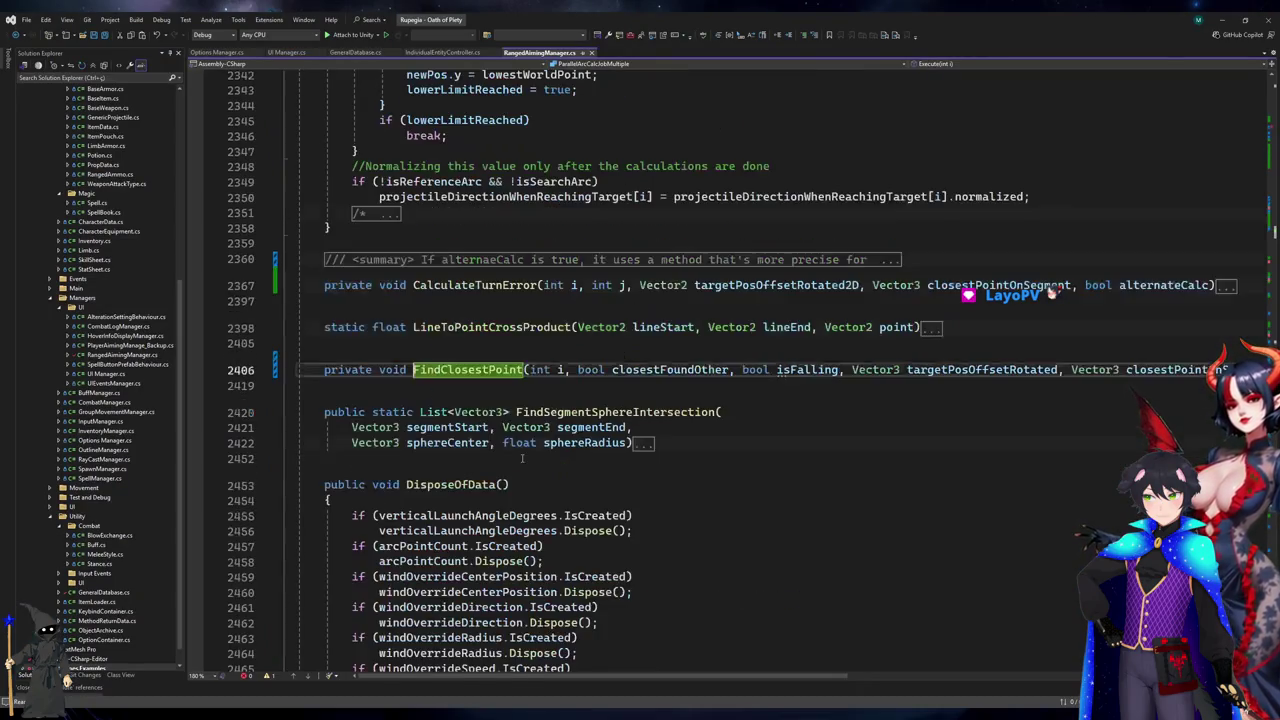
# - Expand FindClosestPoint, review the Distance calls on lines 2411–2412, then view a Unity distance log's stack trace
pyautogui.click(283, 370)
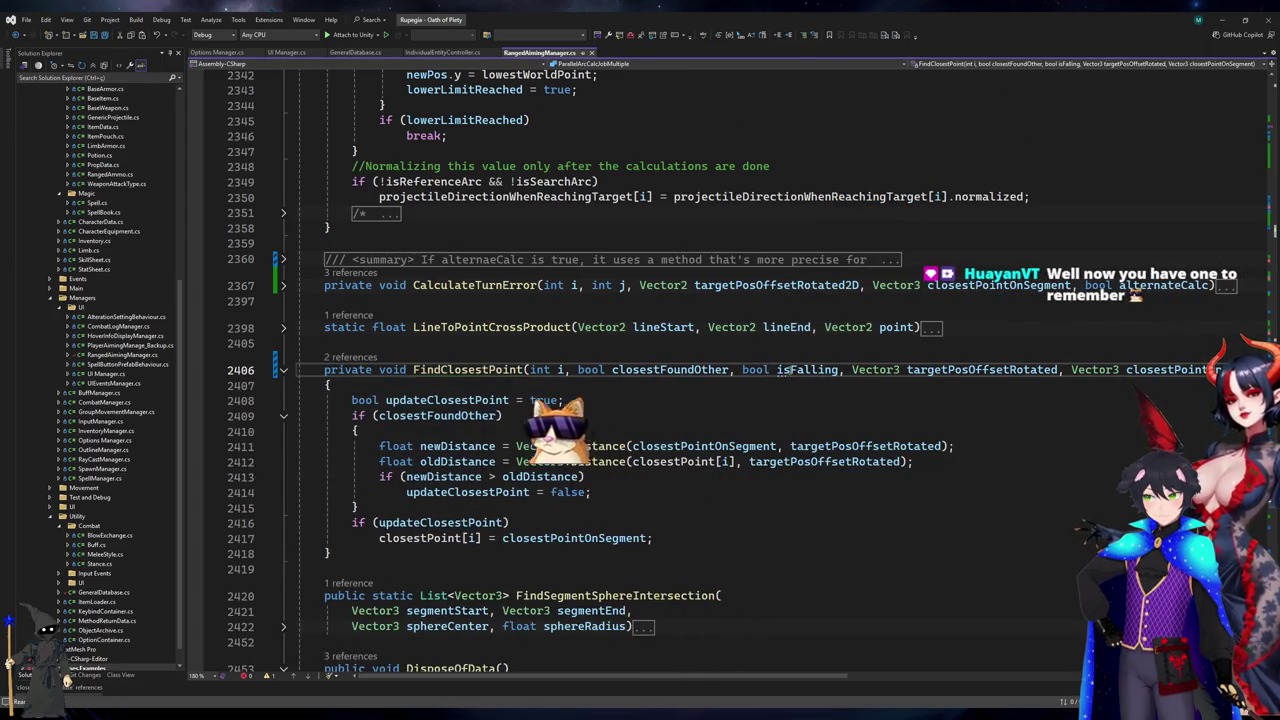
pyautogui.click(492, 446)
pyautogui.click(597, 461)
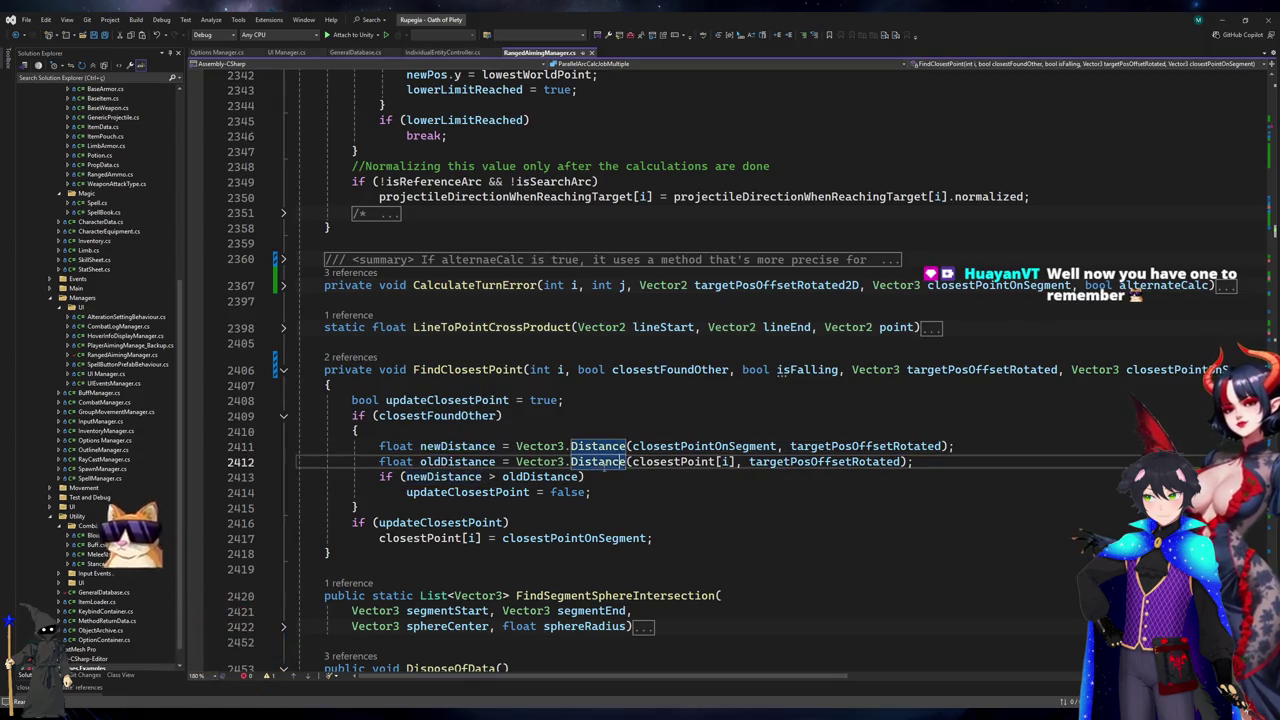
pyautogui.click(598, 446)
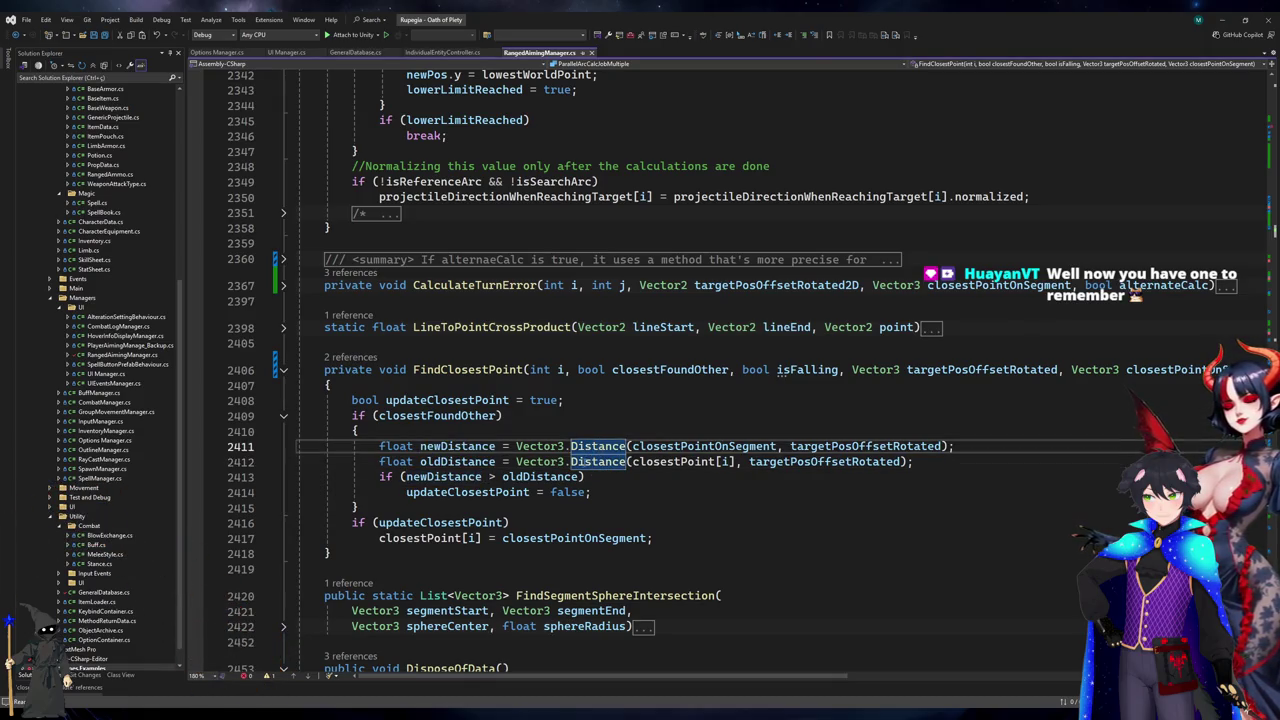
pyautogui.hotkey('alt', 'Tab')
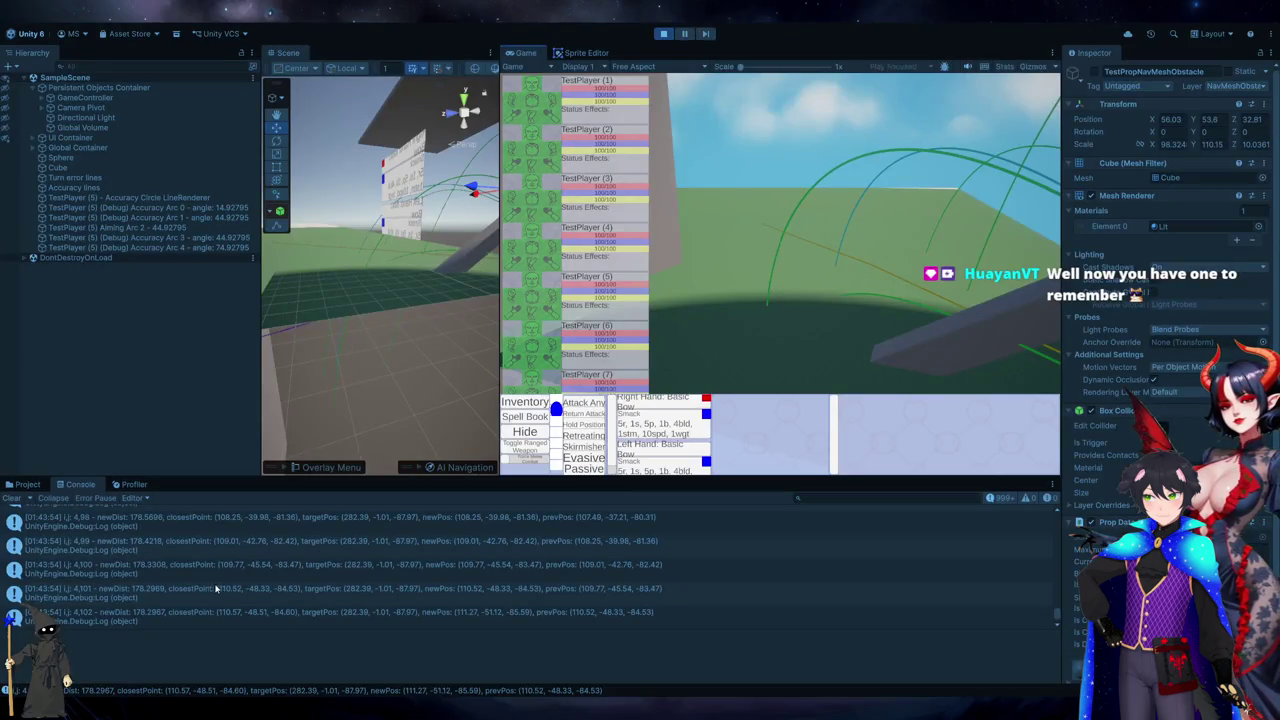
pyautogui.click(209, 593)
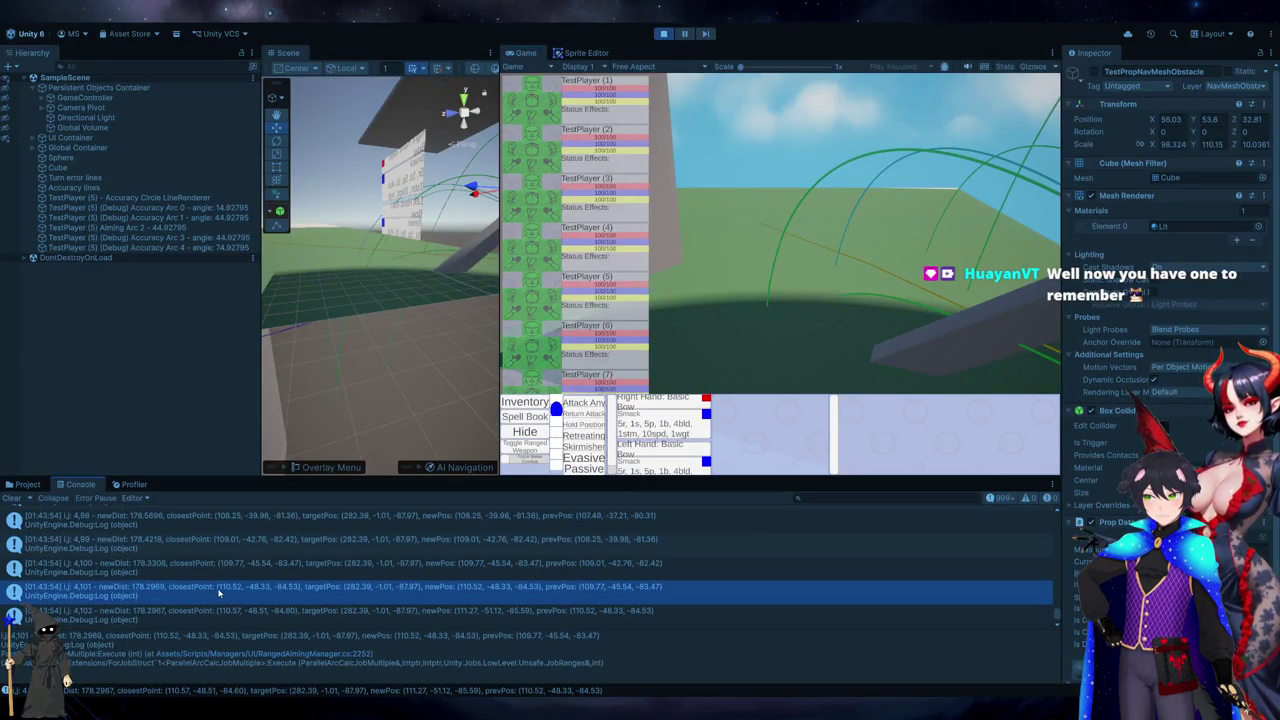
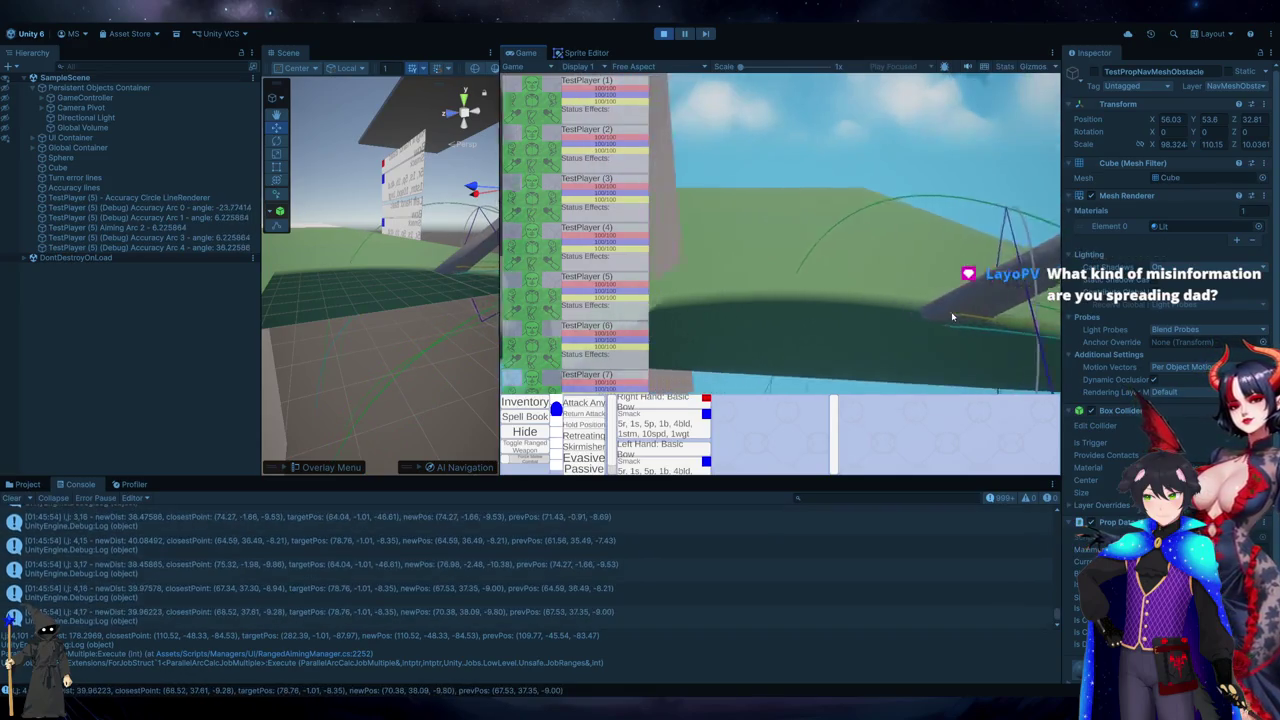
# - Jump from the console's newDist log entry to RangedAimingManager.cs line 2252 in Visual Studio
pyautogui.scroll(-3, 952, 317)
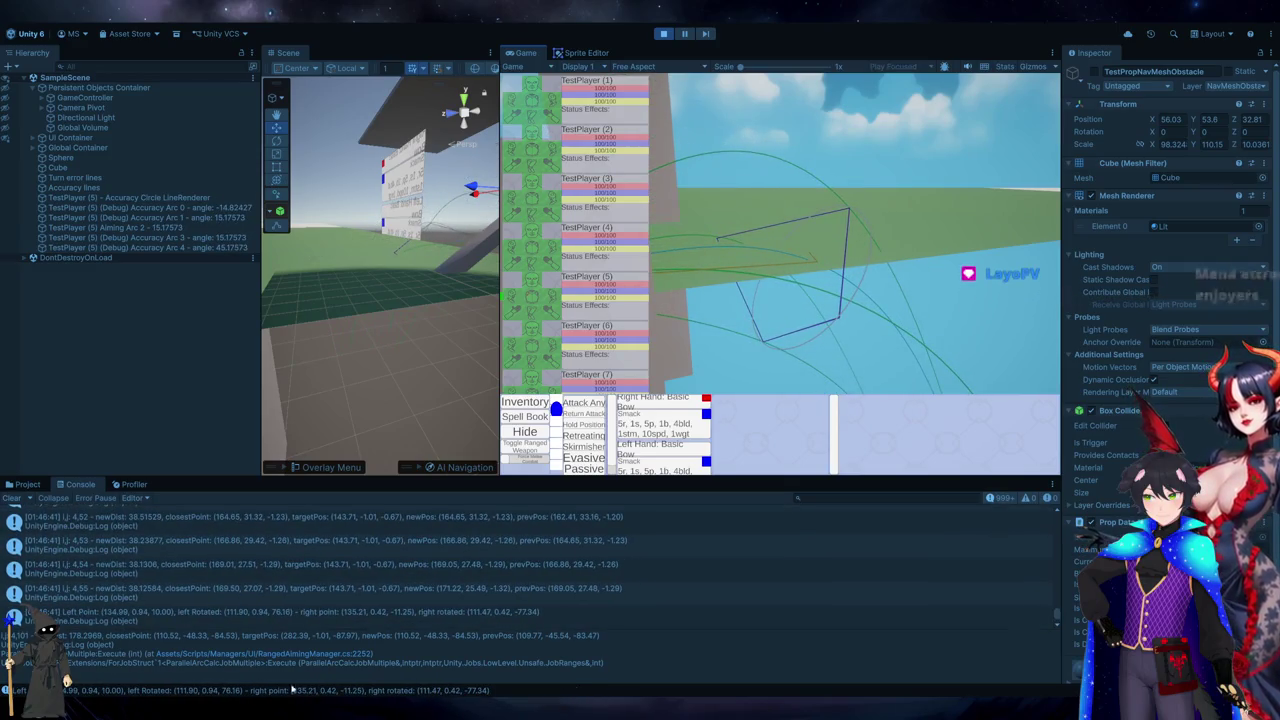
pyautogui.doubleClick(159, 576)
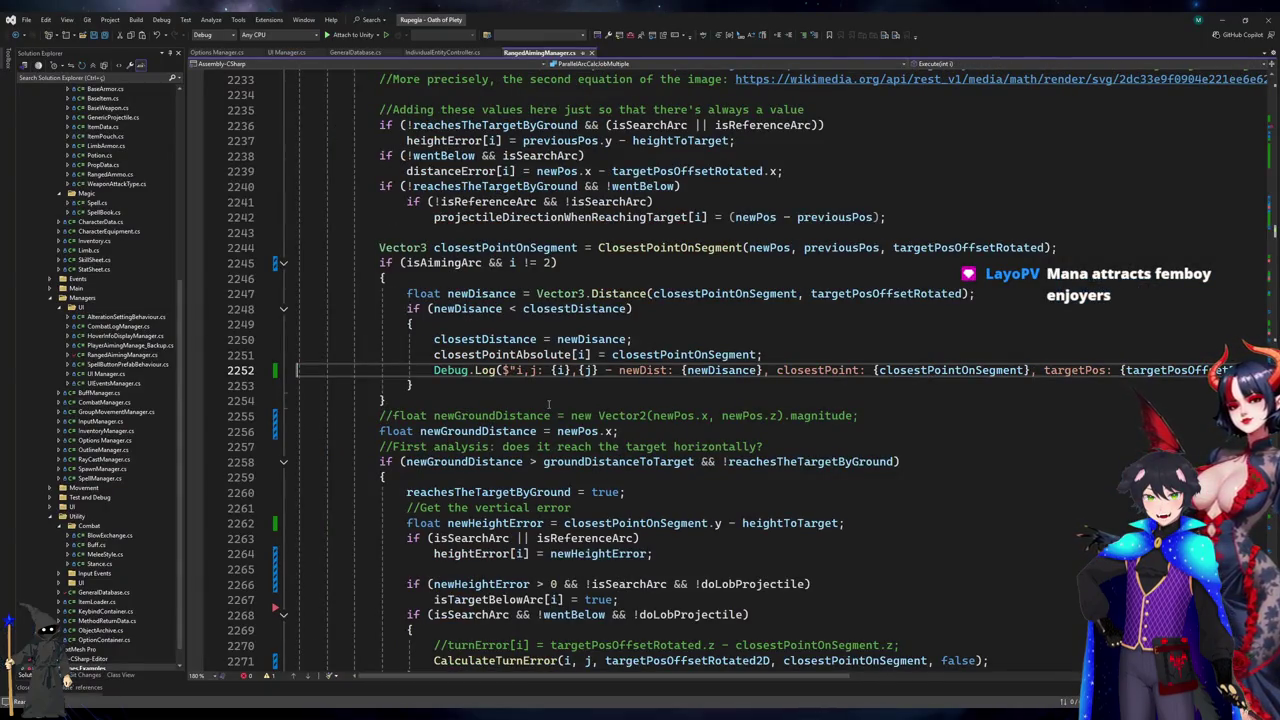
# - Highlight the references to isAimingArc, closestPointOnSegment and targetPosOffsetRotated, then return to Unity
pyautogui.click(485, 263)
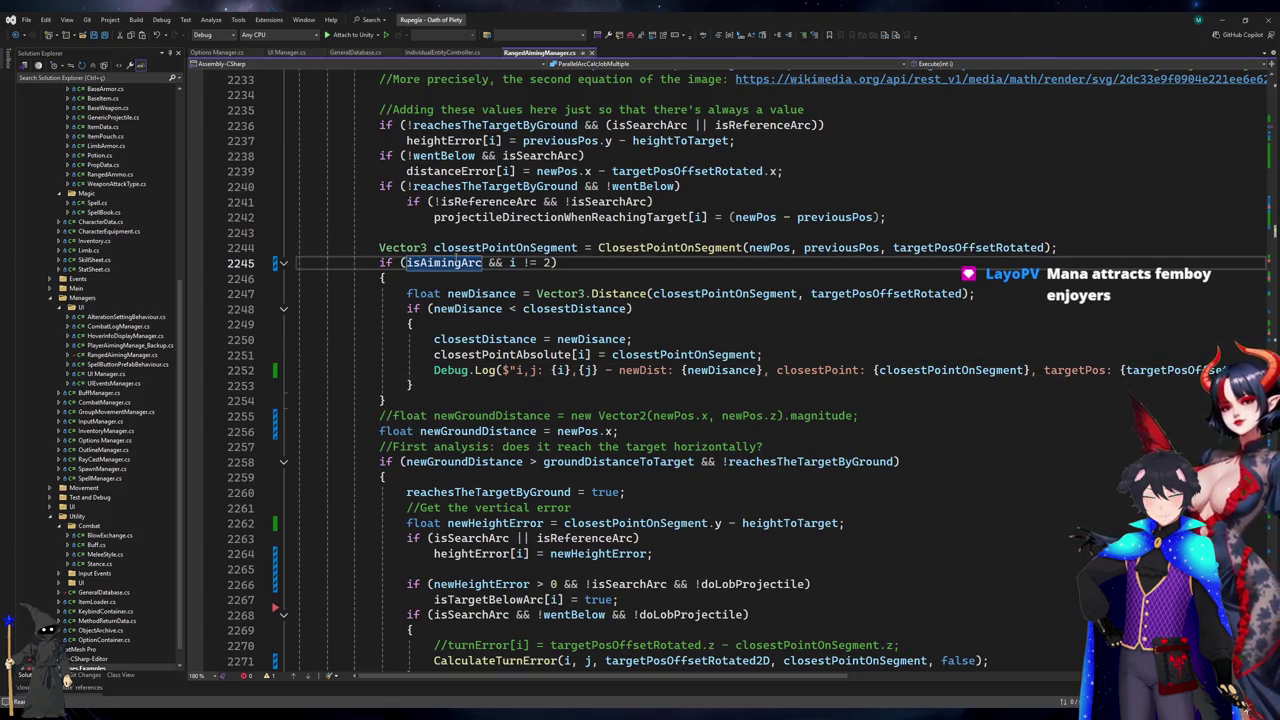
pyautogui.click(486, 355)
pyautogui.scroll(-20, 542, 342)
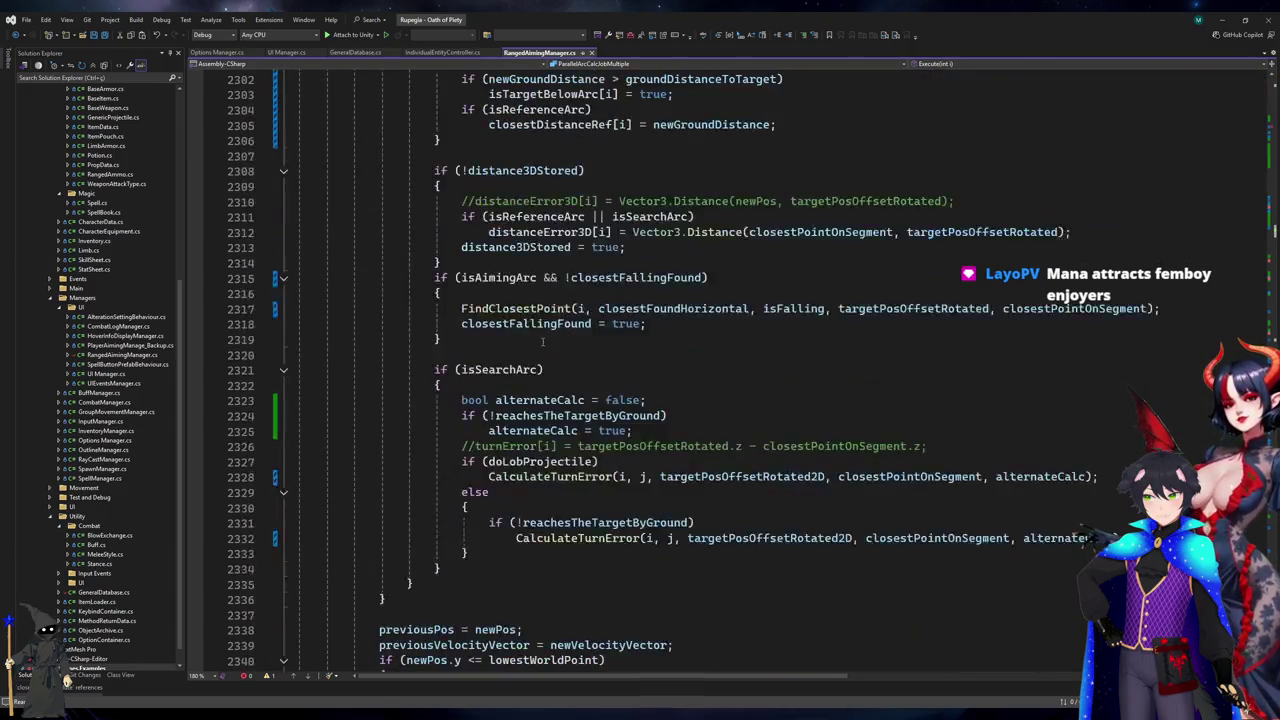
pyautogui.scroll(20, 542, 342)
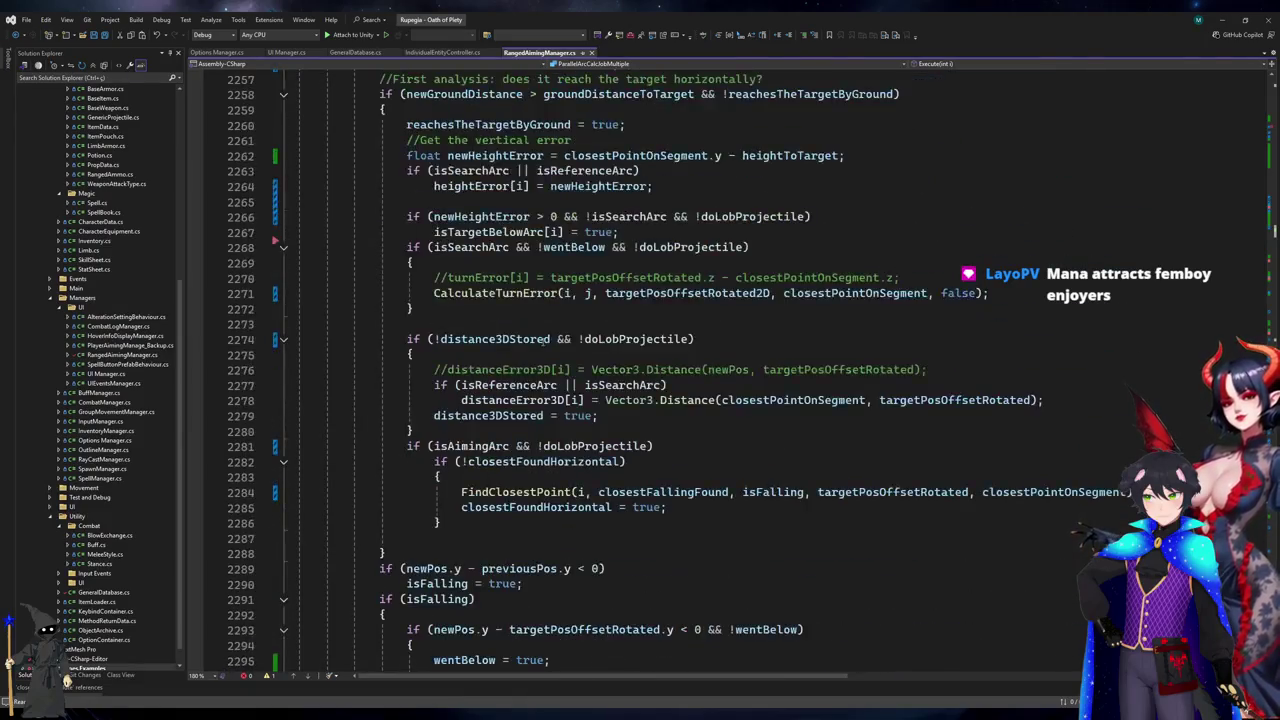
pyautogui.scroll(-8, 542, 340)
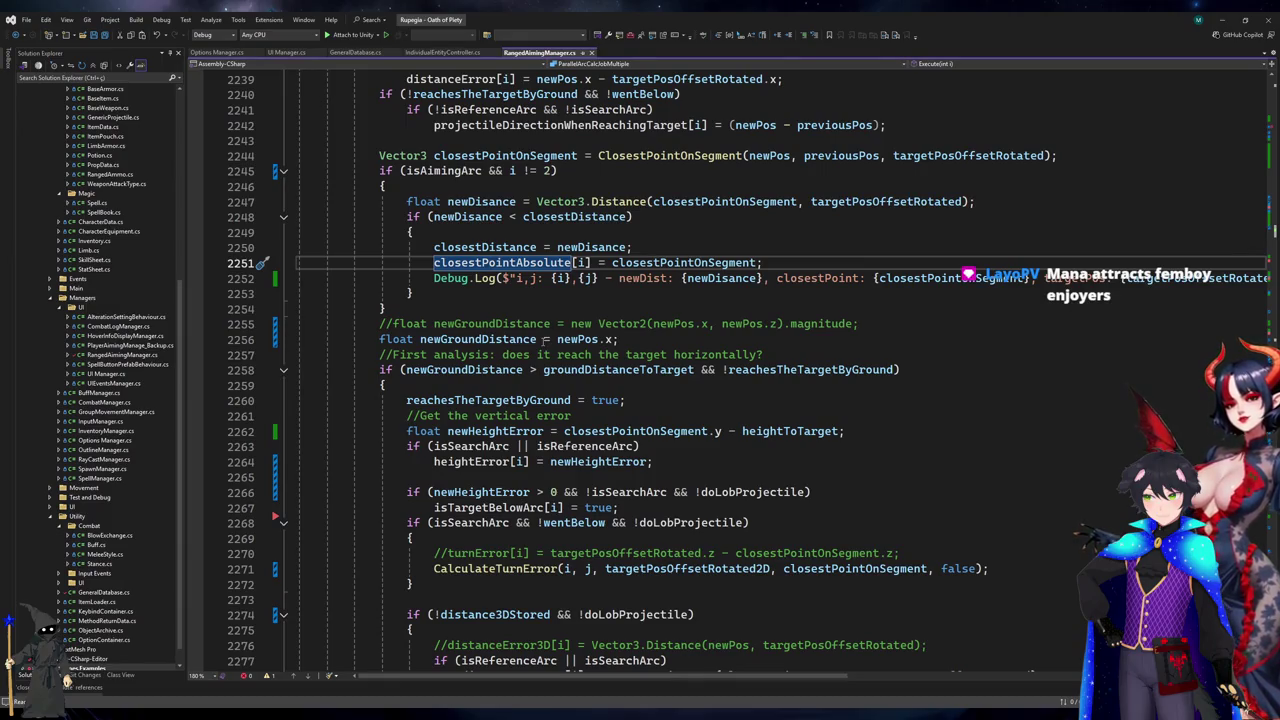
pyautogui.click(754, 201)
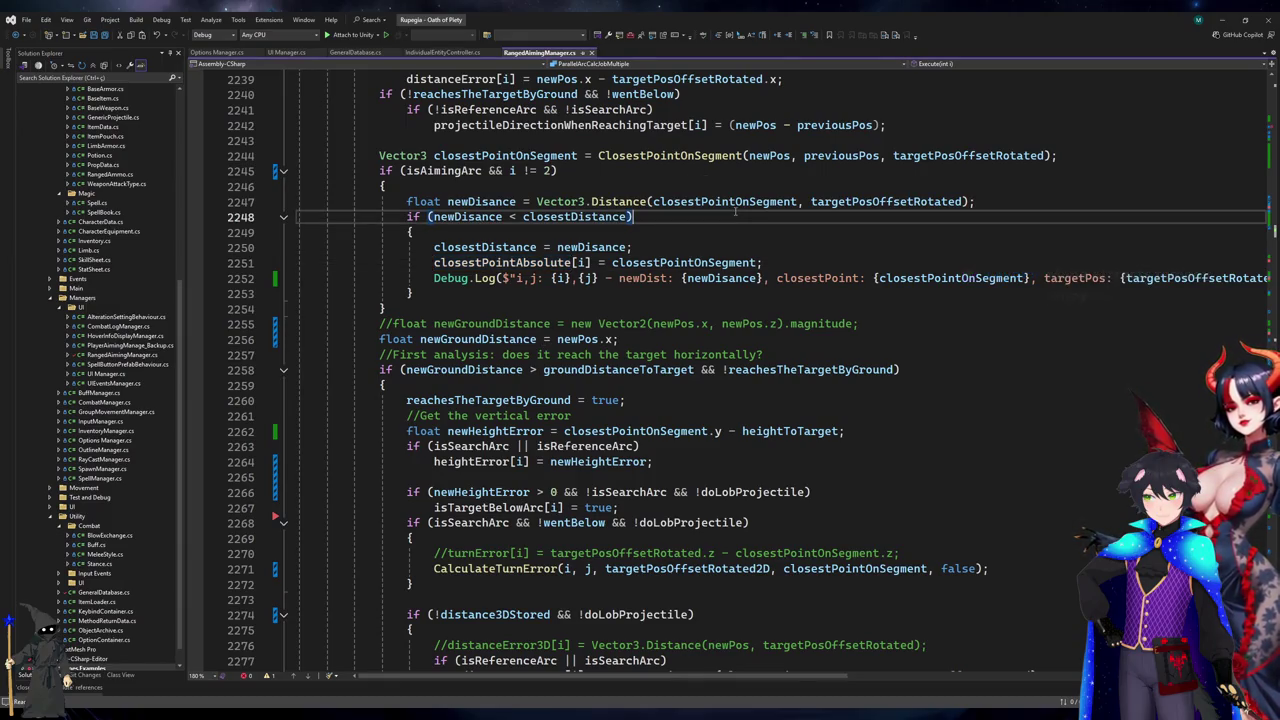
pyautogui.click(906, 203)
pyautogui.hotkey('alt', 'Tab')
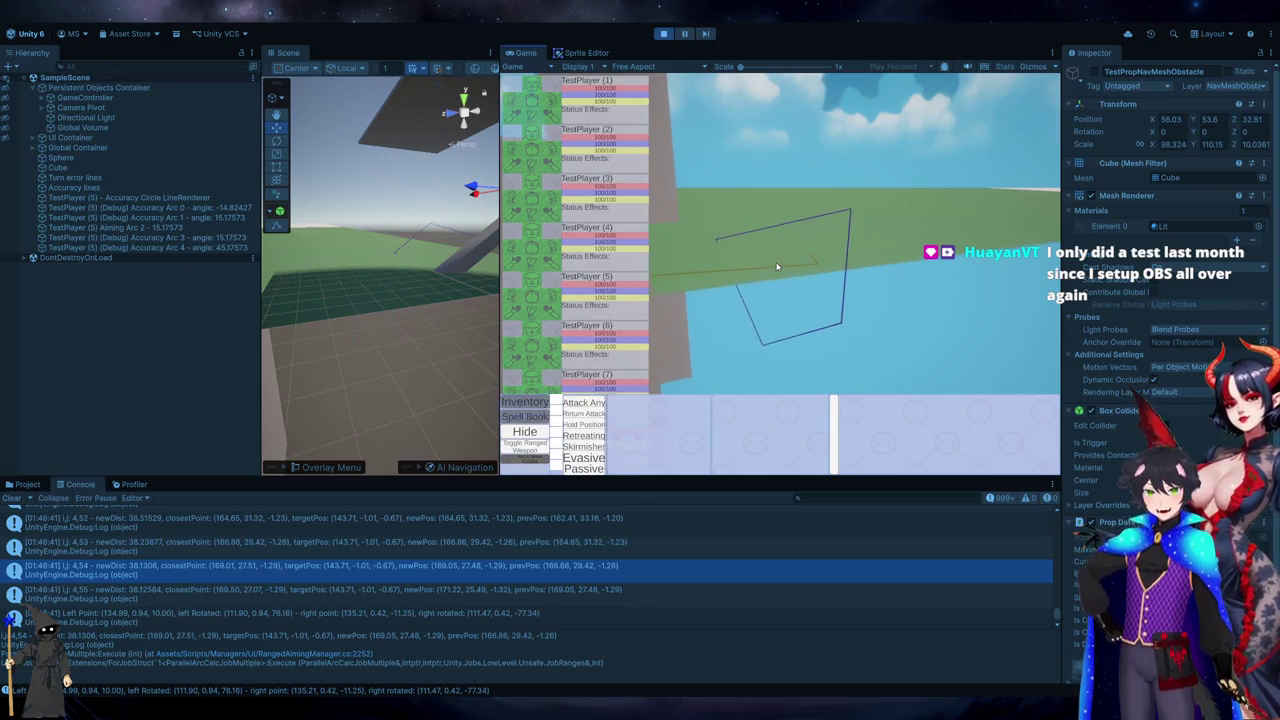
# - Bring back TestPlayer (5)'s equipment panel so its accuracy arcs redraw in the Game view
pyautogui.moveTo(519, 293)
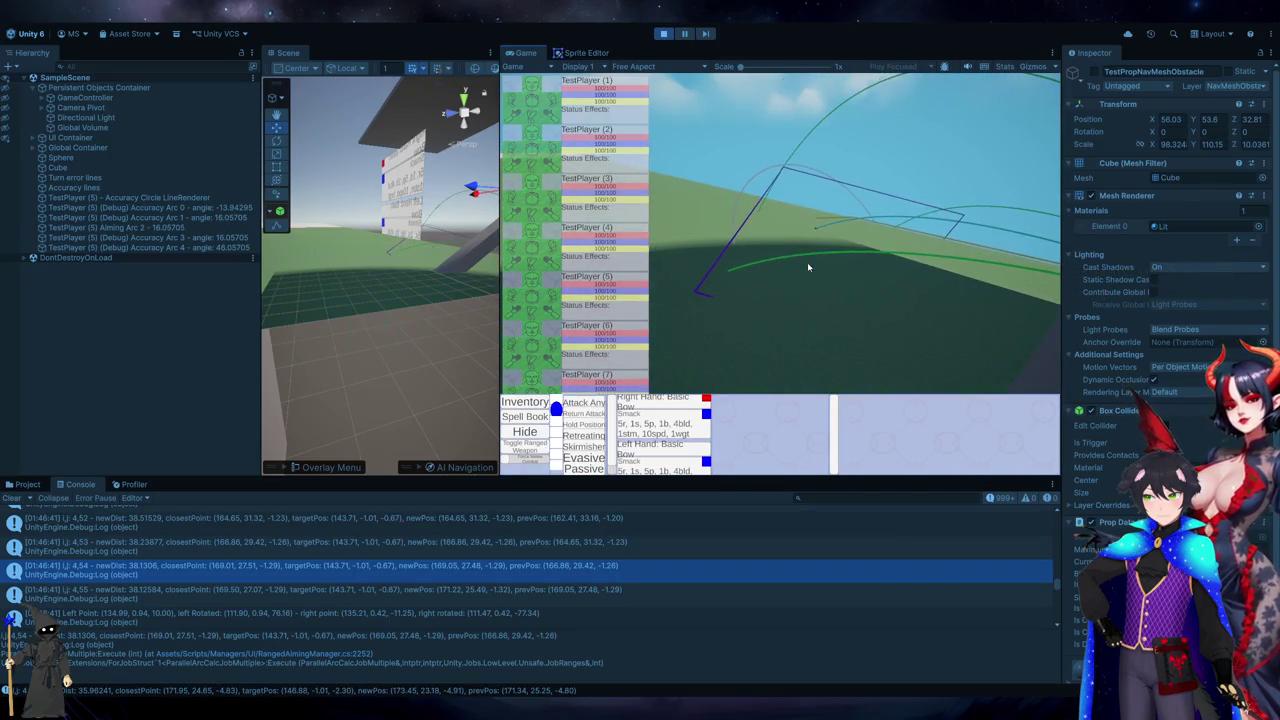
# - Search Bing for drawing an oblong circle from 4 points in C#
pyautogui.hotkey('alt', 'Tab')
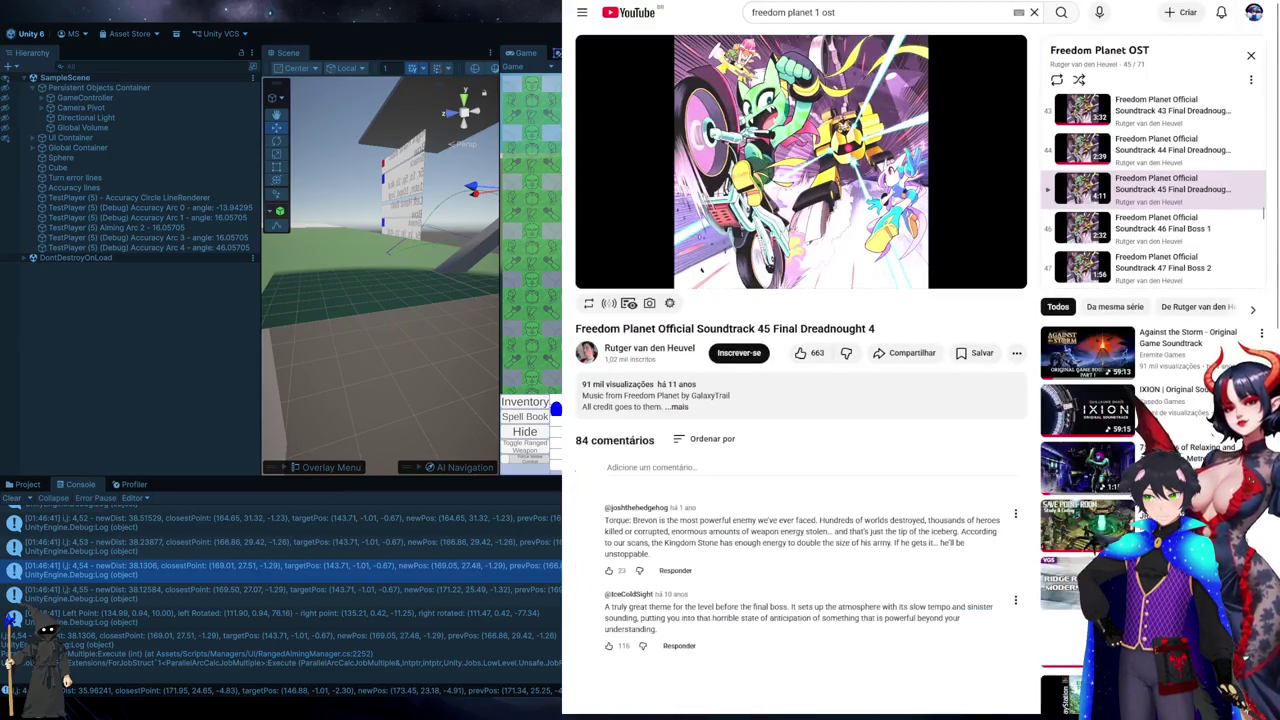
pyautogui.hotkey('ctrl', 't')
pyautogui.write('draw ob')
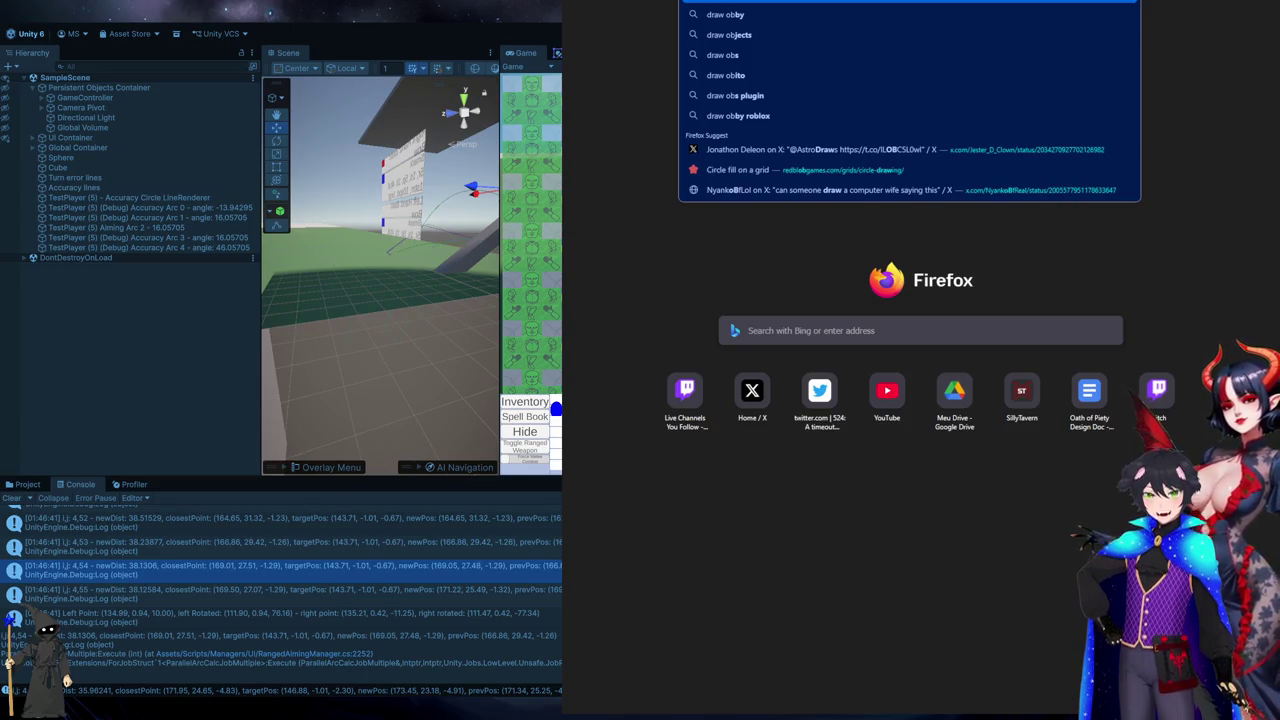
pyautogui.press('BackSpace')
pyautogui.press('BackSpace')
pyautogui.write('circle')
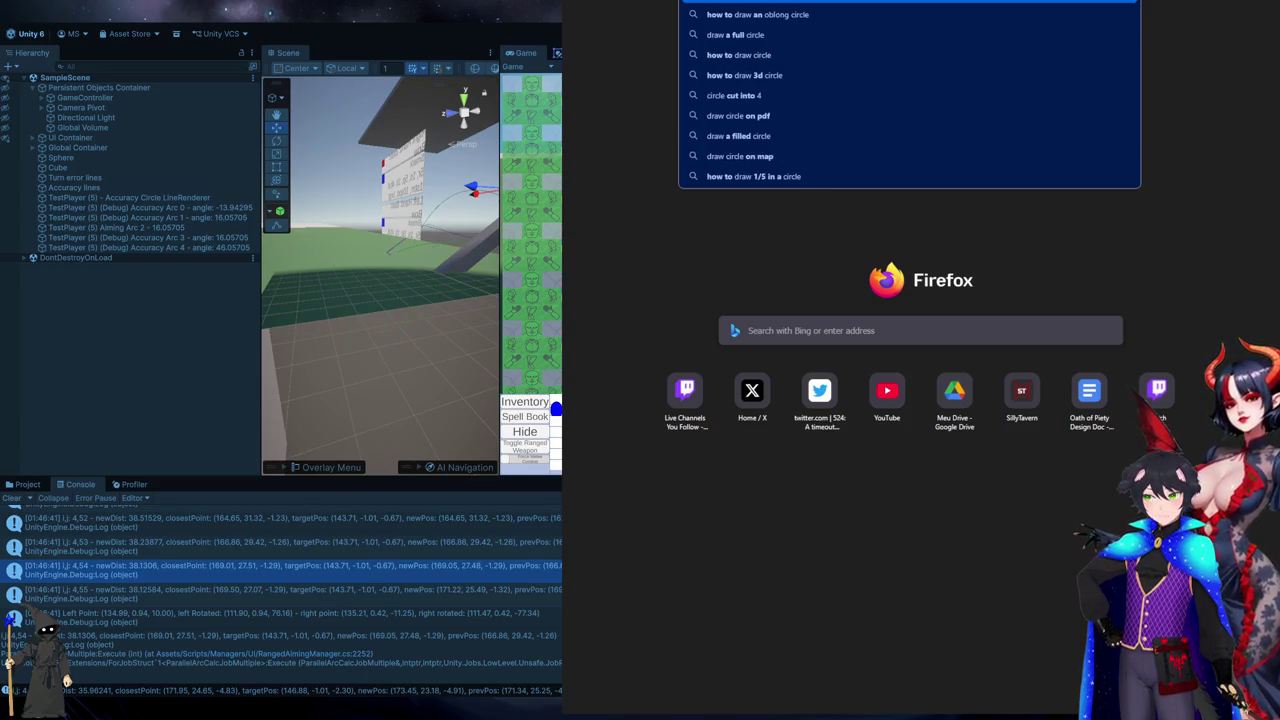
pyautogui.press('Return')
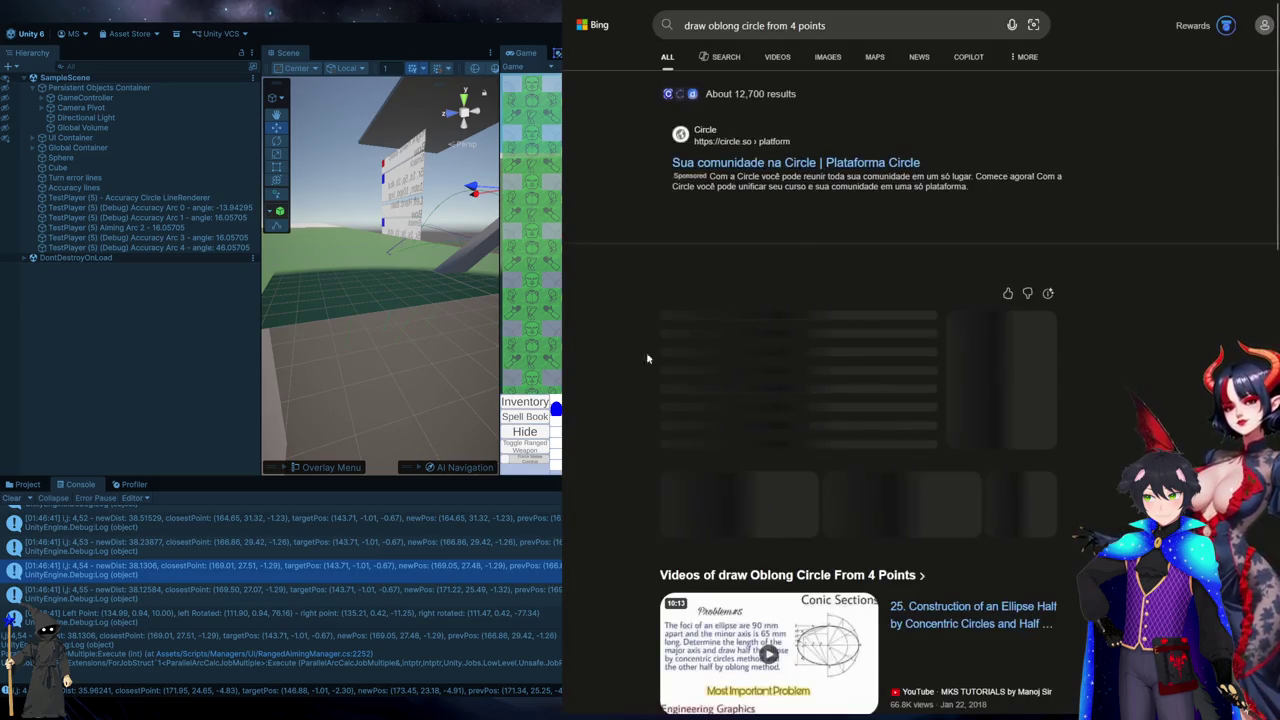
pyautogui.click(913, 30)
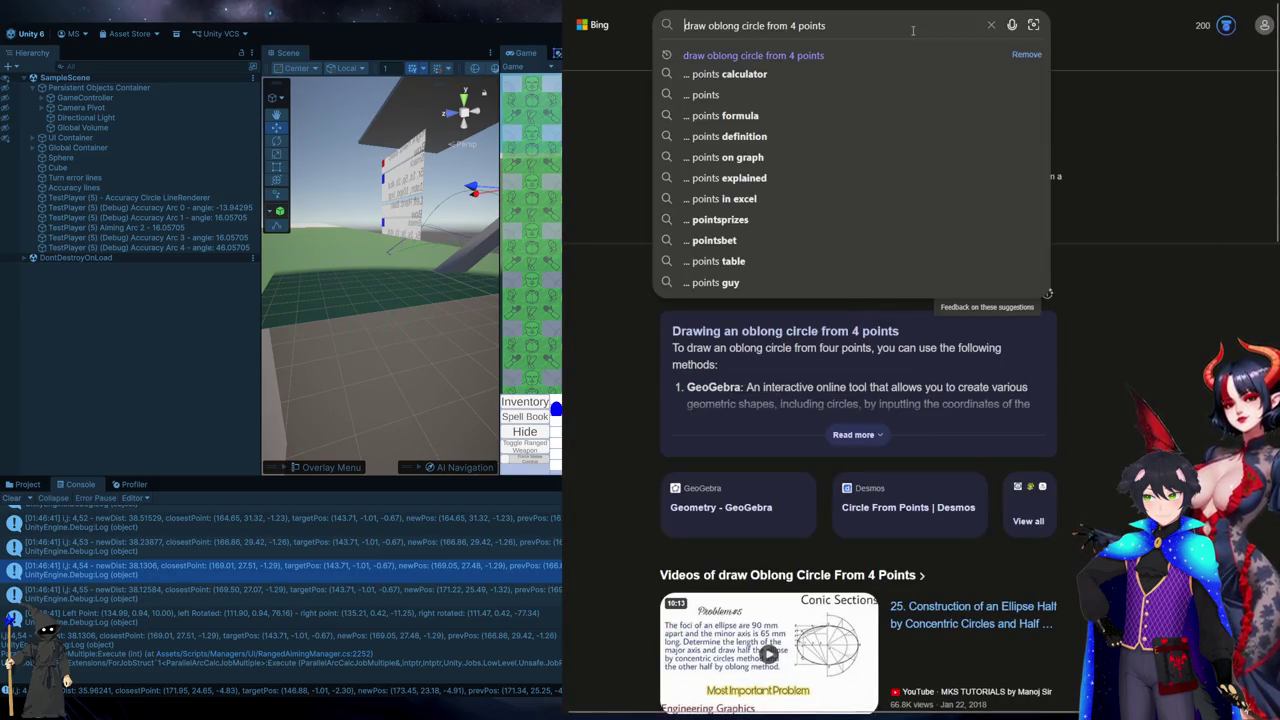
pyautogui.write('c#')
pyautogui.press('Return')
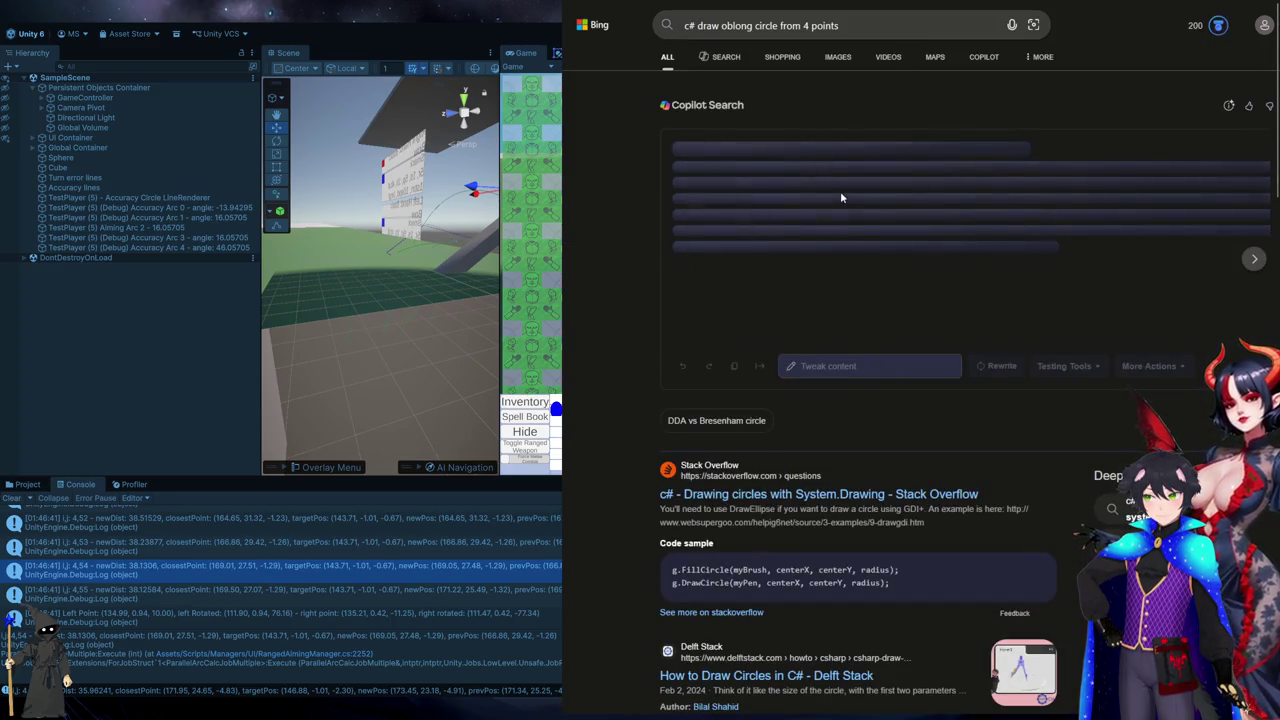
# - Change the query to 'c# best fit oblong circle from 4 points' and search it on Google
pyautogui.doubleClick(712, 27)
pyautogui.write('best fit')
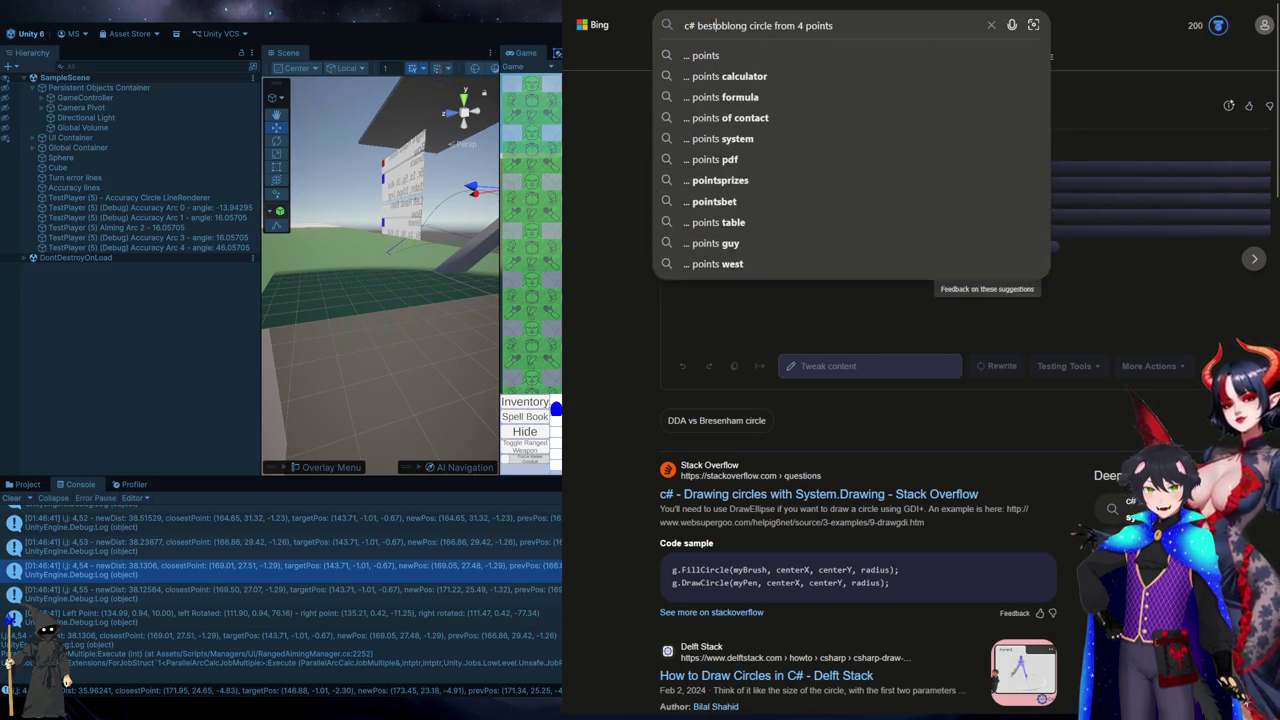
pyautogui.hotkey('ctrl', 'a')
pyautogui.hotkey('ctrl', 't')
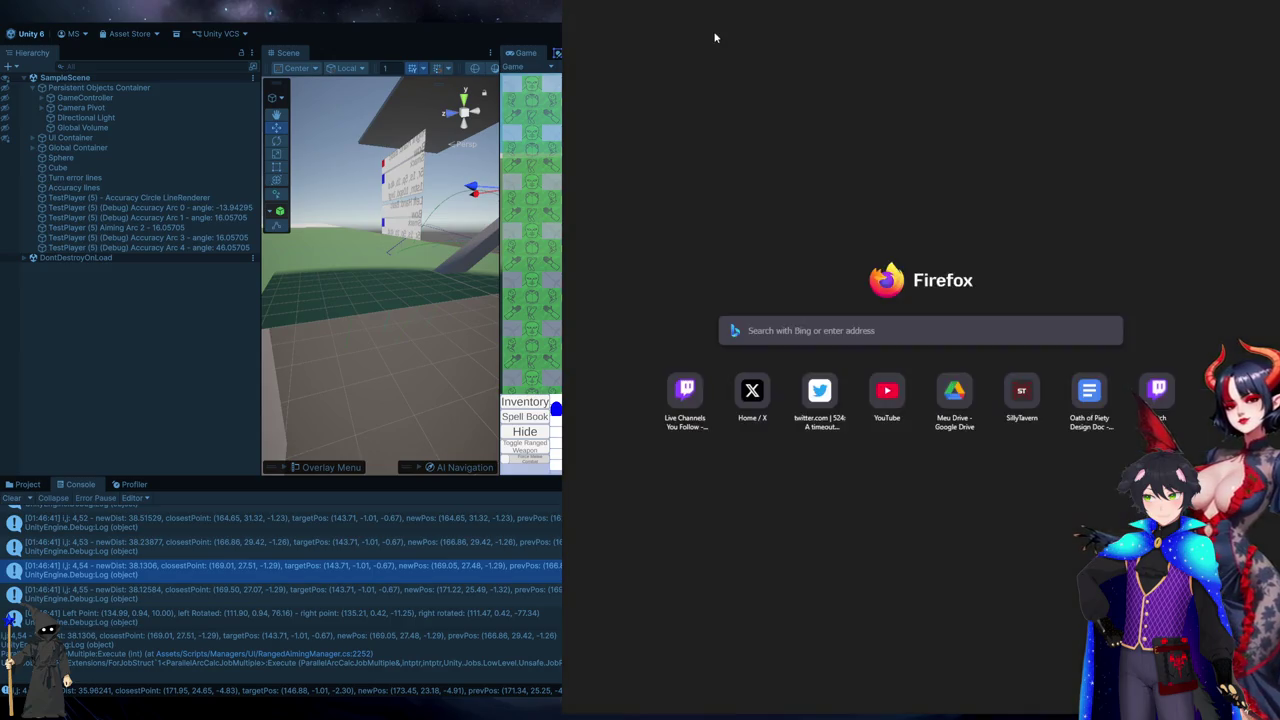
pyautogui.write('c# best fit oblong circle from 4 points')
pyautogui.press('Return')
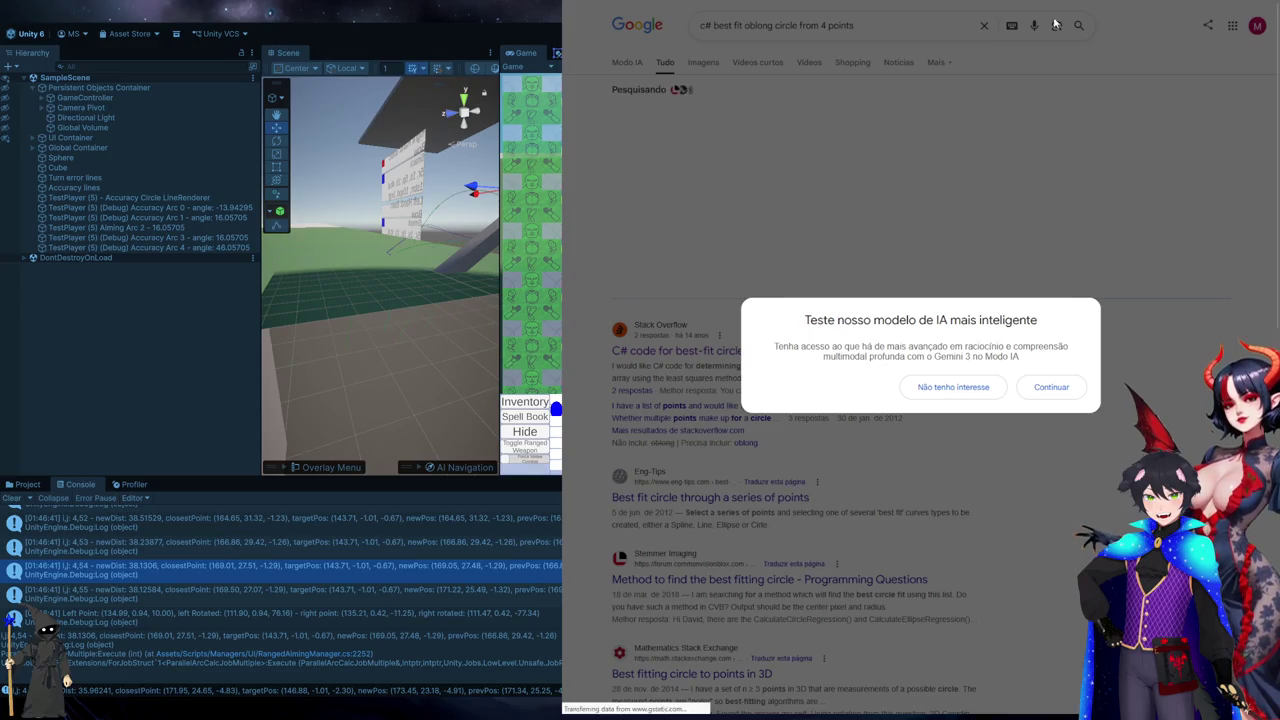
# - Dismiss Google's AI mode promo, expand the AI overview, and return to Bing's results
pyautogui.click(953, 432)
pyautogui.click(784, 272)
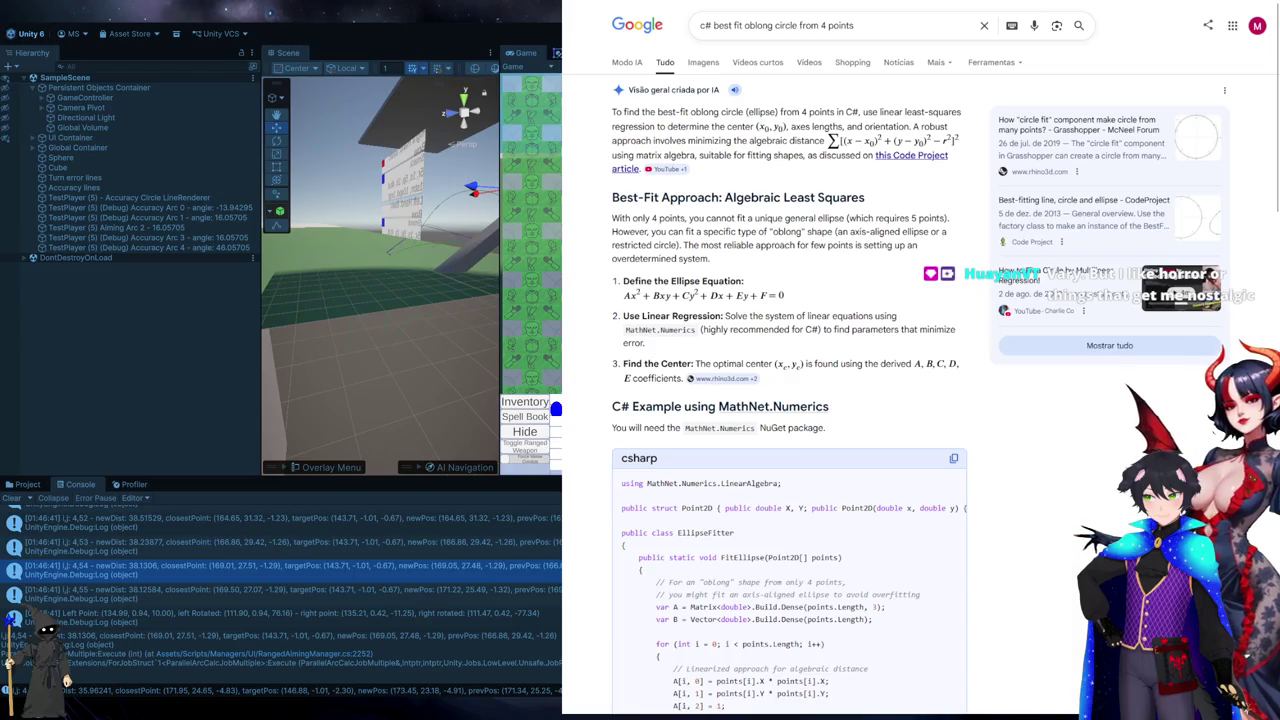
pyautogui.hotkey('alt', 'Tab')
pyautogui.click(647, 308)
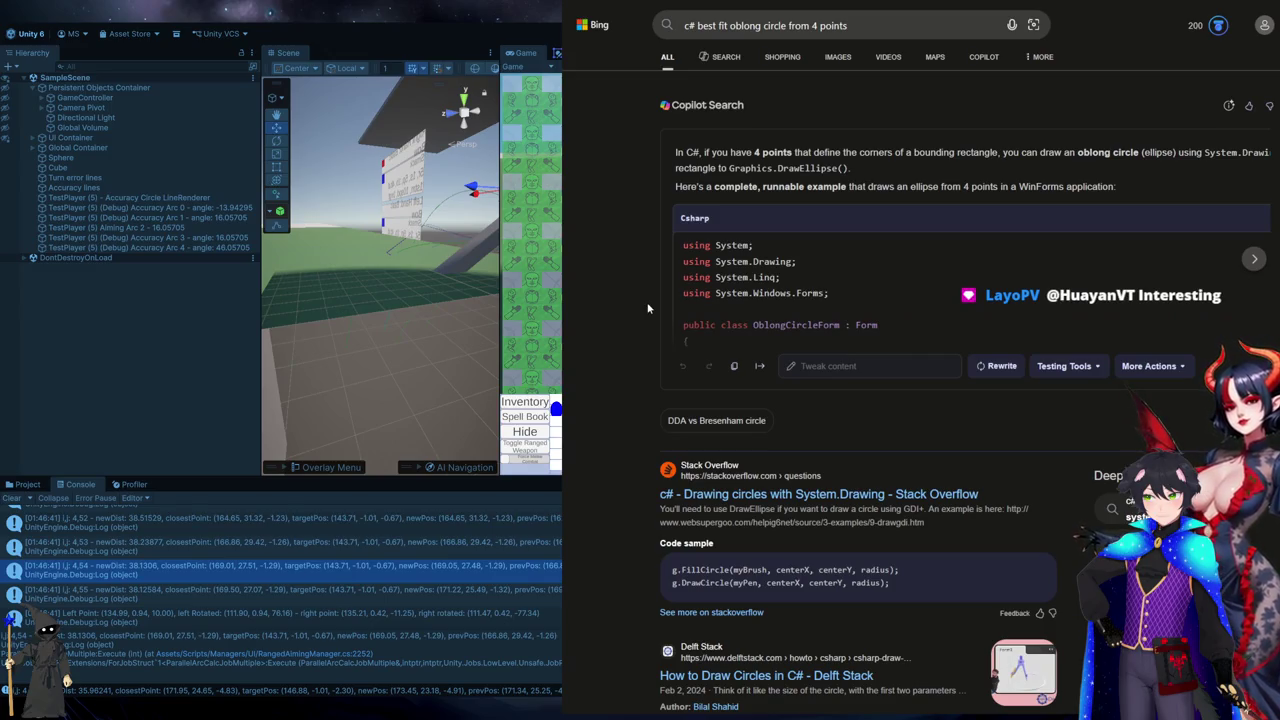
# - Scroll through Copilot's C# oblong-circle code example on Bing
pyautogui.scroll(-2, 924, 314)
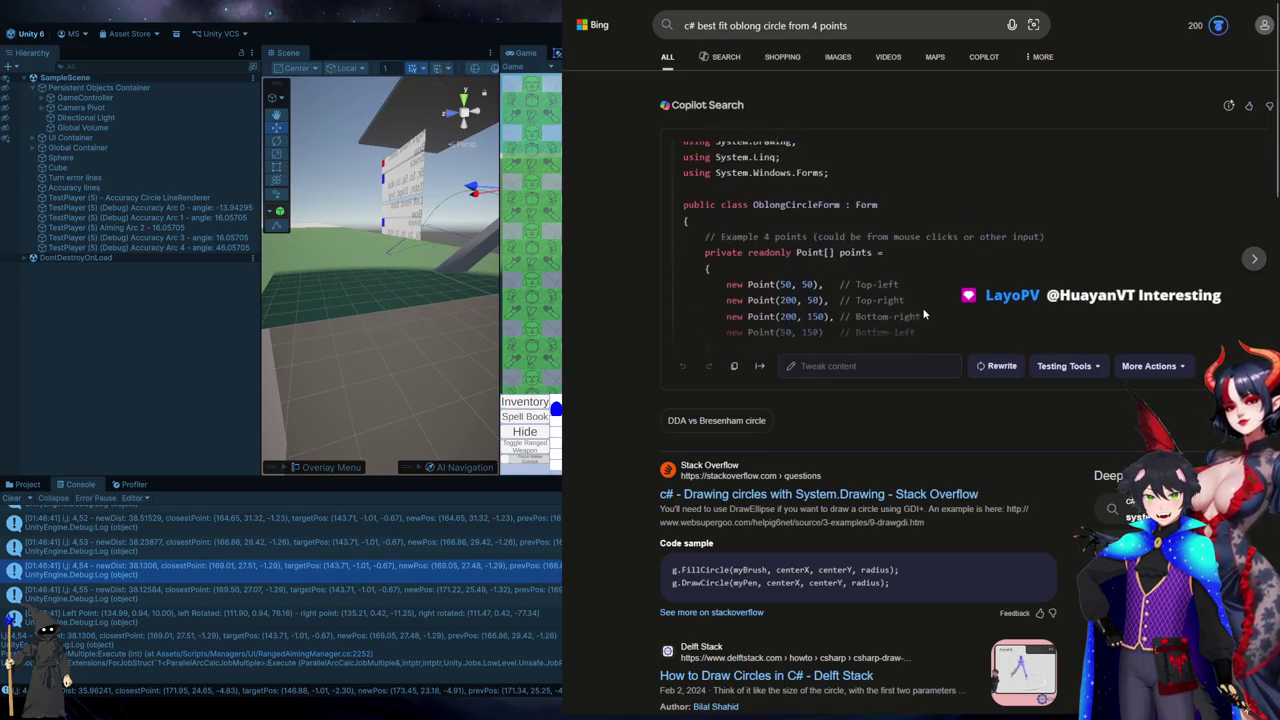
pyautogui.scroll(-2, 922, 313)
pyautogui.scroll(-2, 1034, 284)
pyautogui.scroll(-4, 1034, 284)
pyautogui.scroll(-1, 1036, 263)
pyautogui.scroll(-1, 1036, 261)
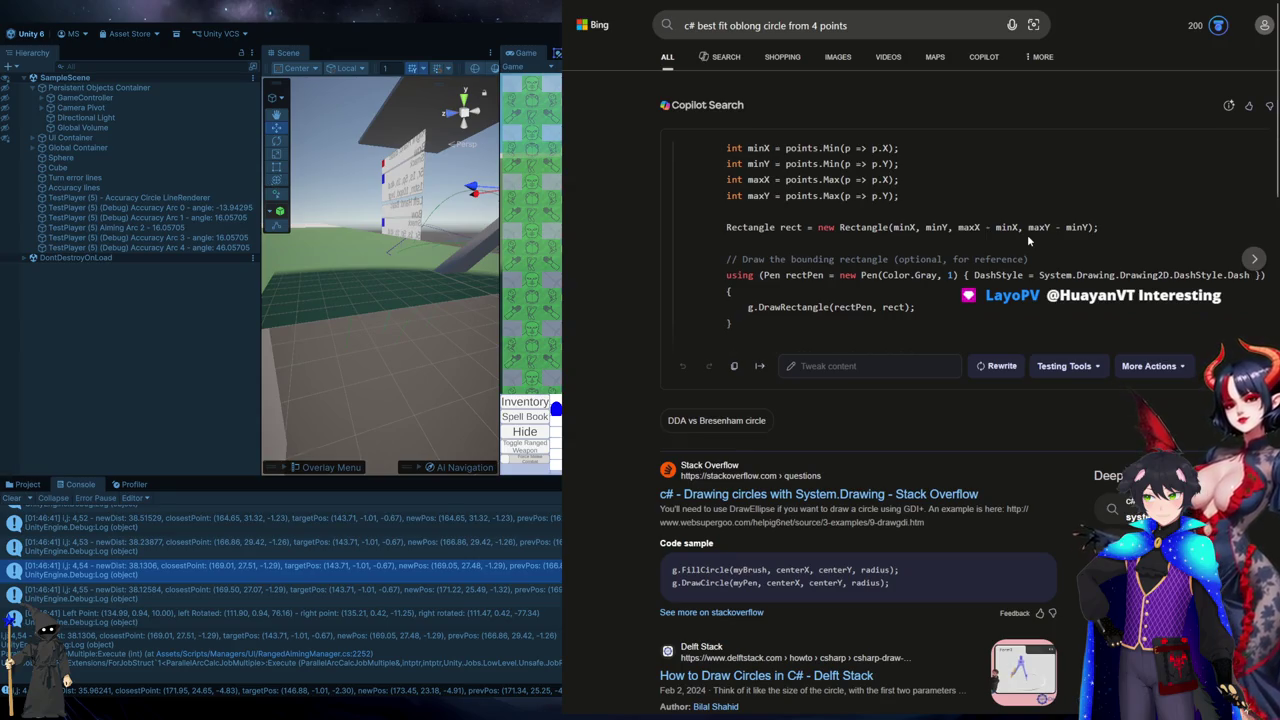
pyautogui.scroll(-5, 1028, 232)
pyautogui.scroll(-5, 1027, 230)
pyautogui.scroll(10, 1027, 230)
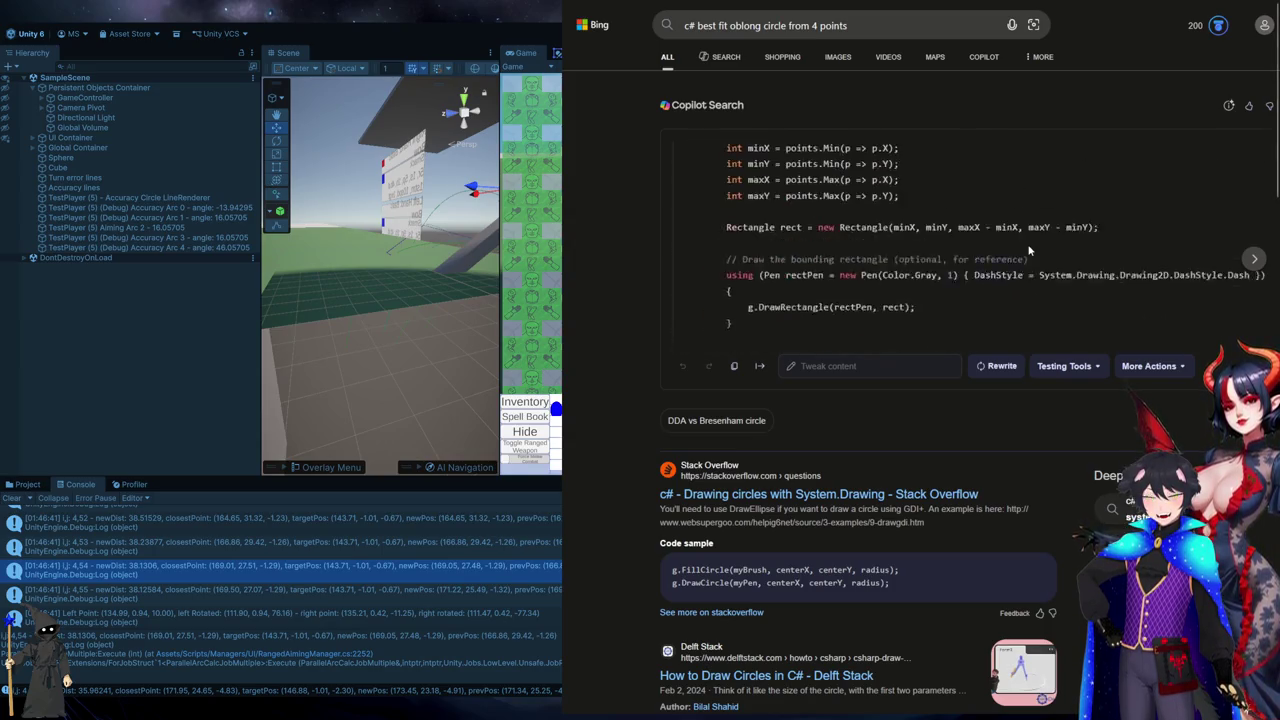
pyautogui.scroll(1, 1028, 250)
pyautogui.hotkey('ctrl', 'Tab')
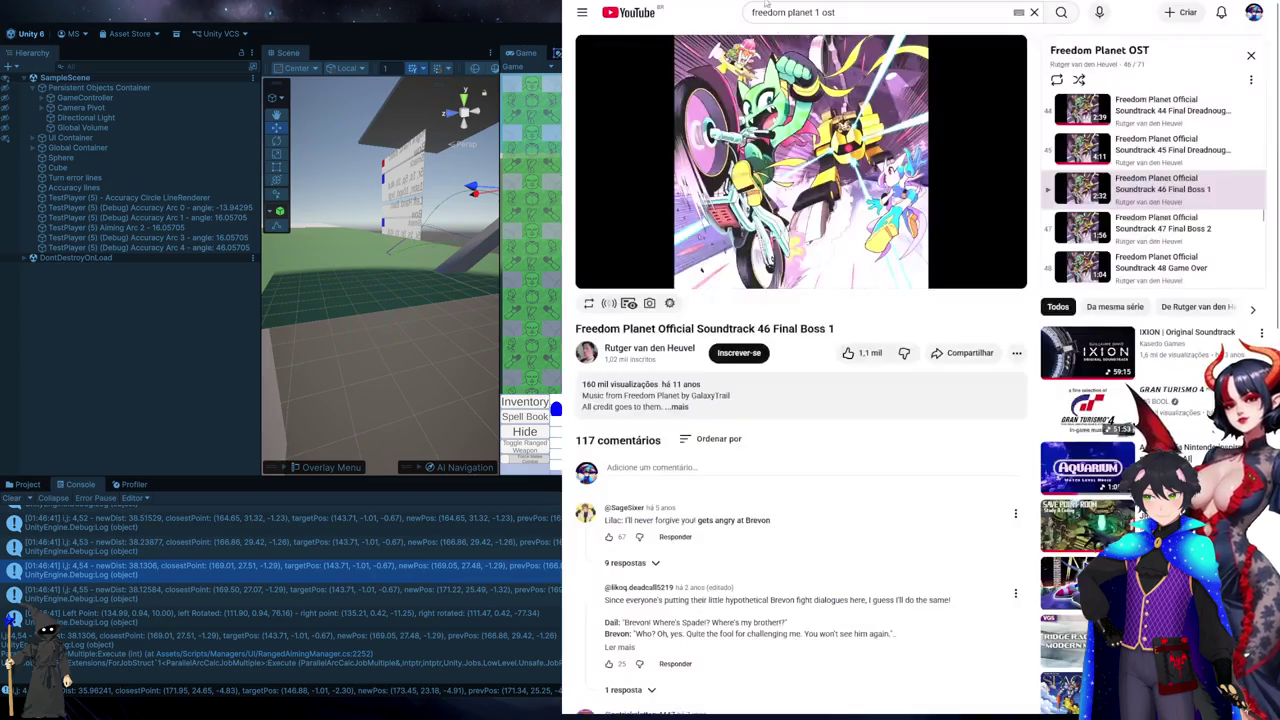
# - Browse the Freedom Planet OST playlist before returning to the Google results
pyautogui.scroll(-6, 1150, 186)
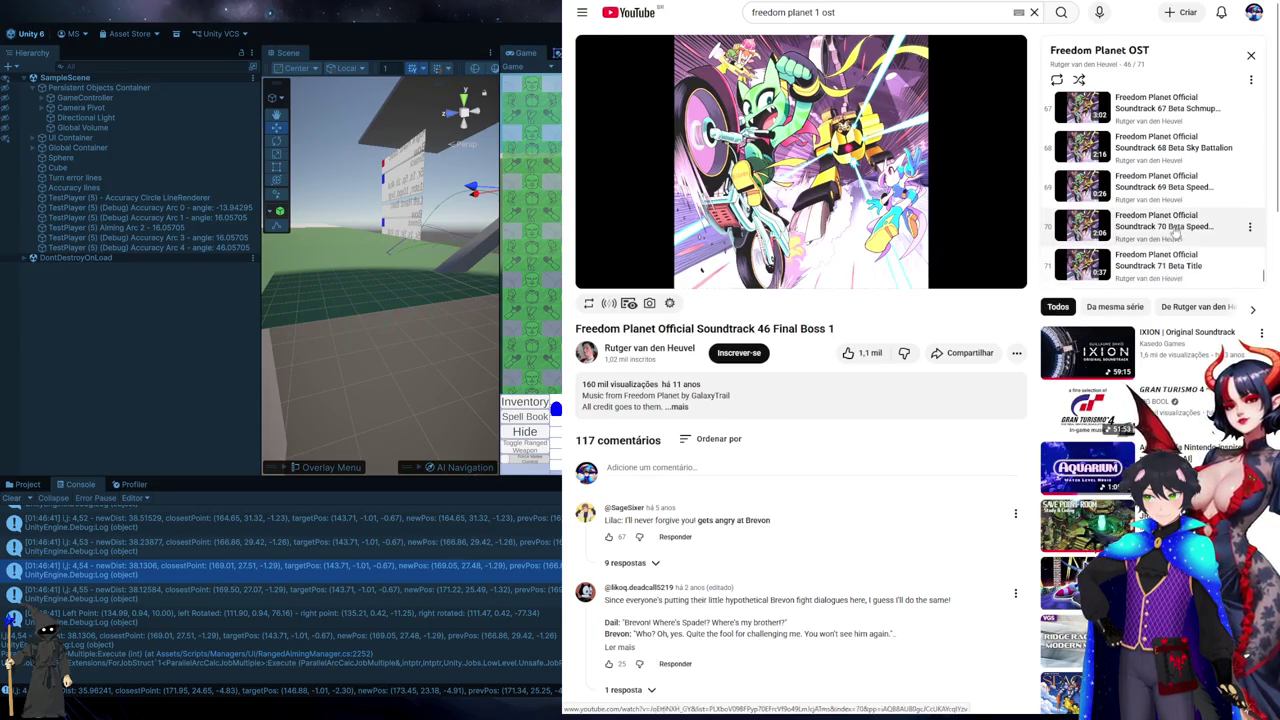
pyautogui.scroll(2, 1176, 232)
pyautogui.scroll(4, 1176, 220)
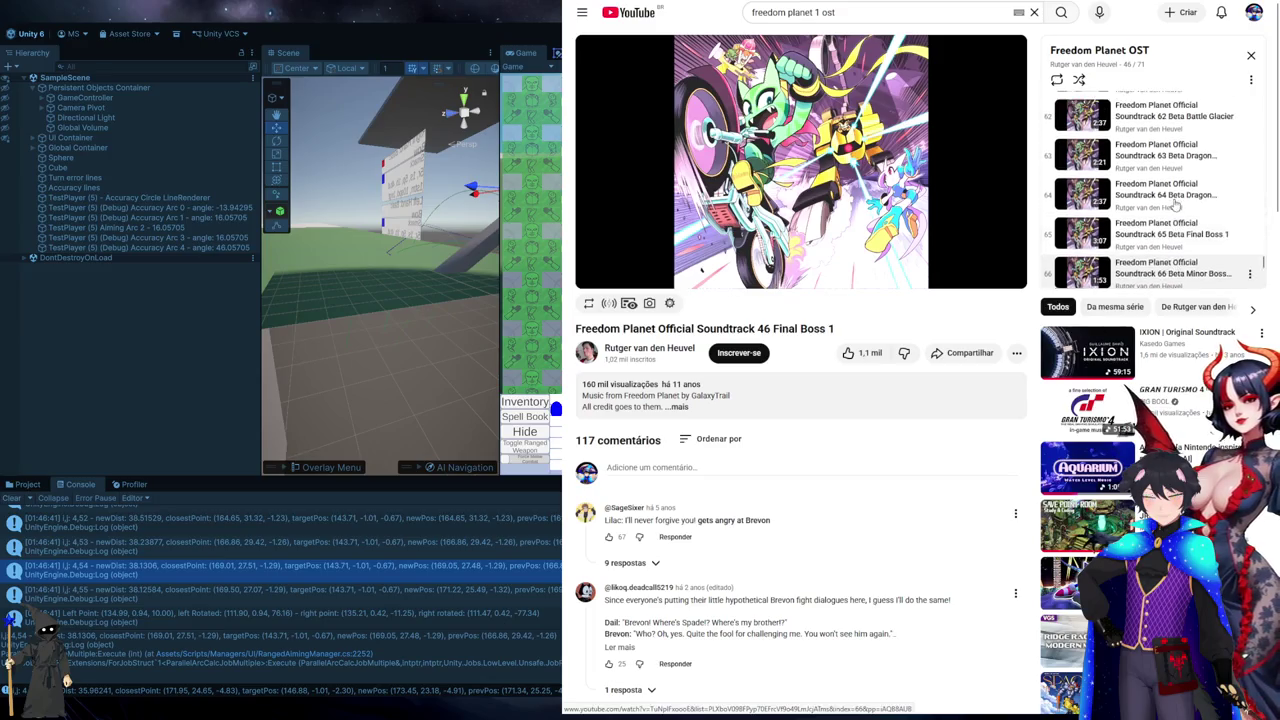
pyautogui.scroll(6, 1175, 205)
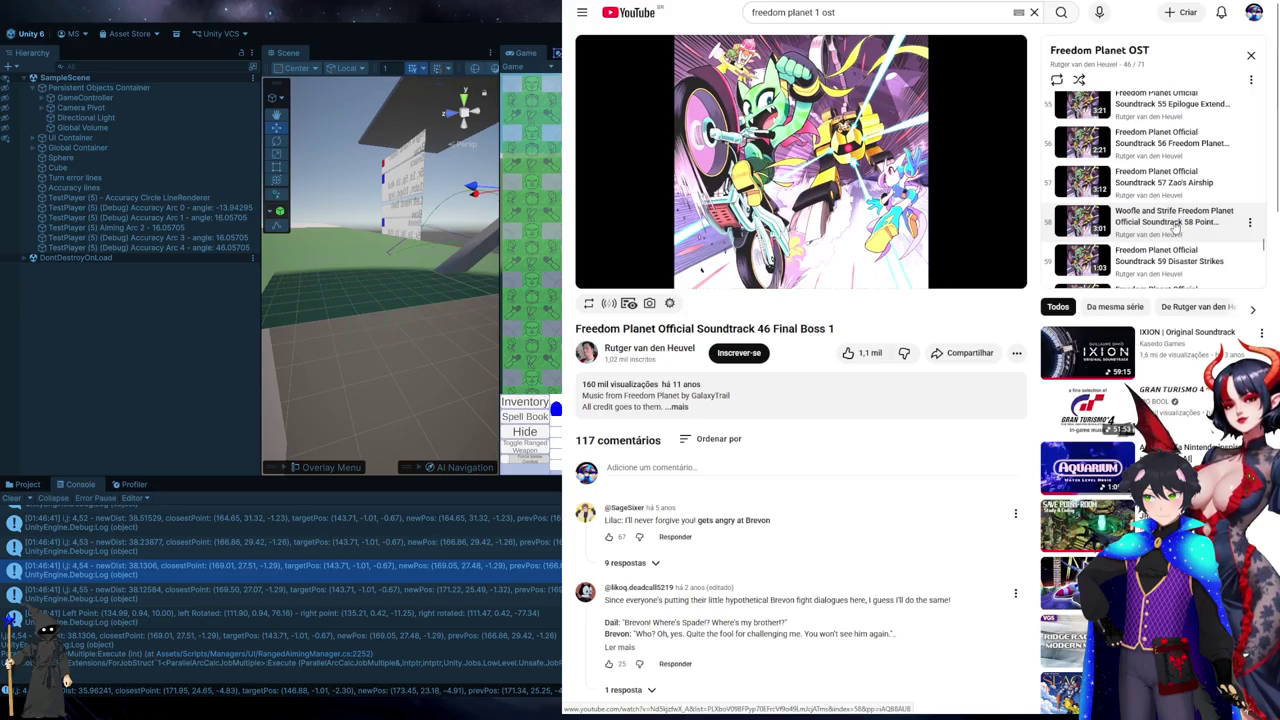
pyautogui.scroll(-2, 1180, 262)
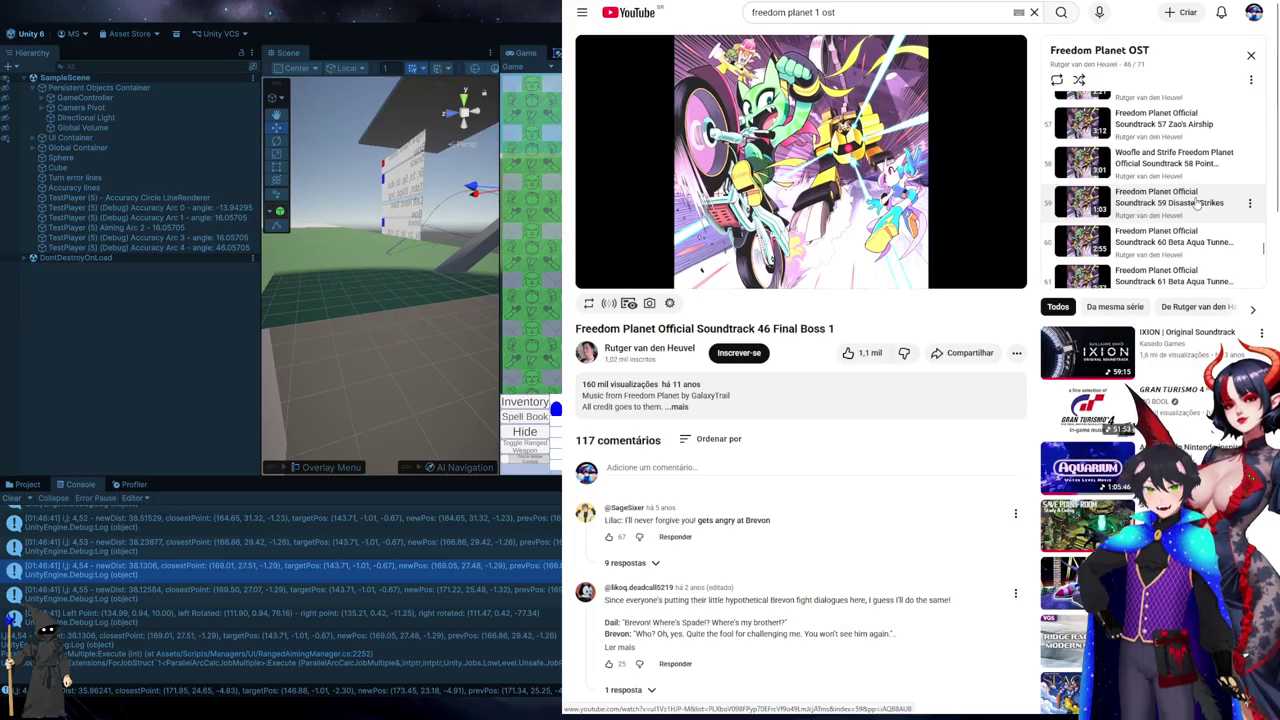
pyautogui.scroll(3, 1197, 203)
pyautogui.scroll(5, 1197, 203)
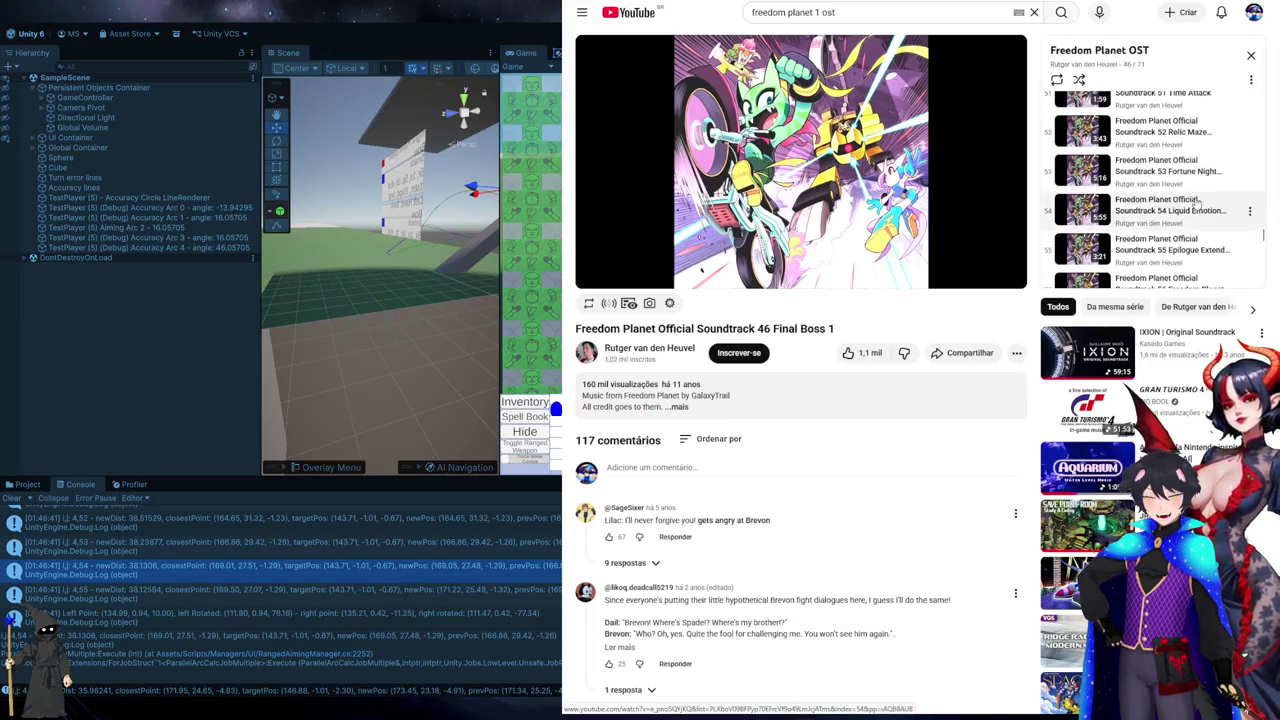
pyautogui.hotkey('ctrl', 'Tab')
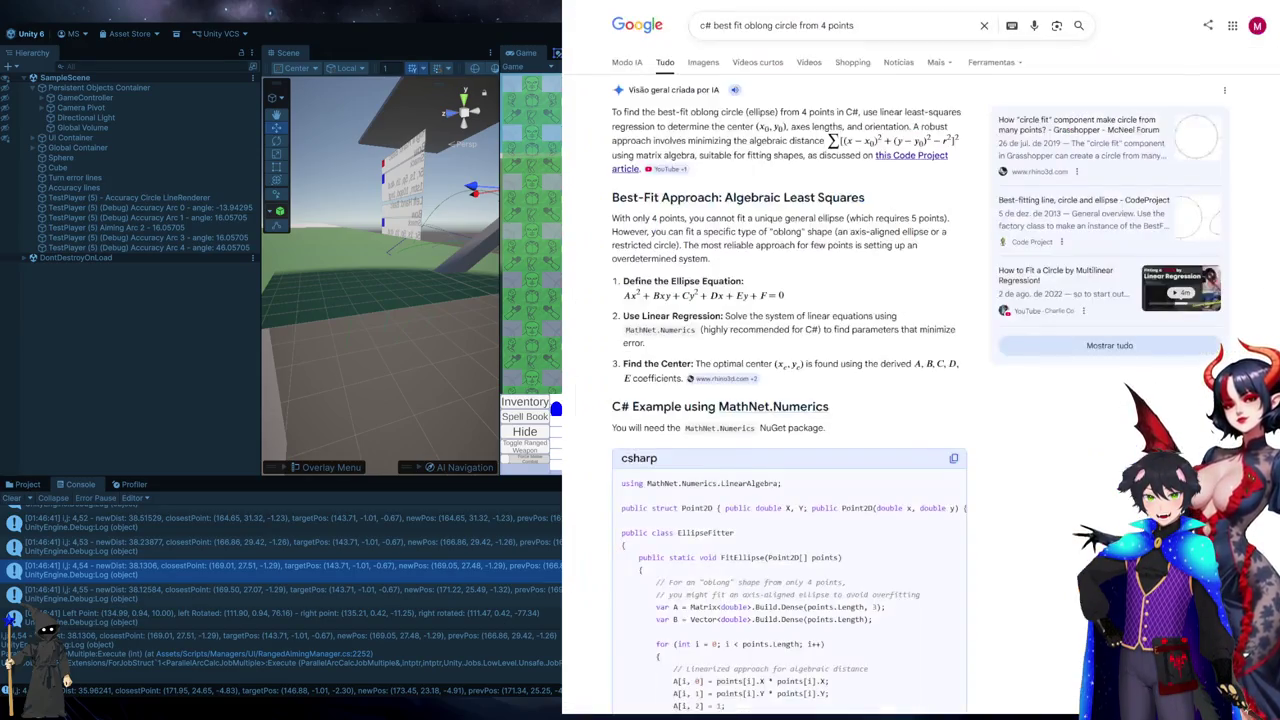
# - Rerun the Google search as 'c# best fit ellipse from 4 points'
pyautogui.scroll(-3, 1038, 390)
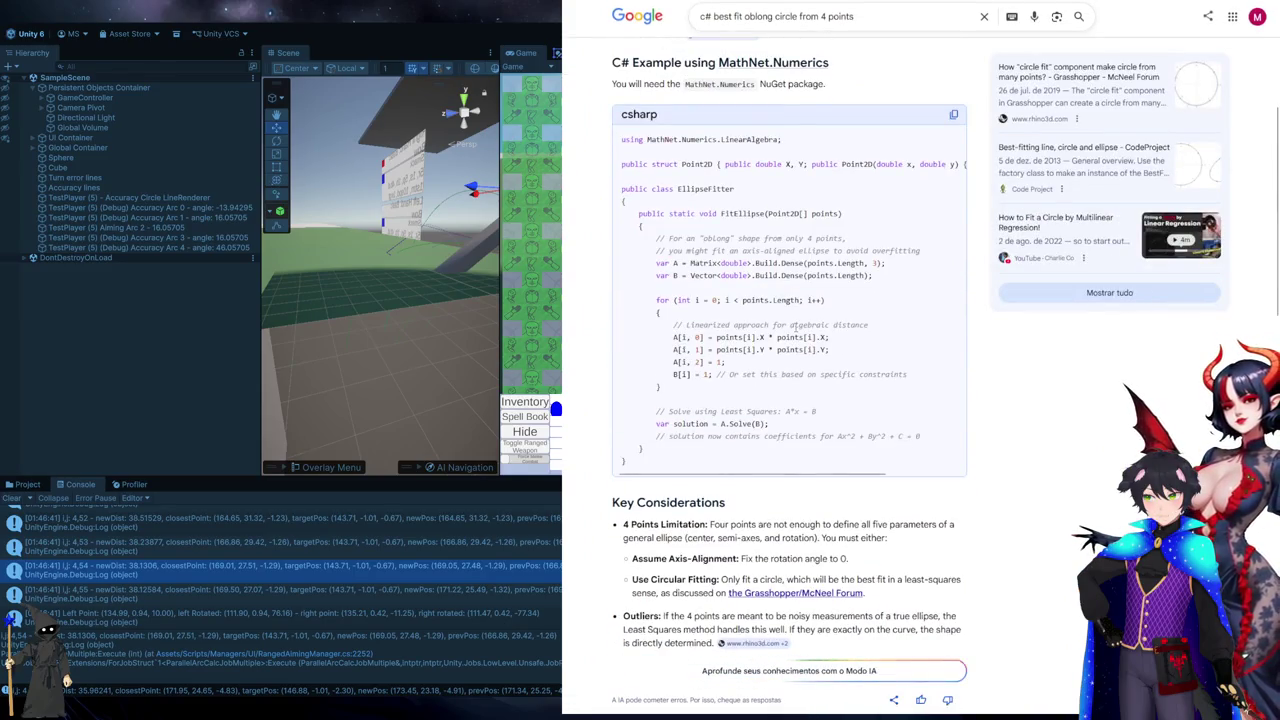
pyautogui.scroll(2, 793, 326)
pyautogui.scroll(3, 776, 300)
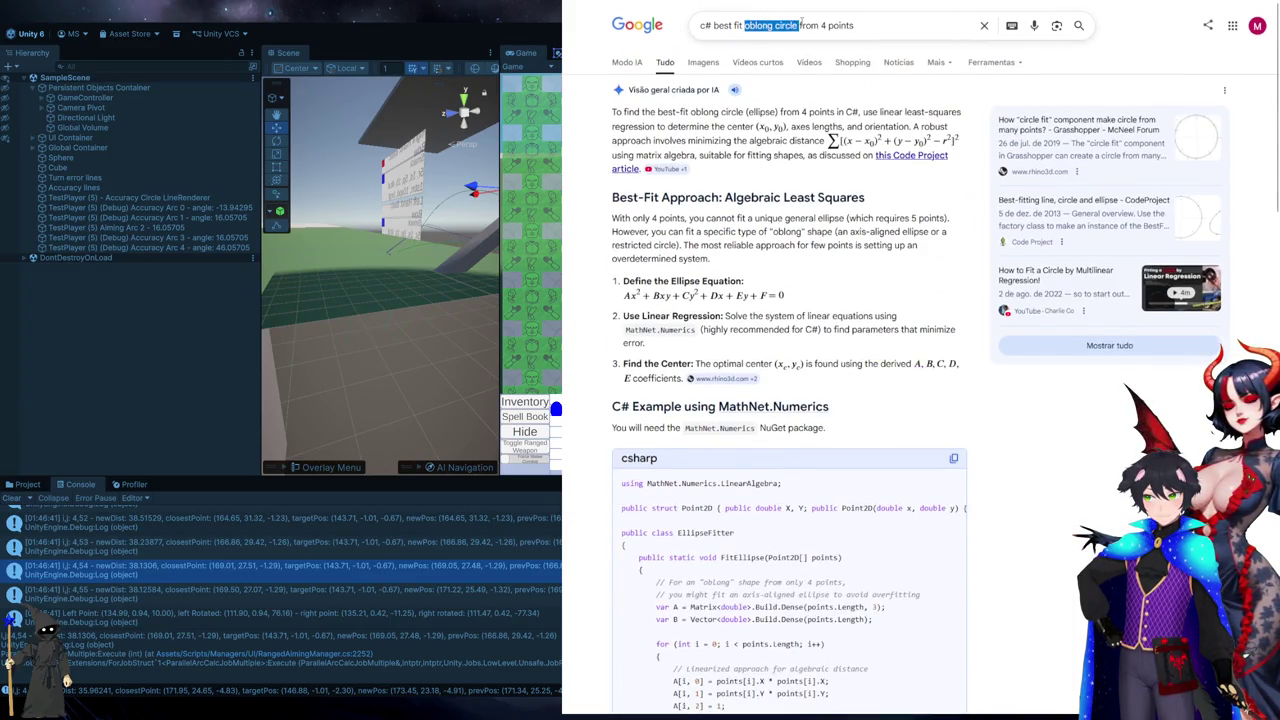
pyautogui.write('ellipse')
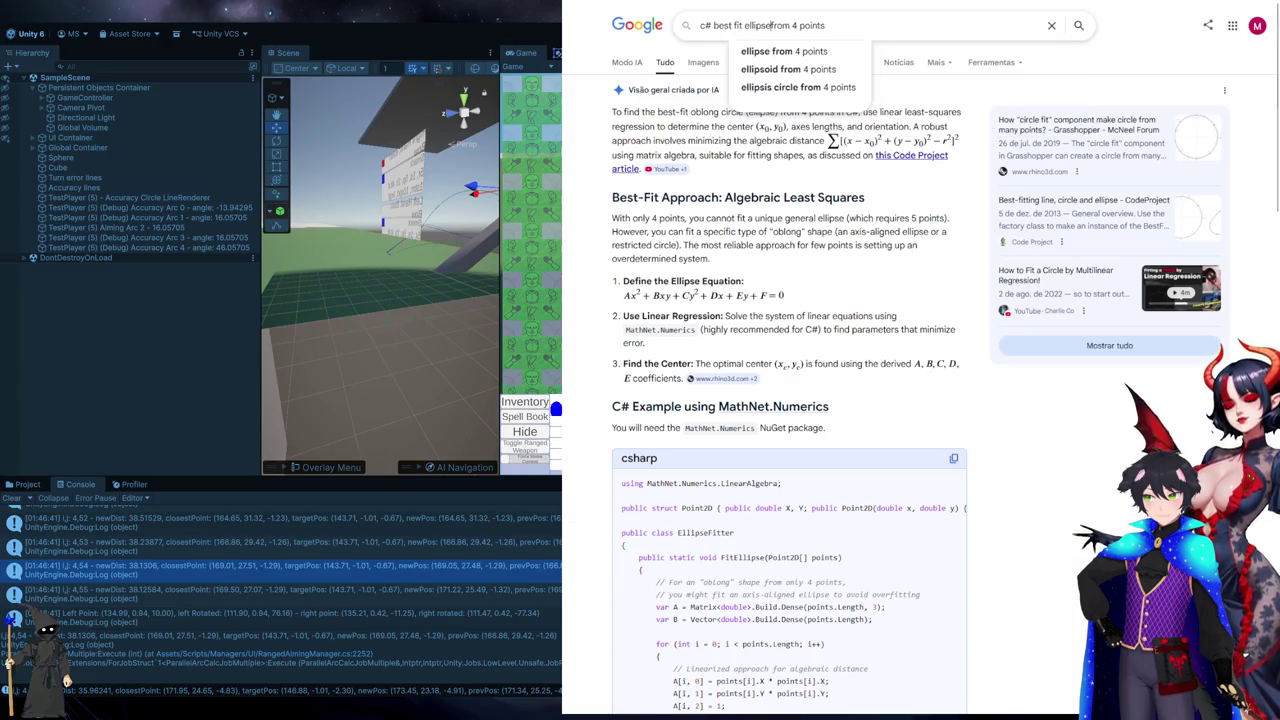
pyautogui.press('Return')
# - Replace 'oblong circle' with 'ellipse' in the Bing query and search again
pyautogui.hotkey('alt', 'Left')
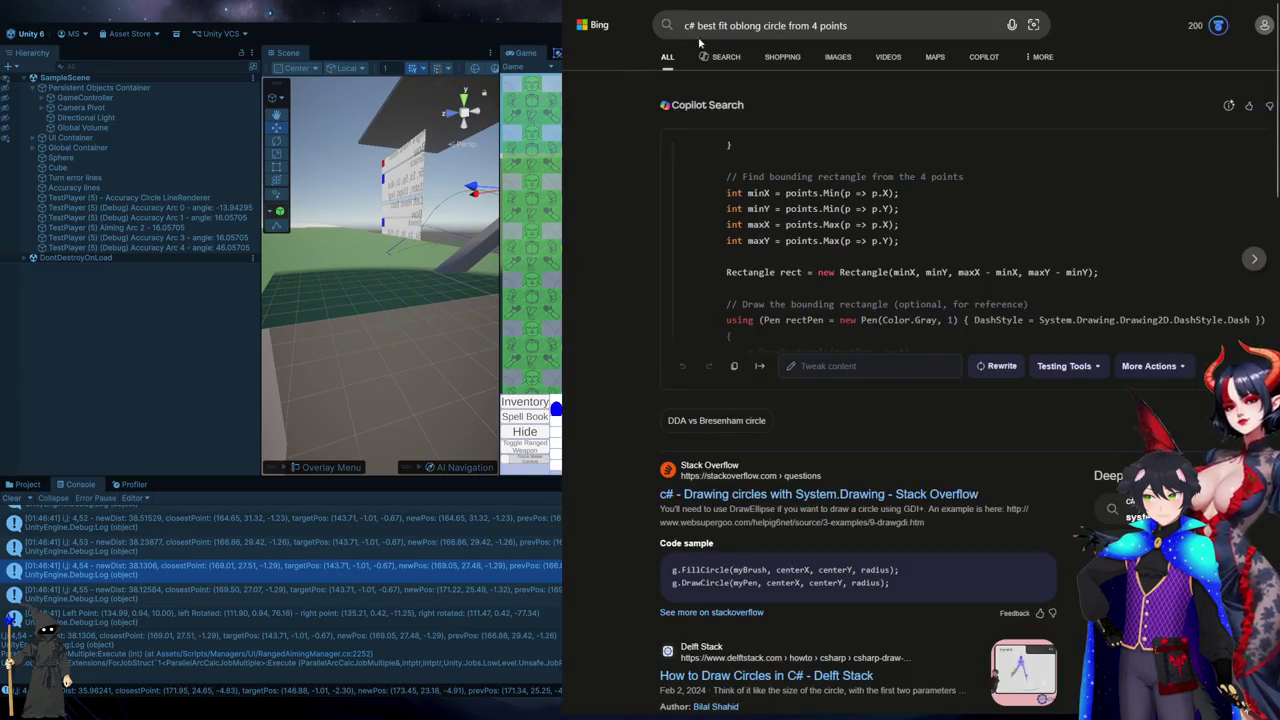
pyautogui.click(777, 23)
pyautogui.click(787, 24)
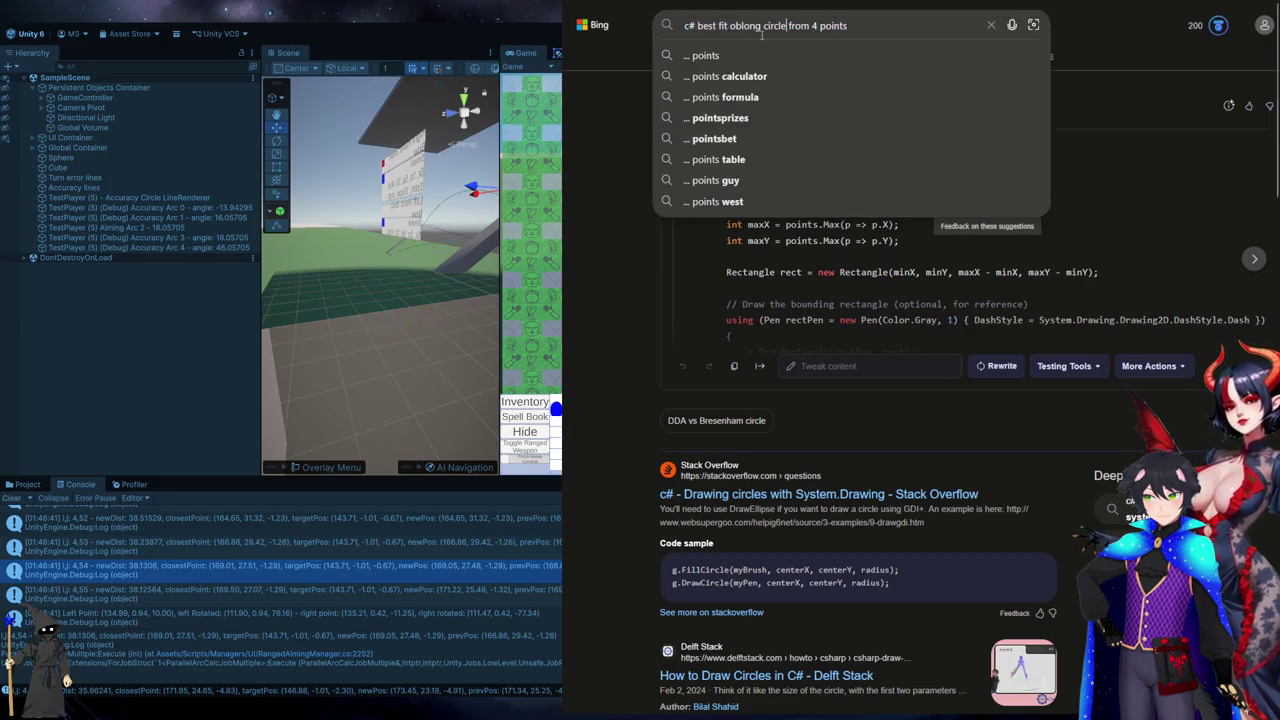
pyautogui.keyDown('shift'); pyautogui.click(731, 26); pyautogui.keyUp('shift')
pyautogui.write('ellip')
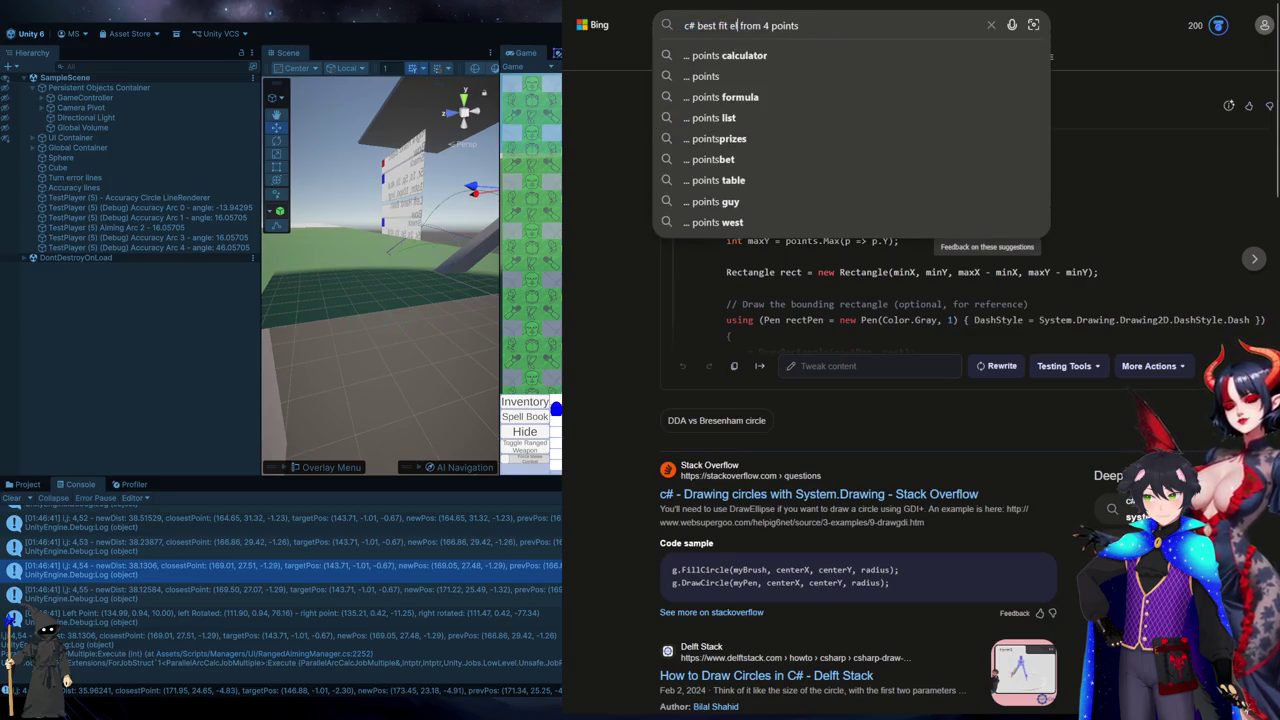
pyautogui.write('se')
pyautogui.press('Return')
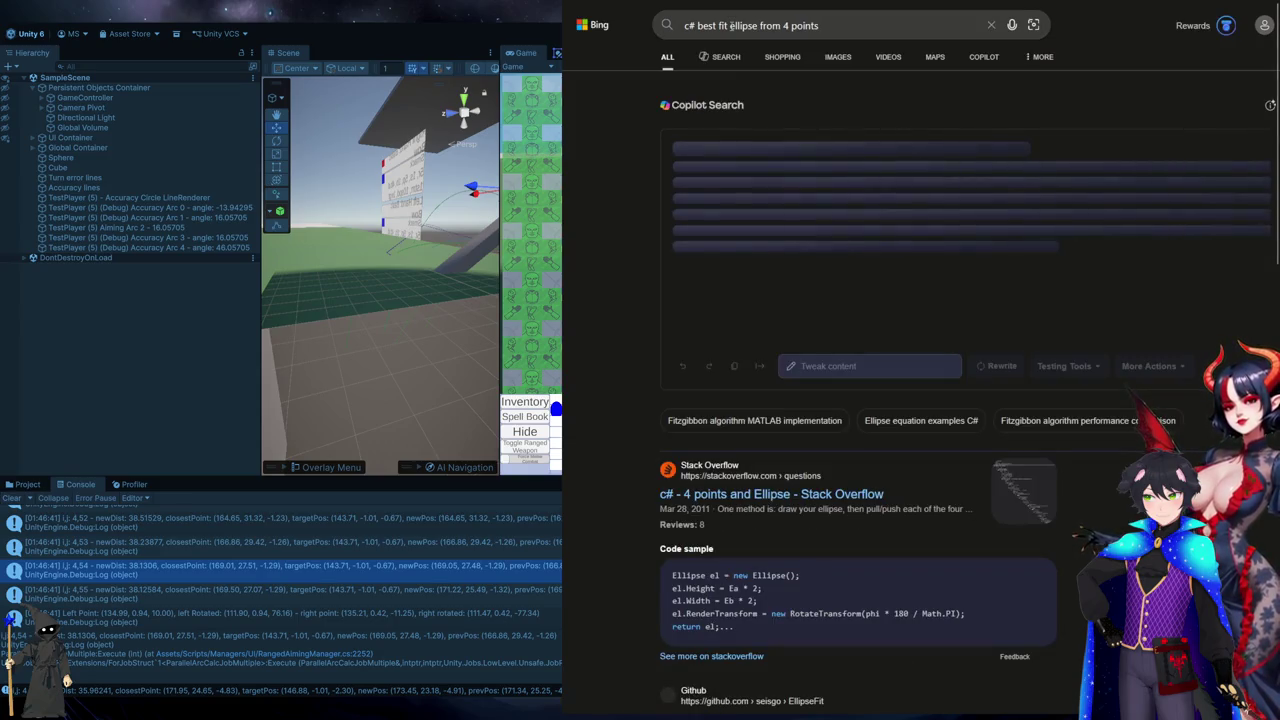
# - Expand Google's AI overview to read its C# ellipse-fitting code
pyautogui.scroll(-3, 631, 292)
pyautogui.hotkey('ctrl', 'Tab')
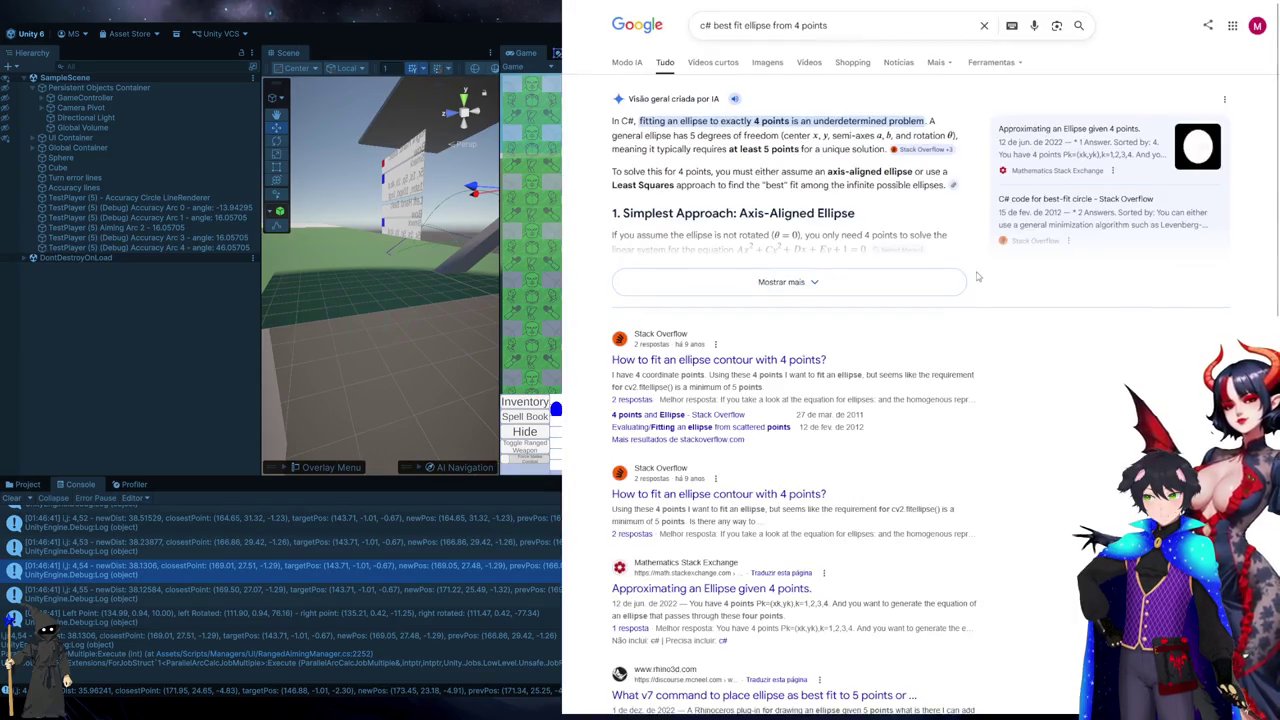
pyautogui.click(768, 283)
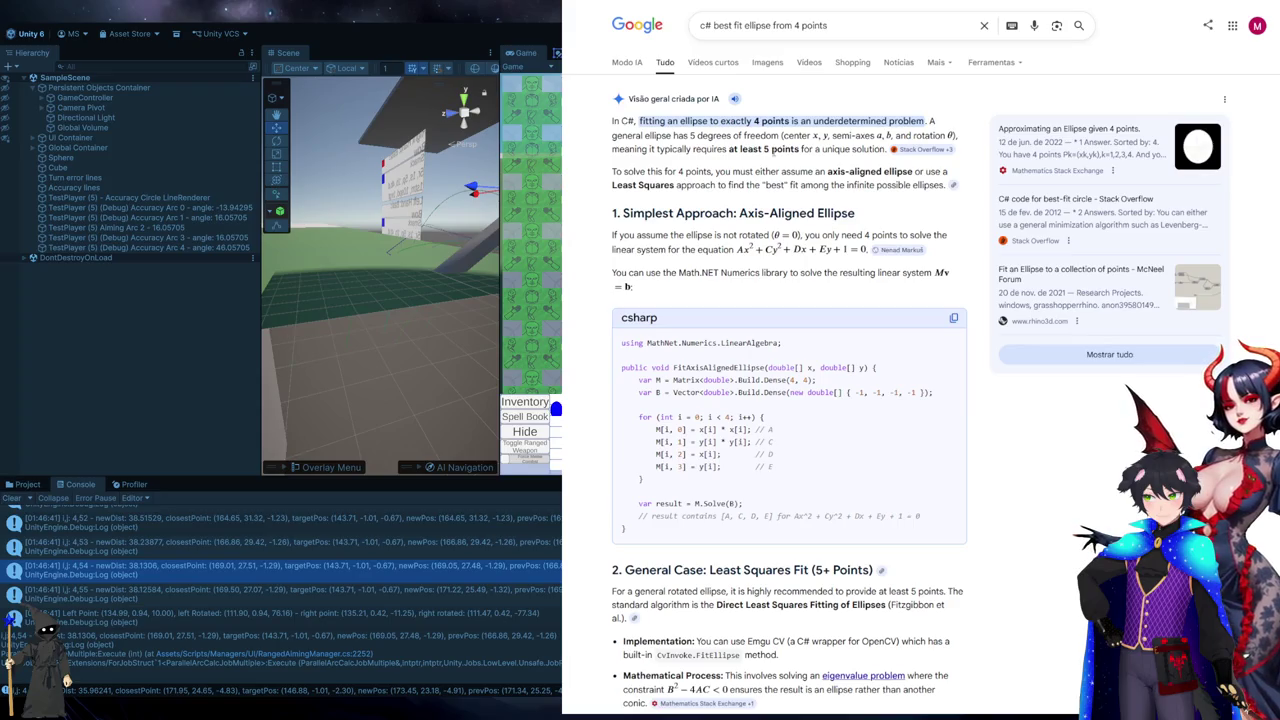
pyautogui.click(887, 29)
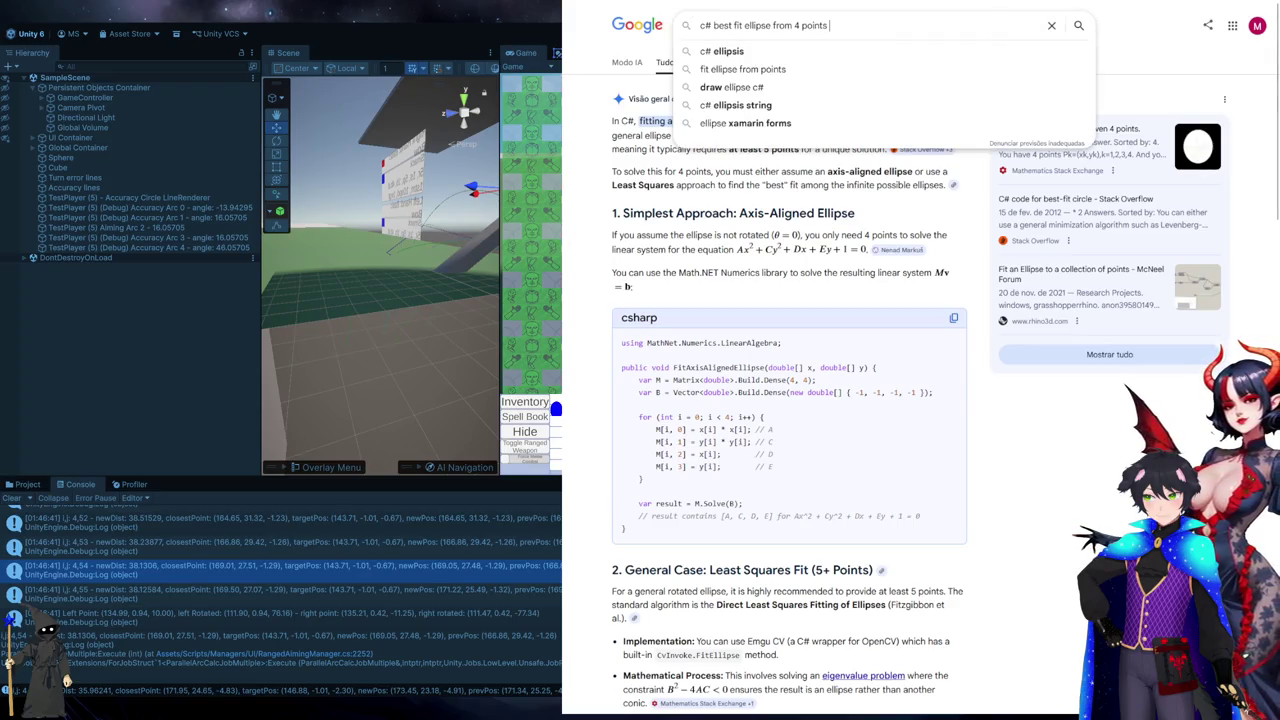
# - Search 'c# best fit ellipse from 4 points and center' and review the expanded FitEllipse C# code
pyautogui.write('and center')
pyautogui.press('Return')
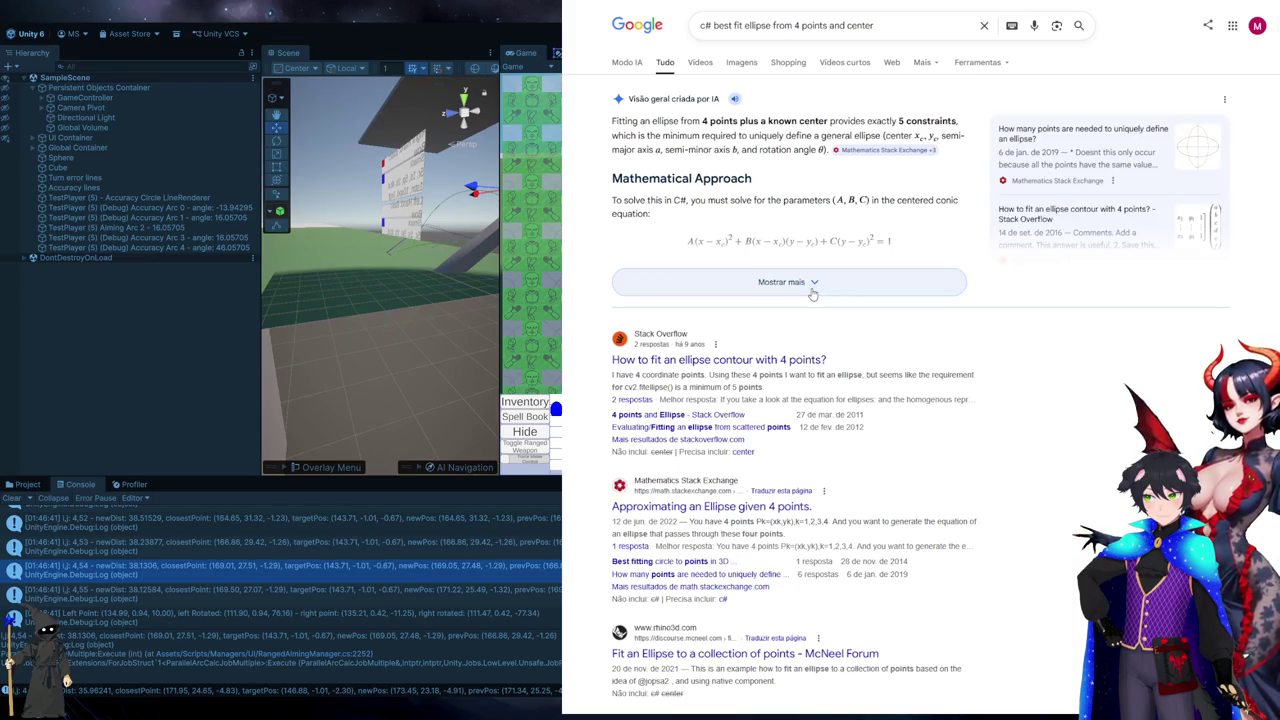
pyautogui.click(813, 284)
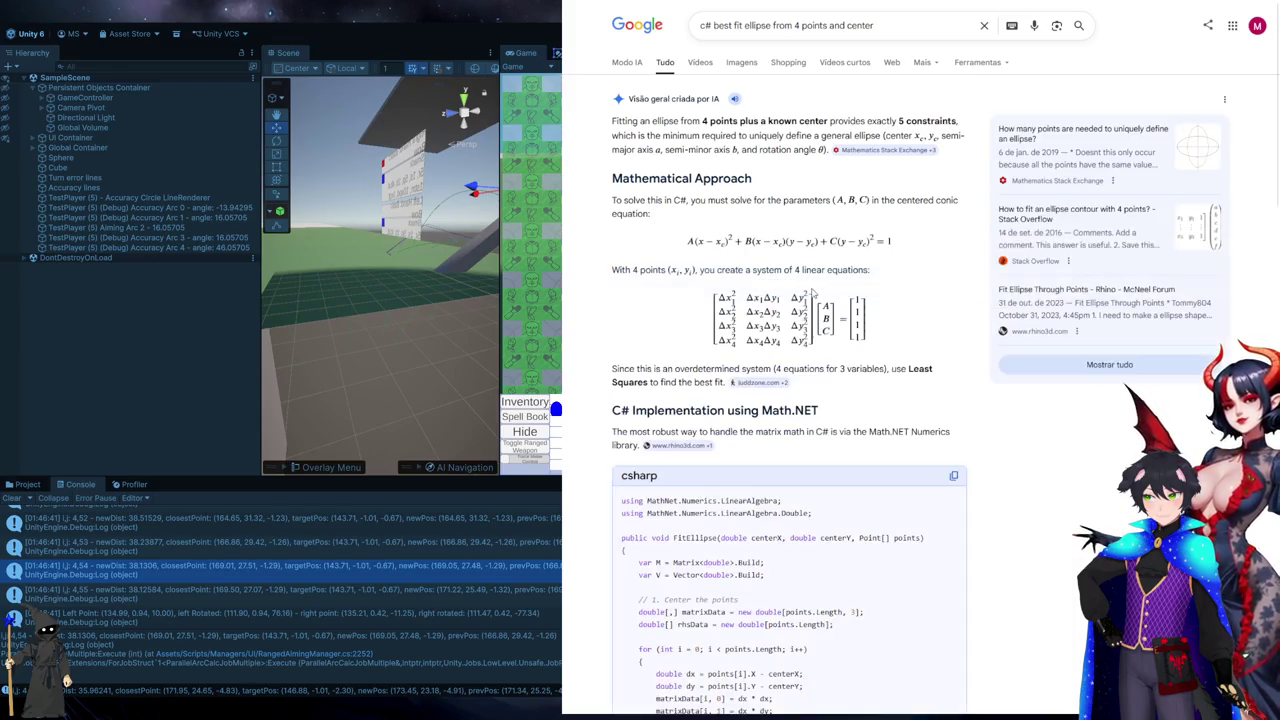
pyautogui.scroll(-5, 763, 147)
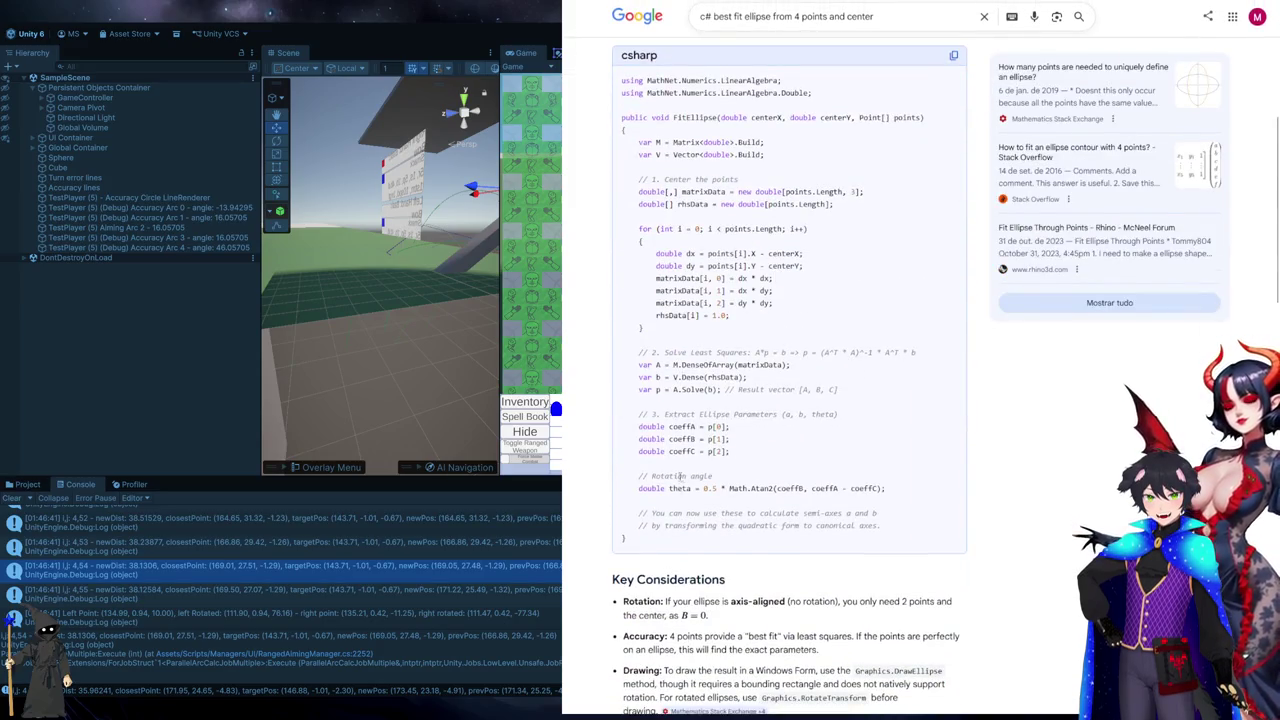
pyautogui.scroll(1, 800, 250)
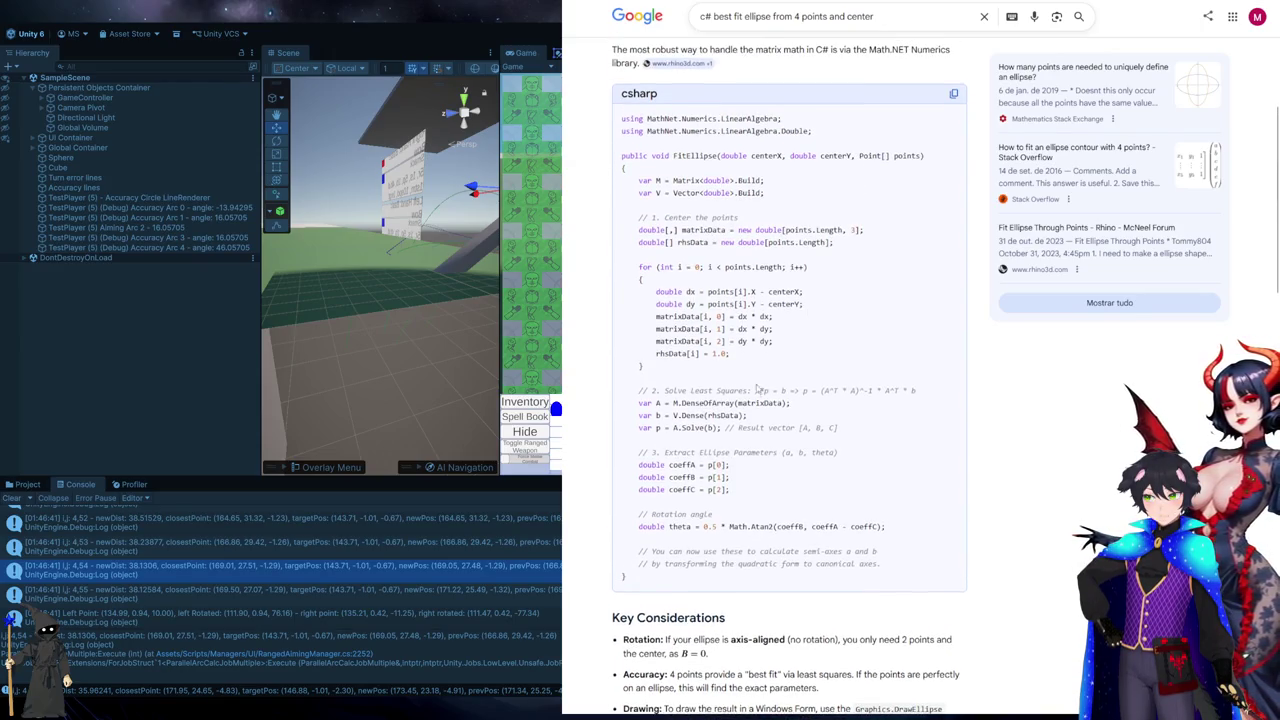
pyautogui.moveTo(626, 577)
pyautogui.mouseDown()
pyautogui.moveTo(648, 182)
pyautogui.moveTo(622, 156)
pyautogui.mouseUp()
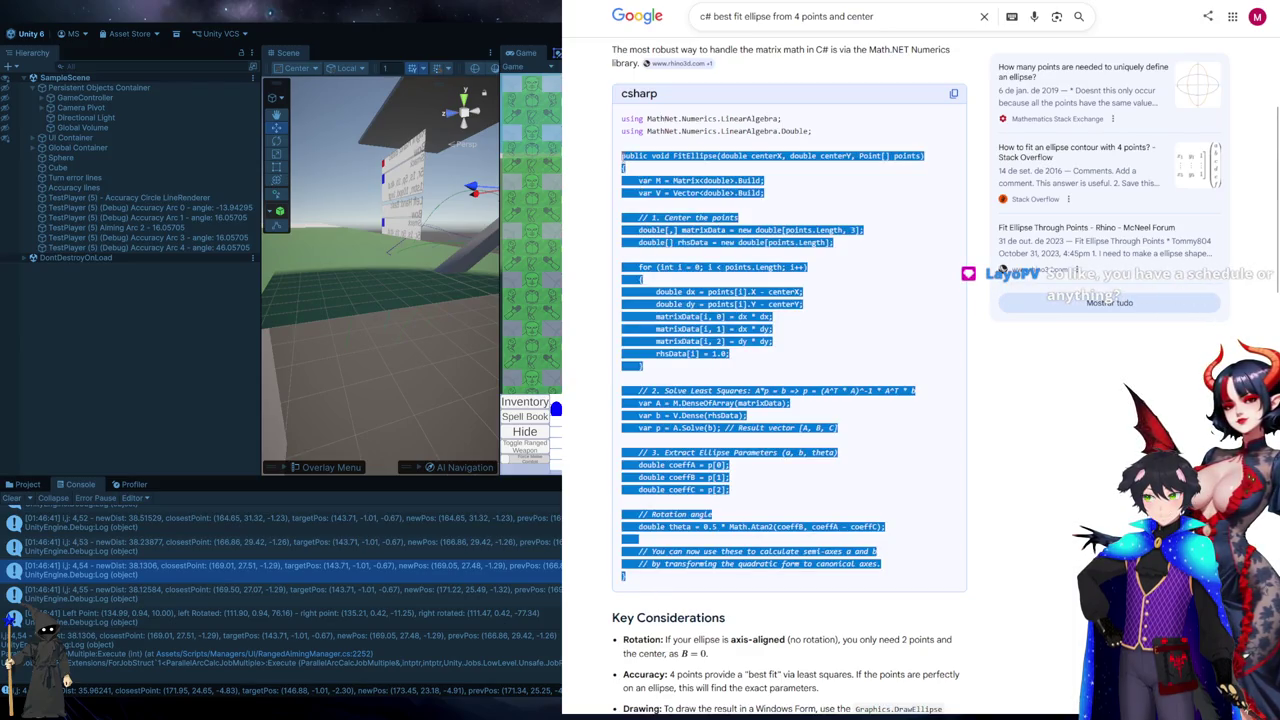
pyautogui.click(820, 358)
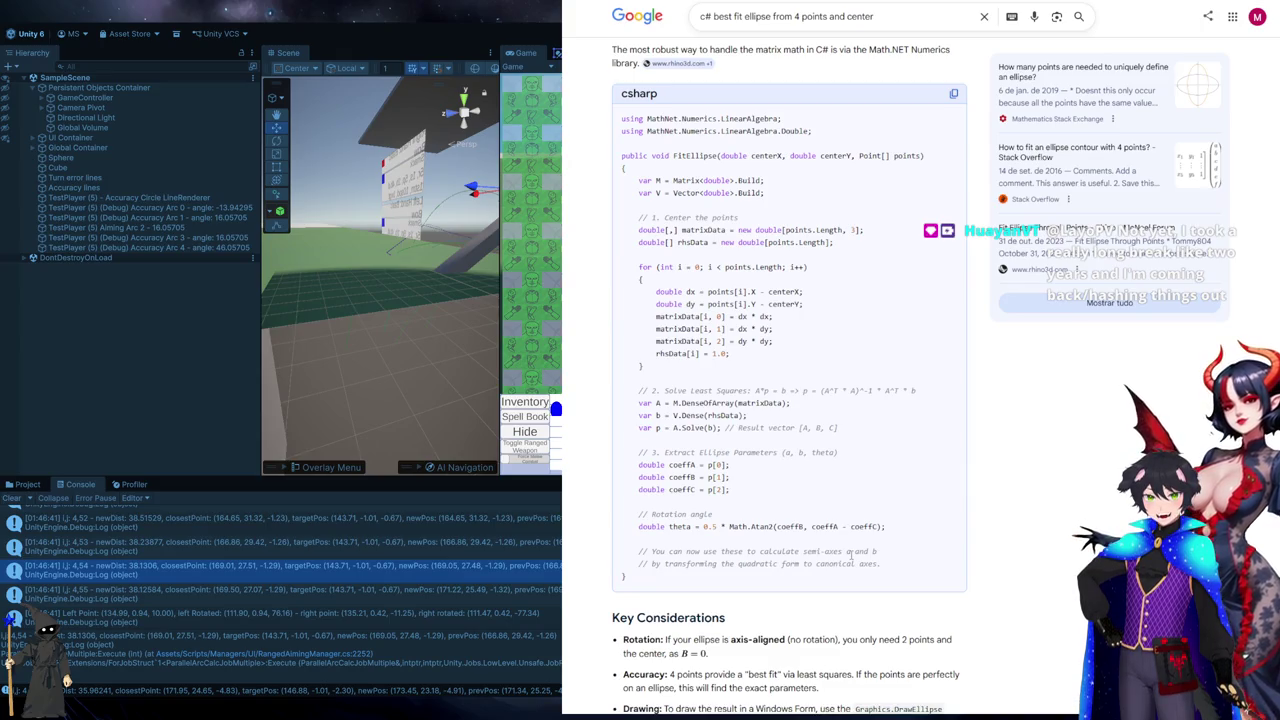
pyautogui.hotkey('ctrl', 'Tab')
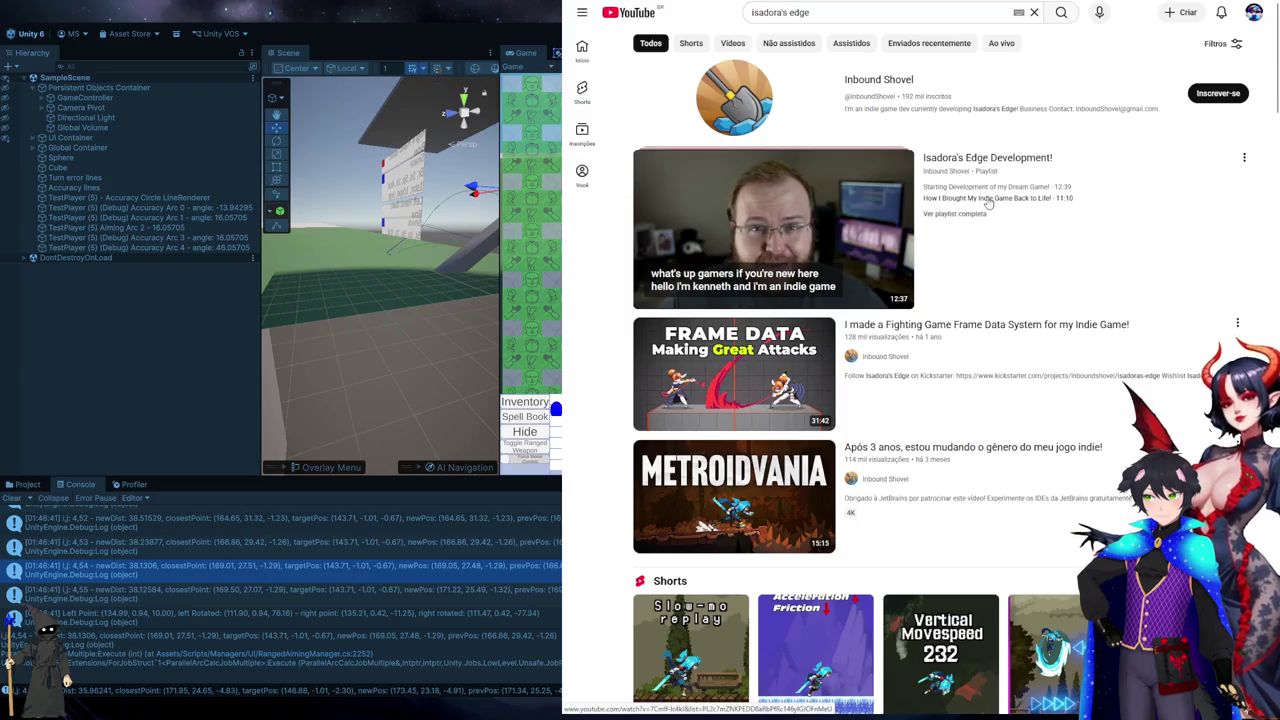
# - Play the Inbound Shovel 'Perfecting MOVEMENT' devlog muted, skimming through 4:47, 12:00 and 15:38
pyautogui.scroll(-5, 975, 300)
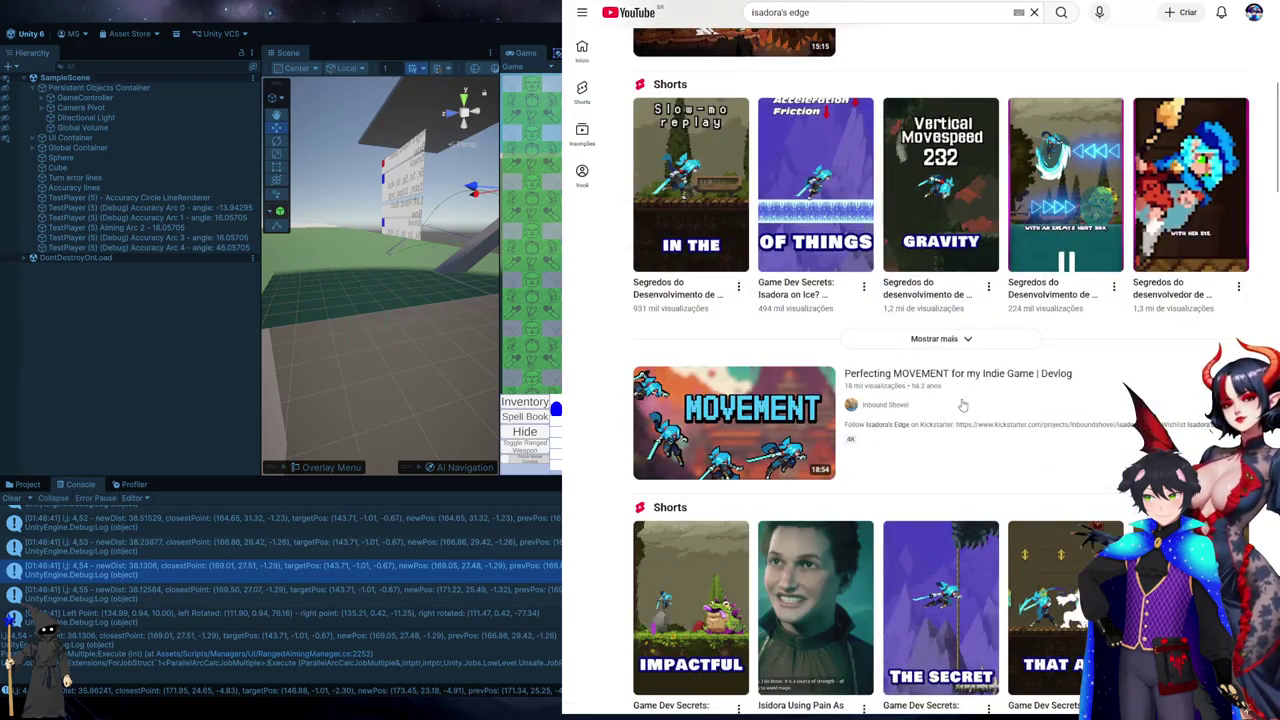
pyautogui.moveTo(983, 380)
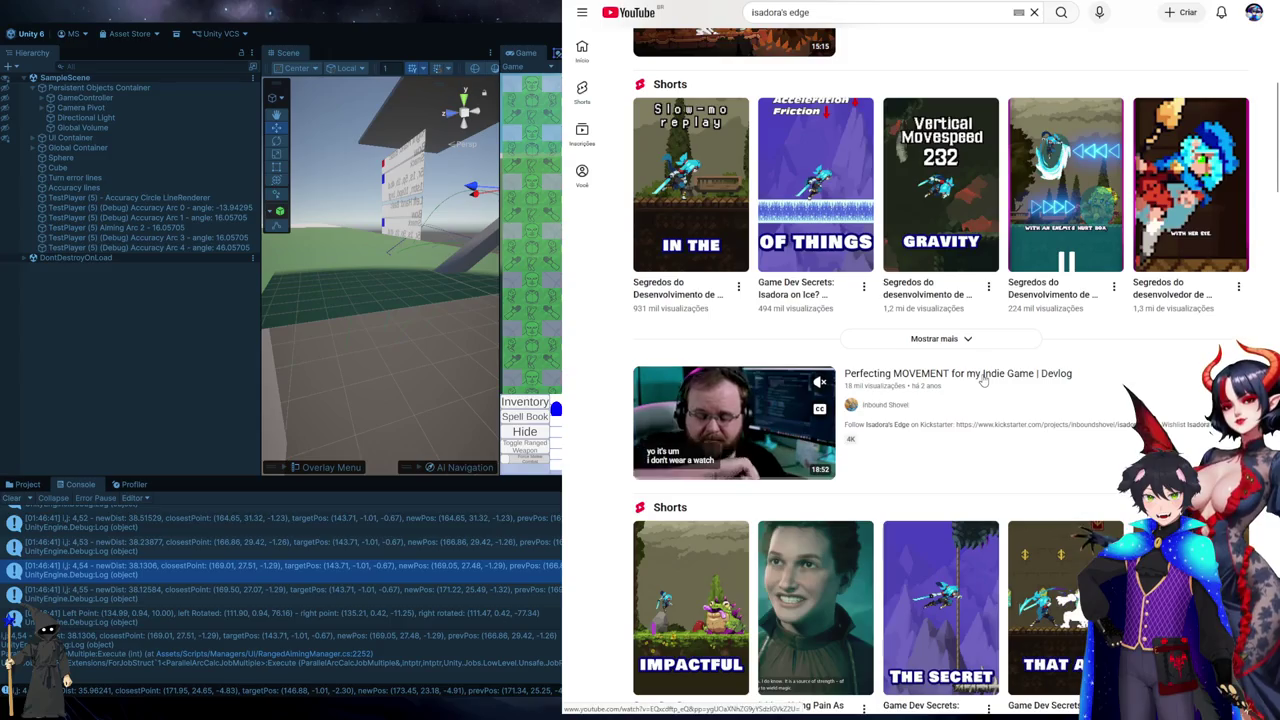
pyautogui.scroll(-2, 983, 380)
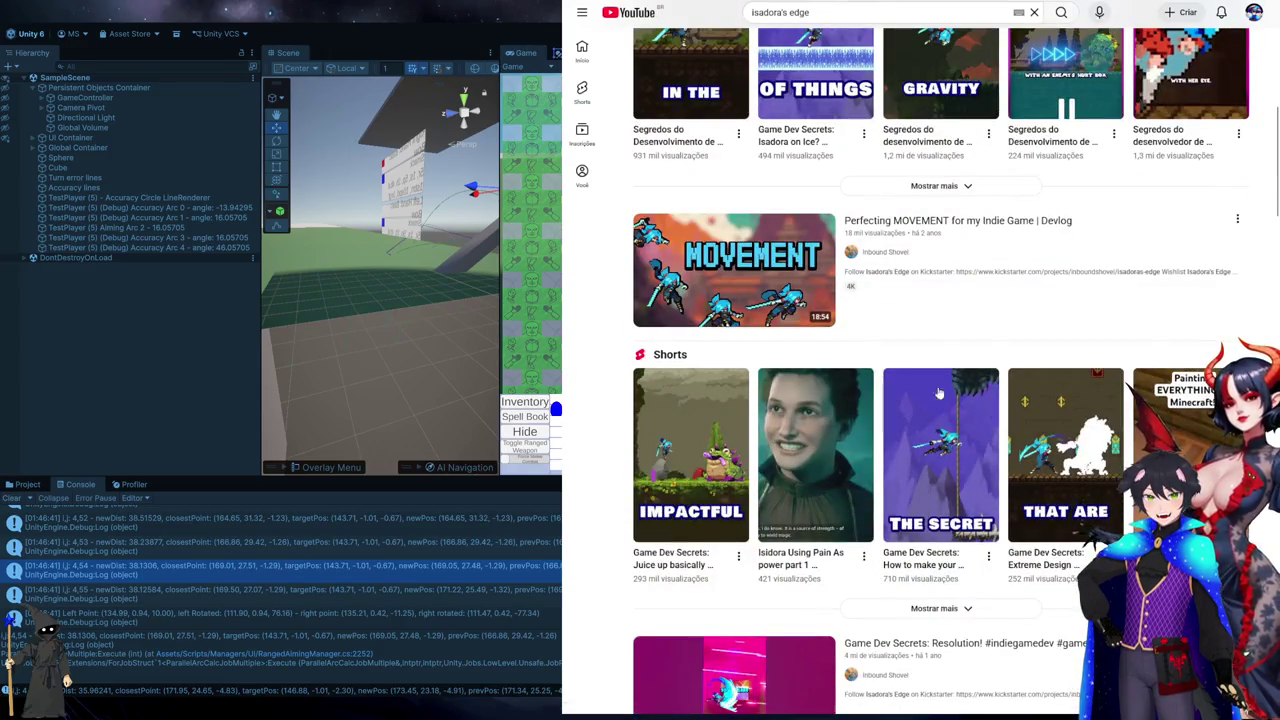
pyautogui.moveTo(931, 217)
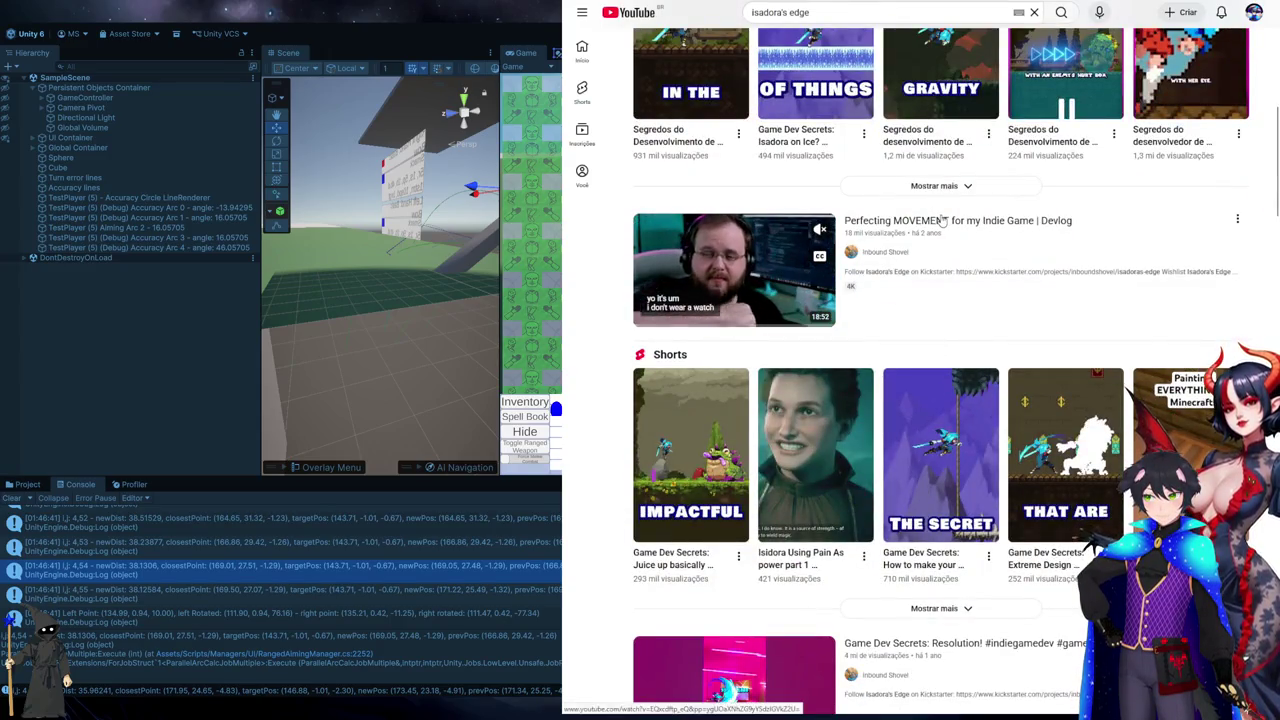
pyautogui.click(801, 250)
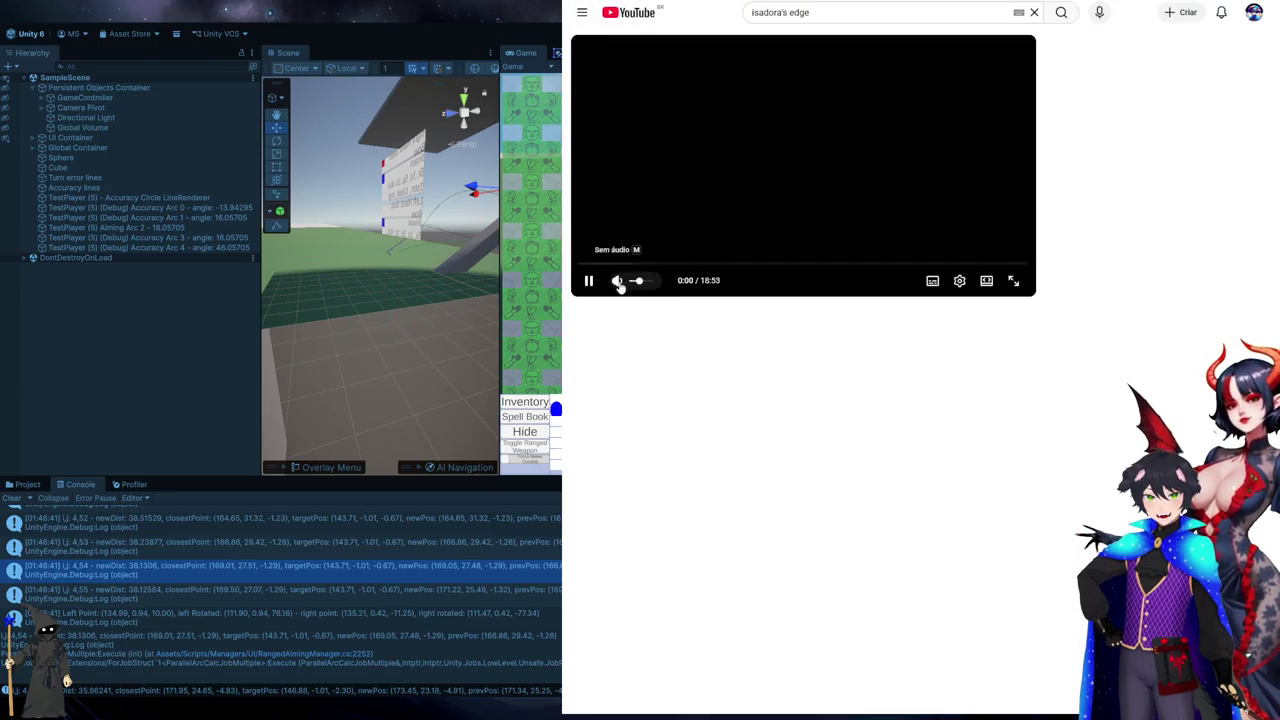
pyautogui.click(619, 284)
pyautogui.moveTo(612, 263); pyautogui.dragTo(692, 263)
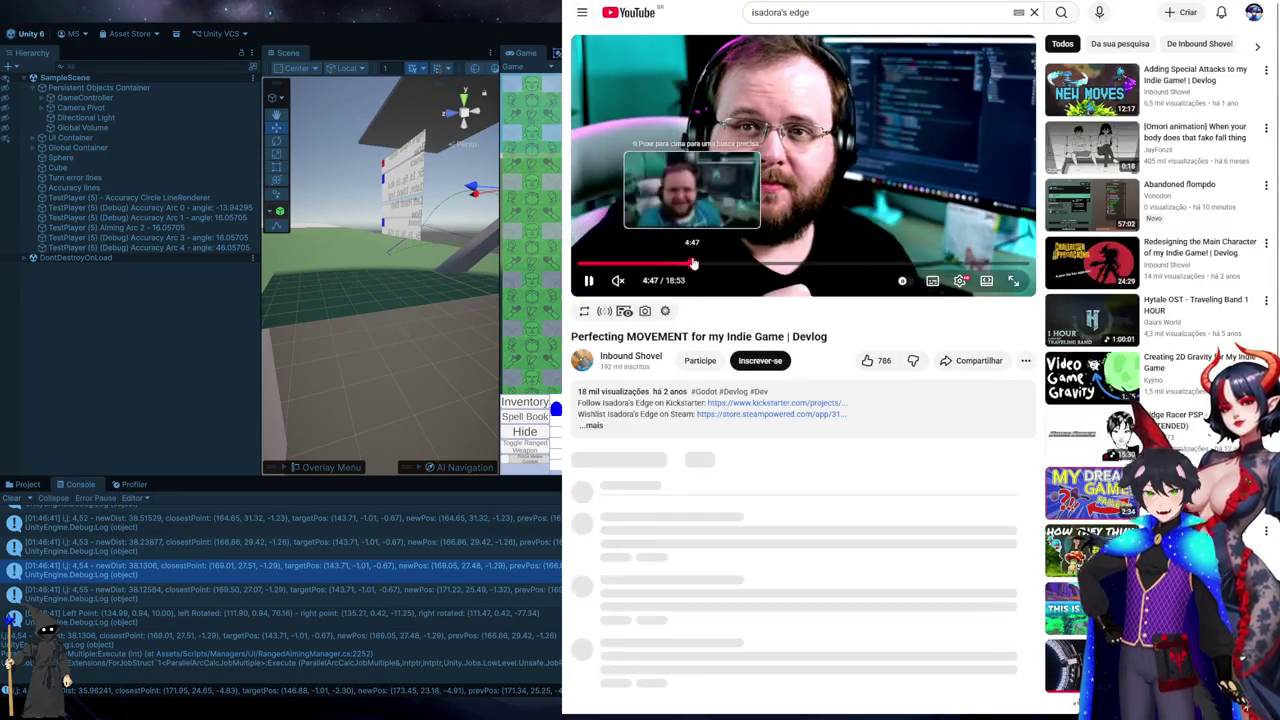
pyautogui.click(865, 263)
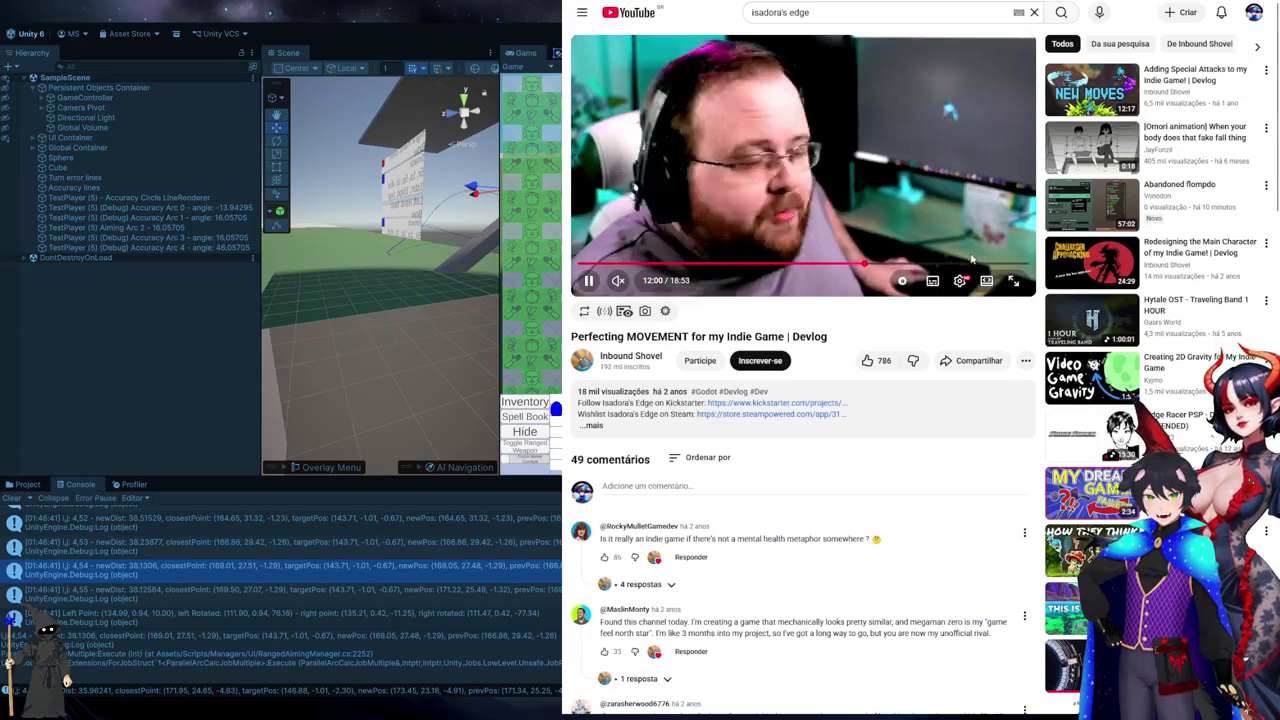
pyautogui.click(953, 264)
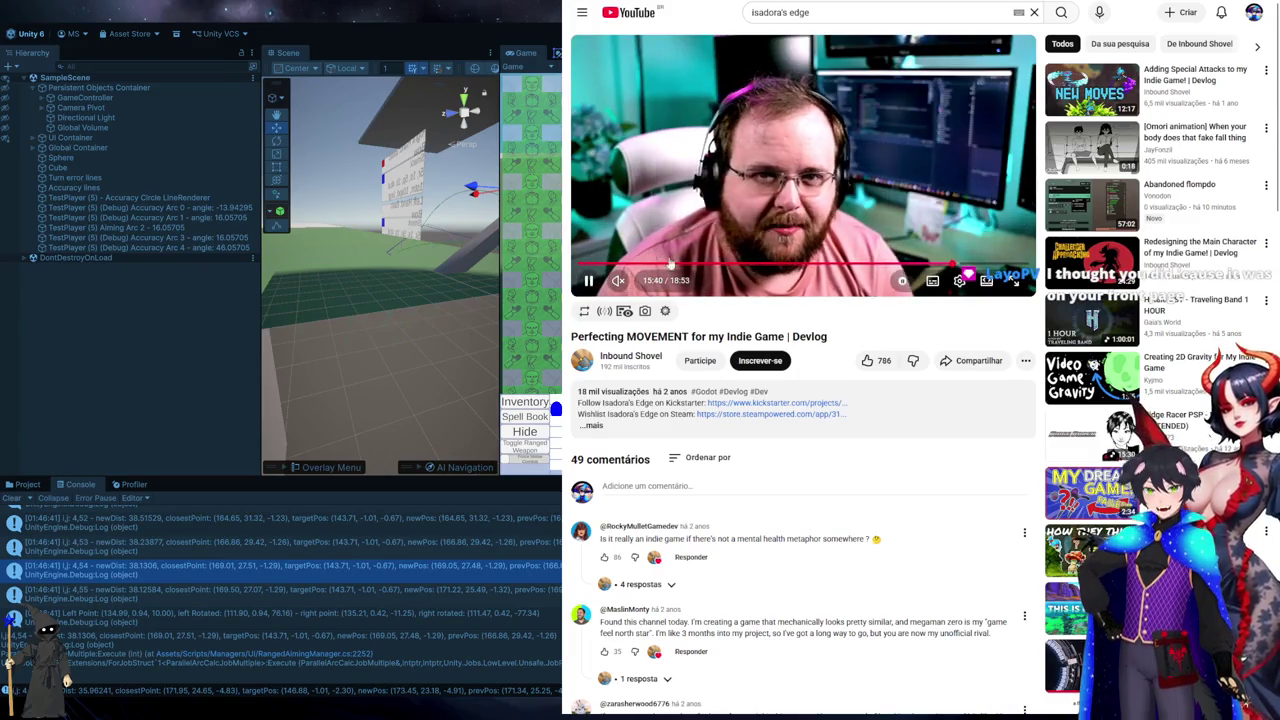
# - Skim the 'Adding Special Attacks' devlog at 3:49 and 8:53
pyautogui.click(1172, 87)
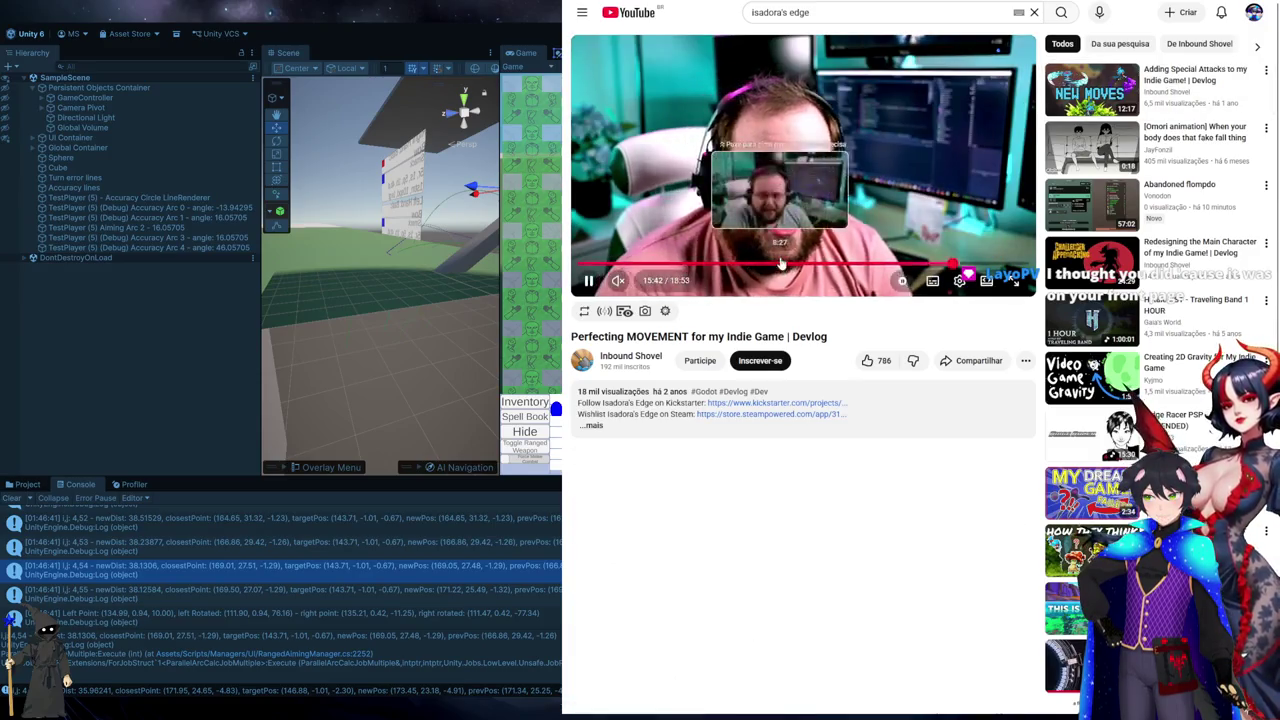
pyautogui.click(720, 263)
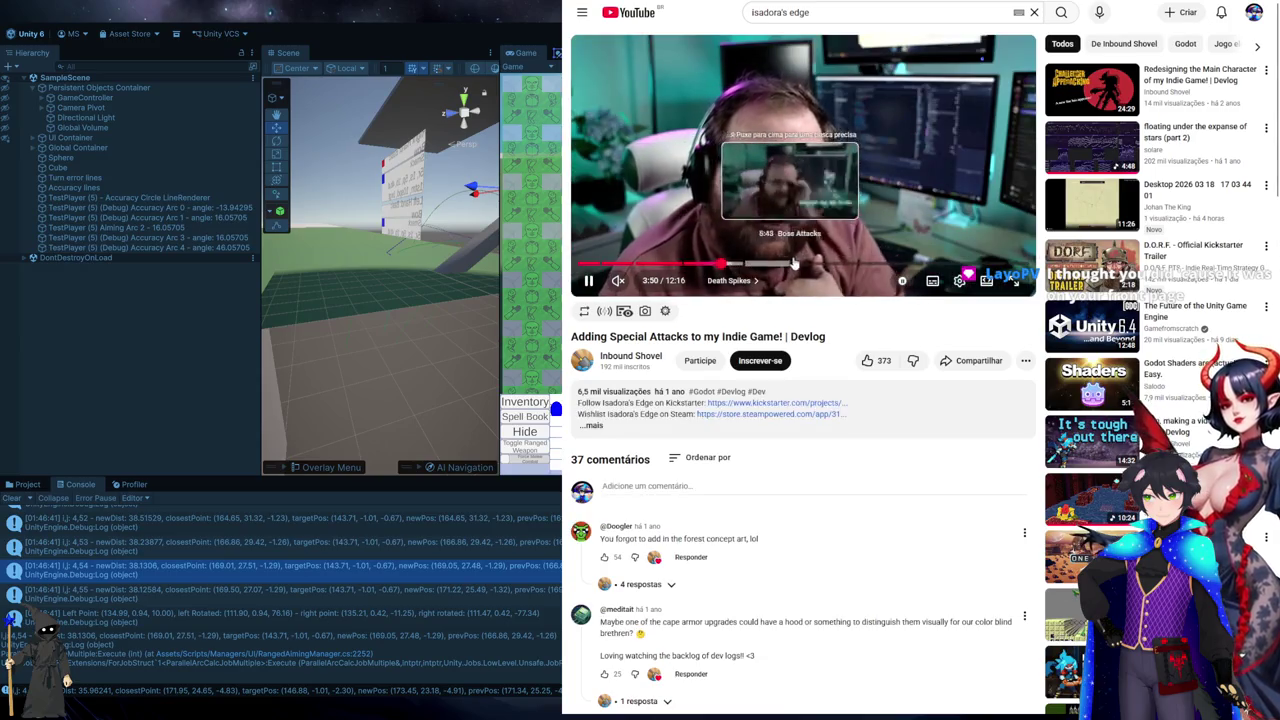
pyautogui.click(906, 263)
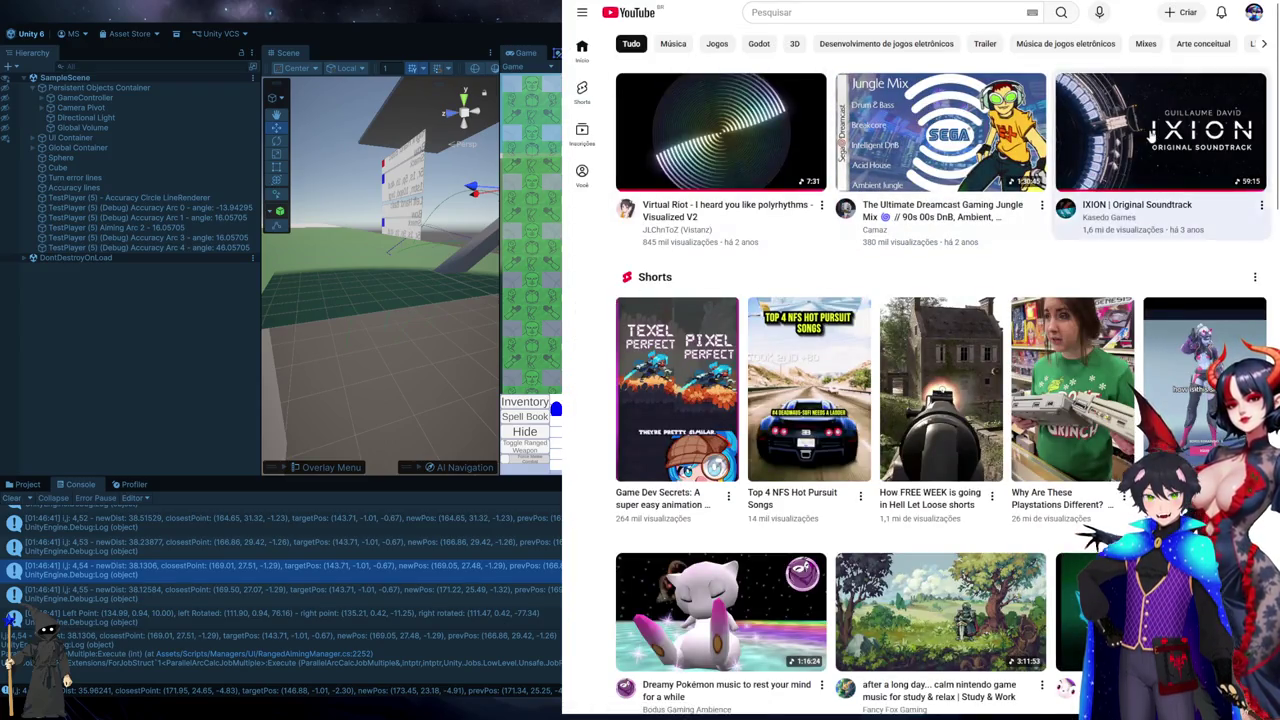
pyautogui.scroll(-2, 1151, 137)
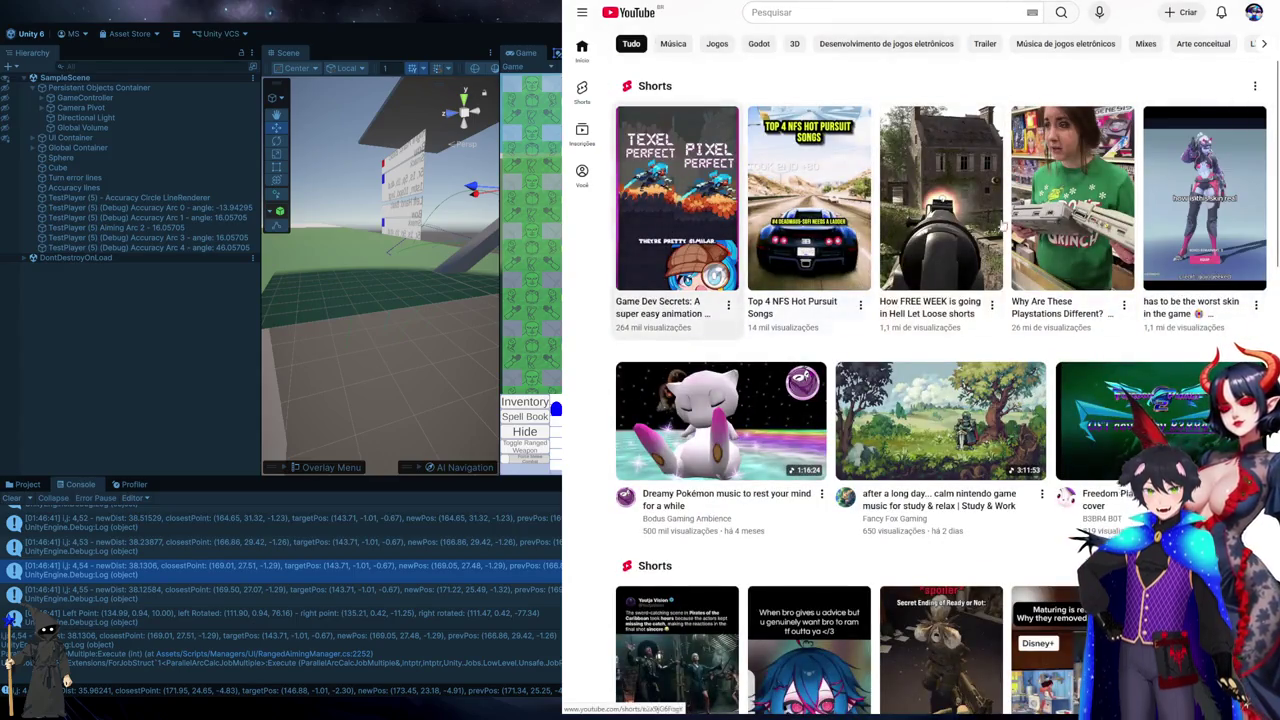
pyautogui.moveTo(627, 244)
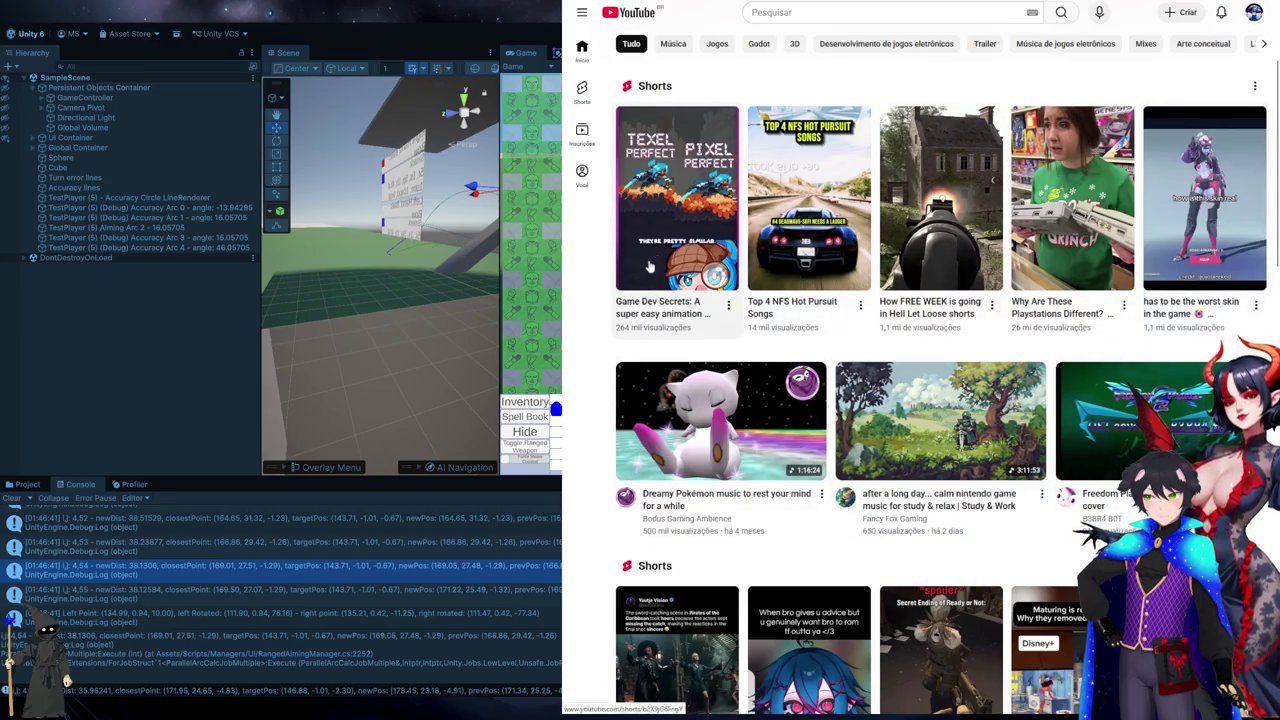
pyautogui.moveTo(655, 320)
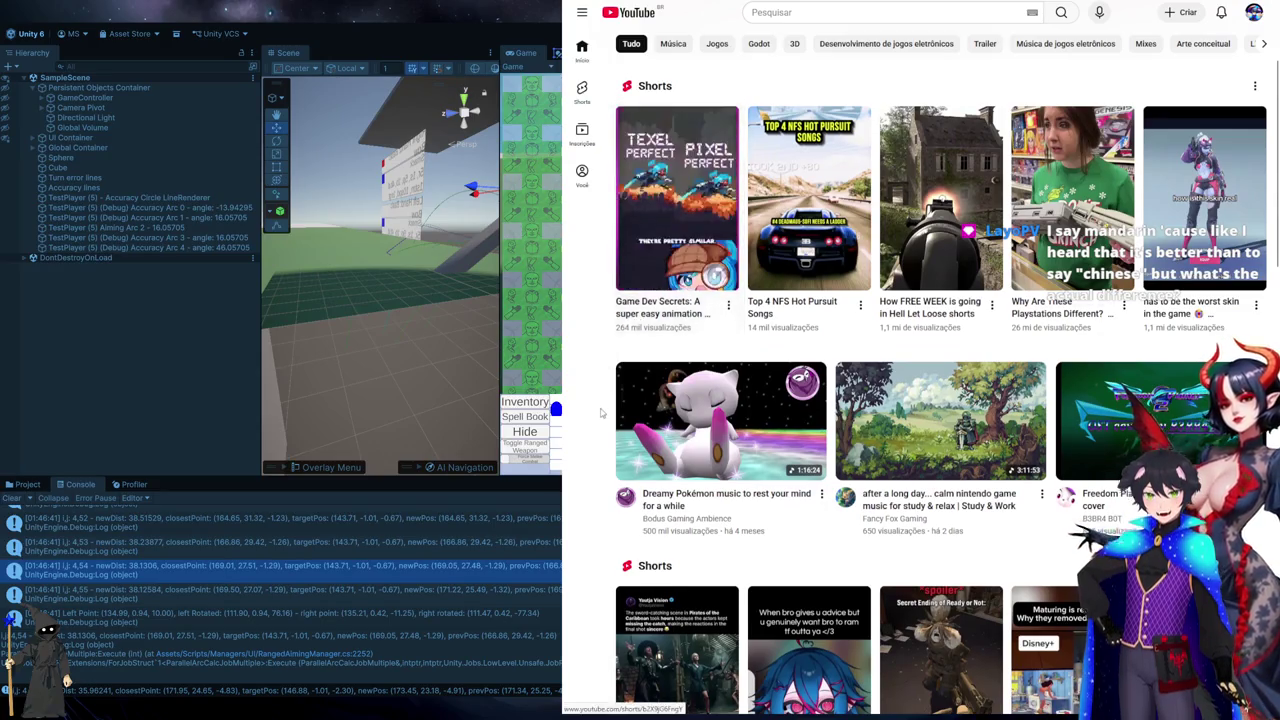
pyautogui.scroll(-4, 601, 413)
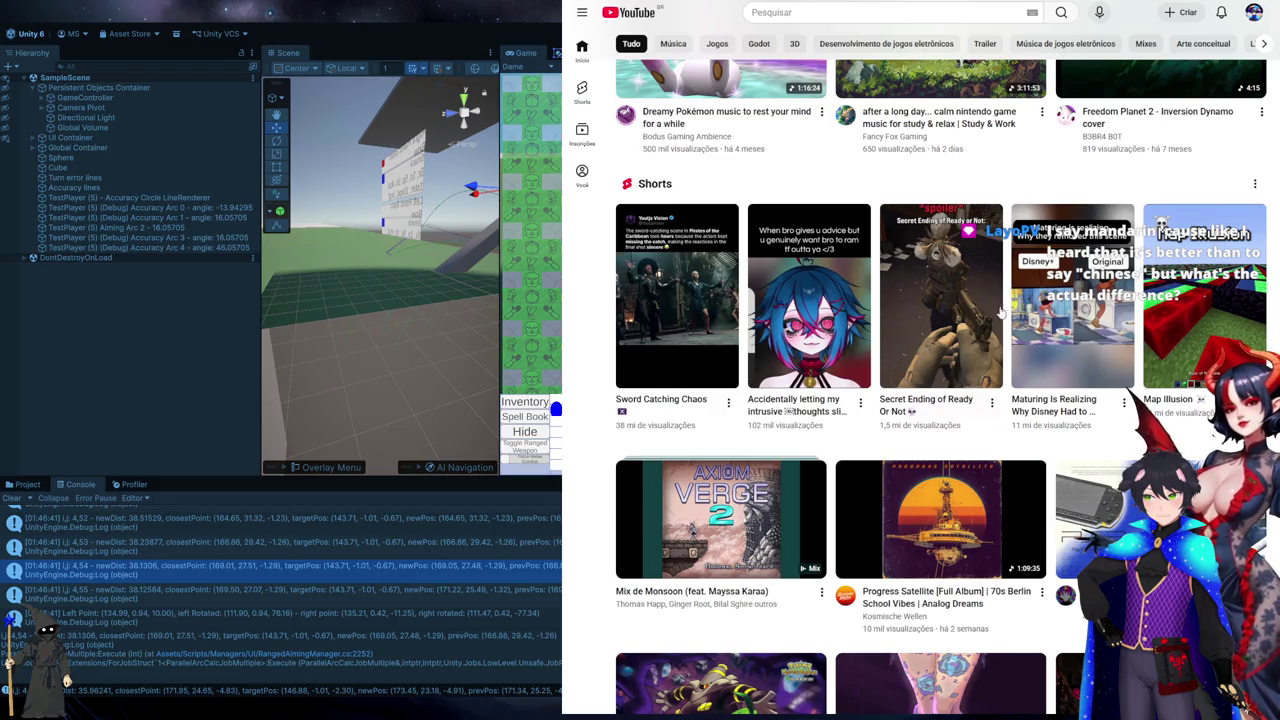
pyautogui.scroll(-1, 1080, 222)
pyautogui.scroll(-2, 1080, 222)
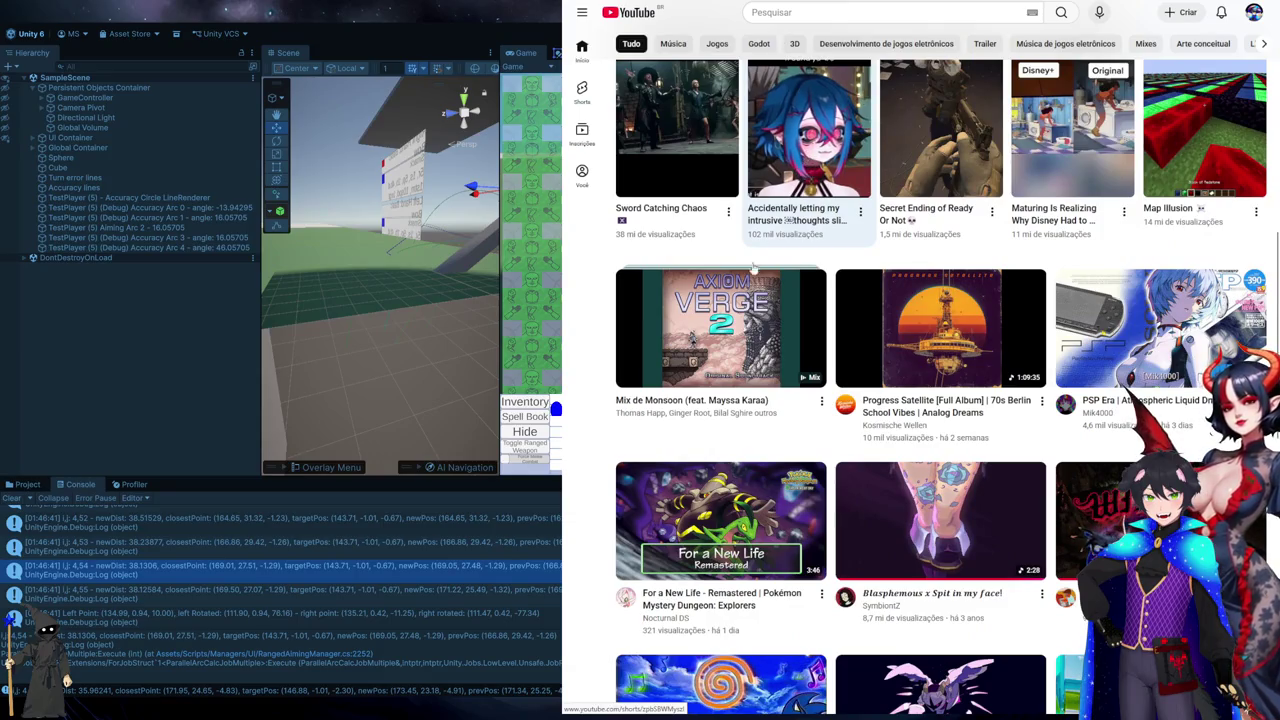
pyautogui.click(1072, 130)
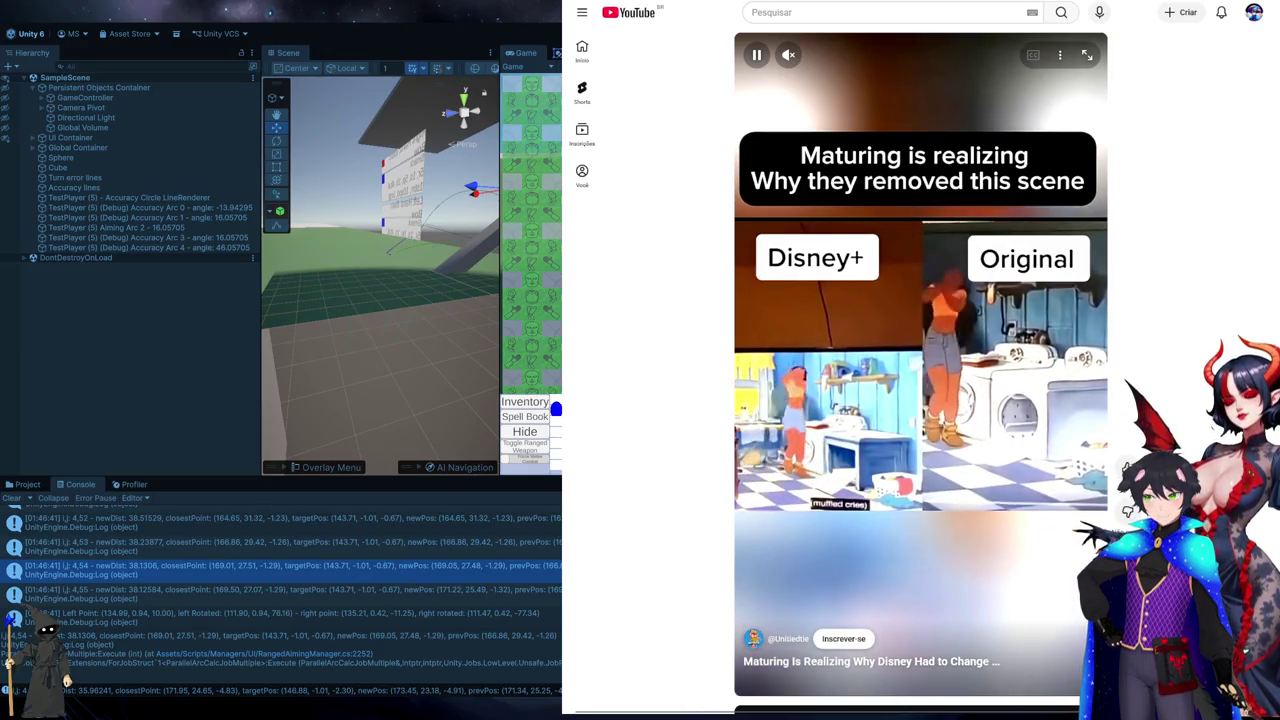
pyautogui.click(1128, 570)
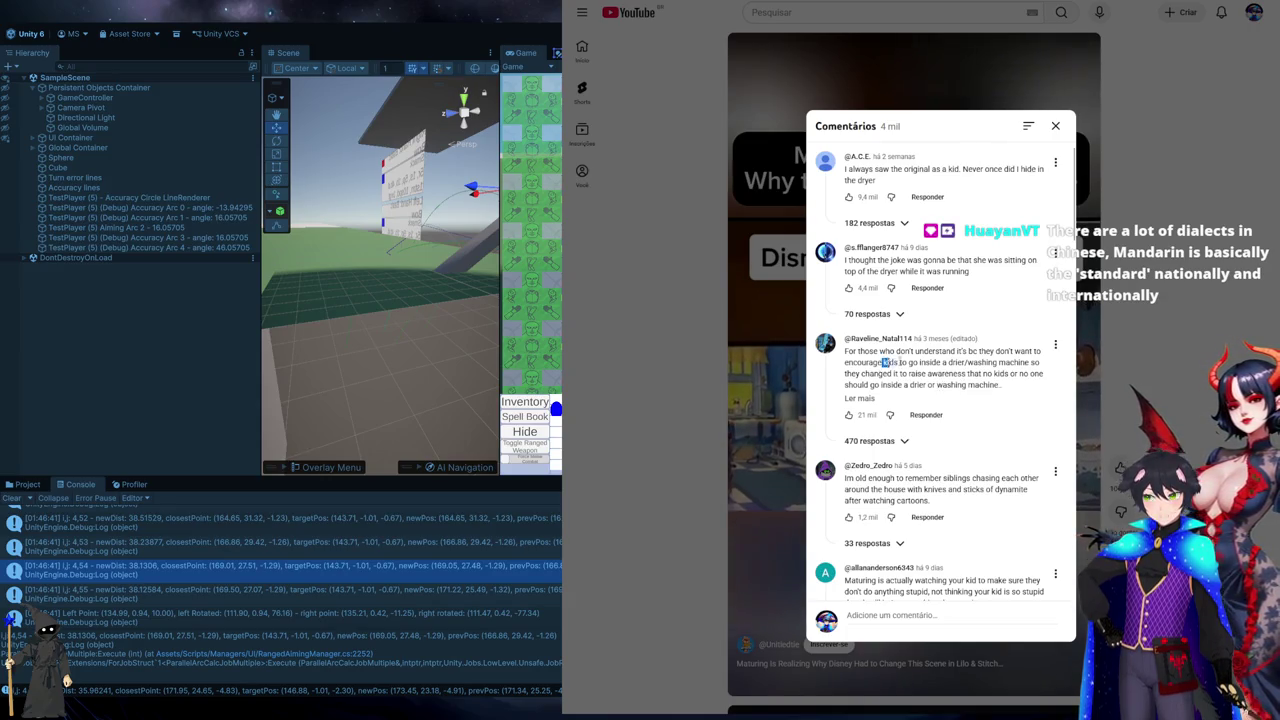
pyautogui.moveTo(884, 363); pyautogui.dragTo(996, 362)
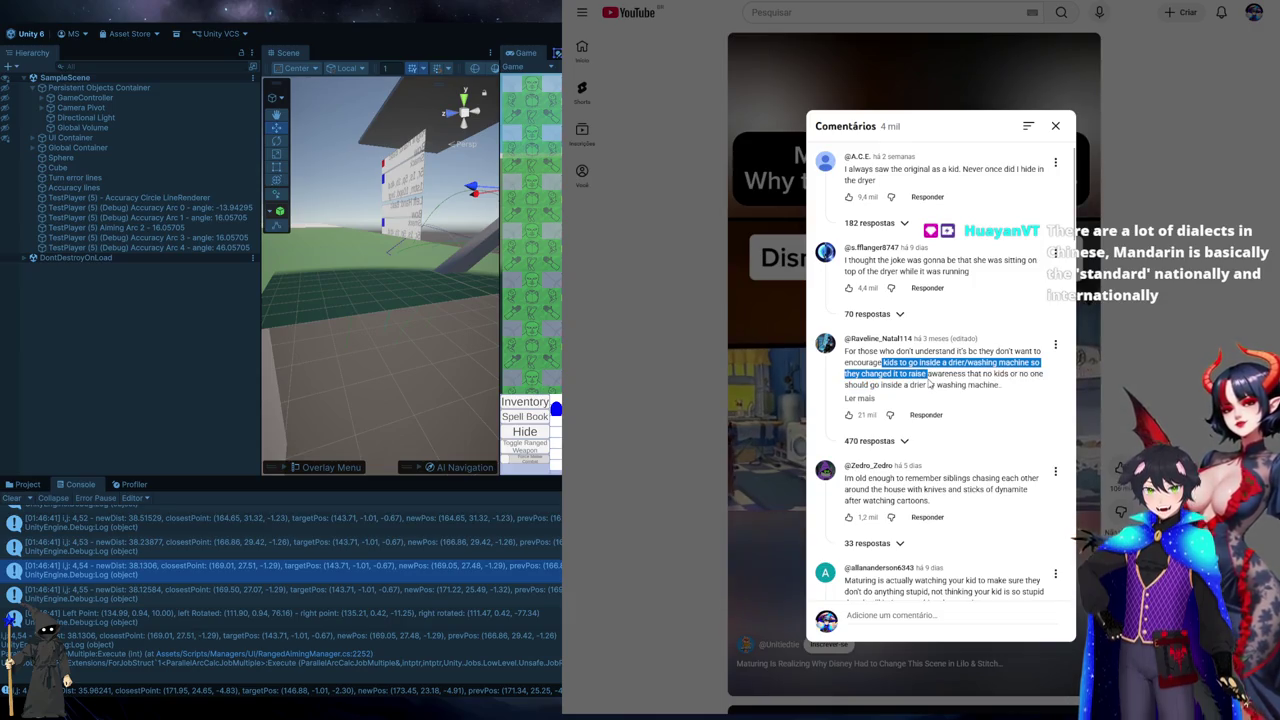
pyautogui.click(872, 398)
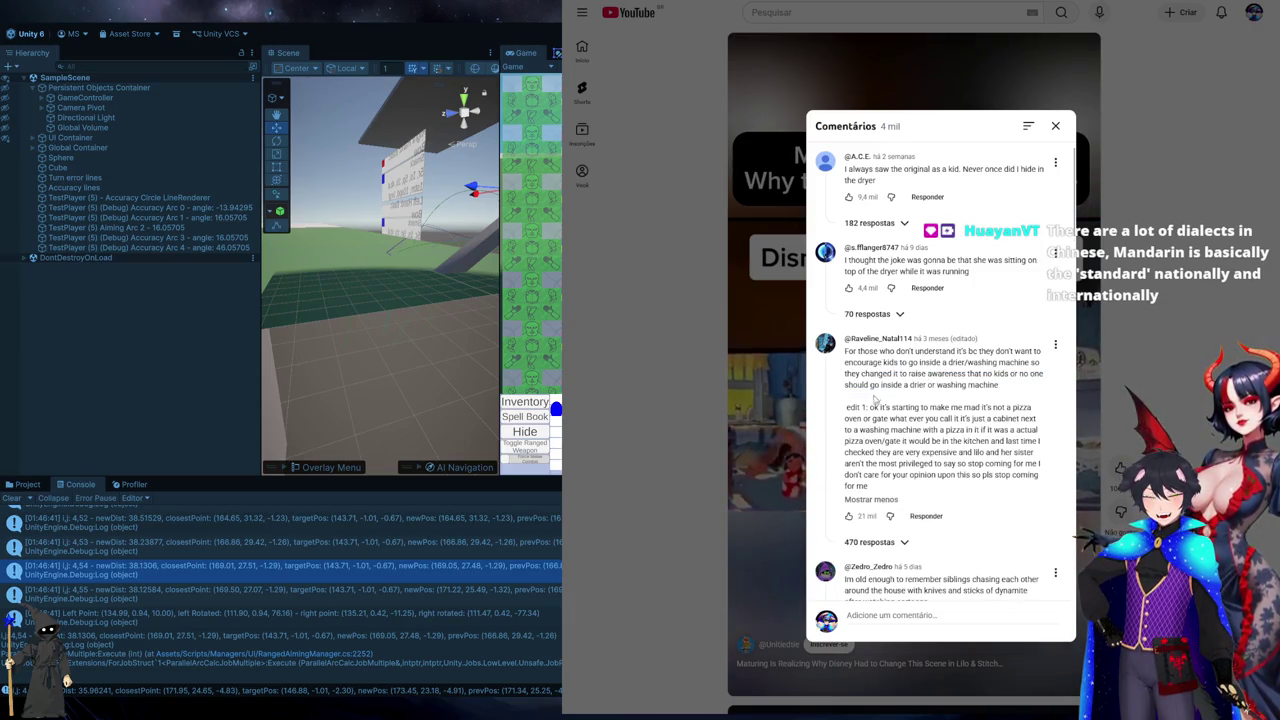
pyautogui.hotkey('alt', 'Left')
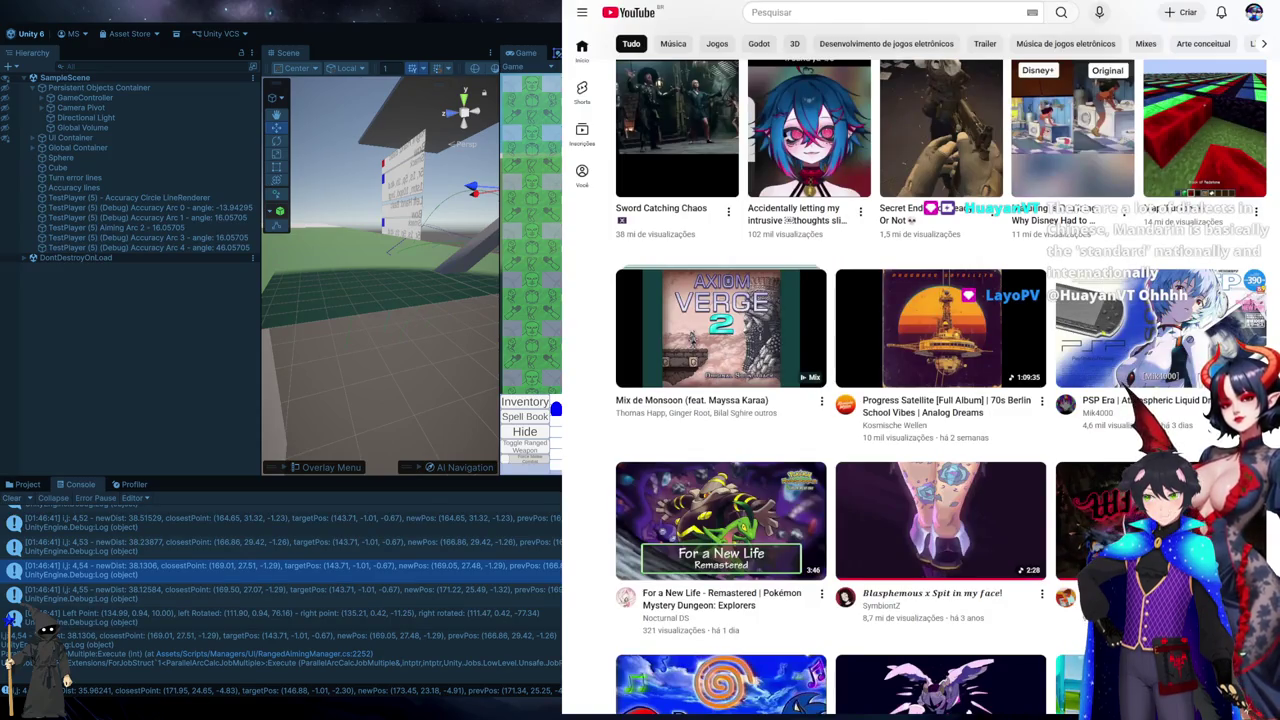
# - Play the Saturos Battle Theme, then the Freedom Planet Final Boss 2 track, and leave the browser
pyautogui.hotkey('alt', 'Left')
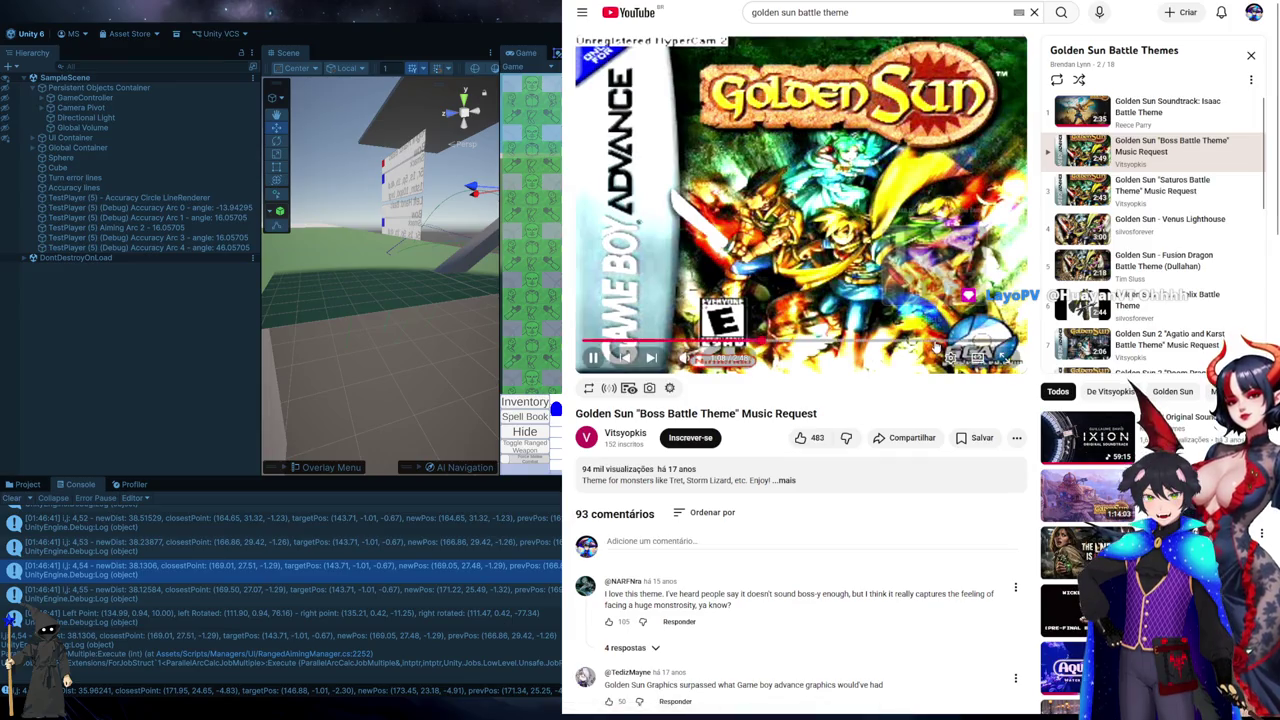
pyautogui.click(1150, 188)
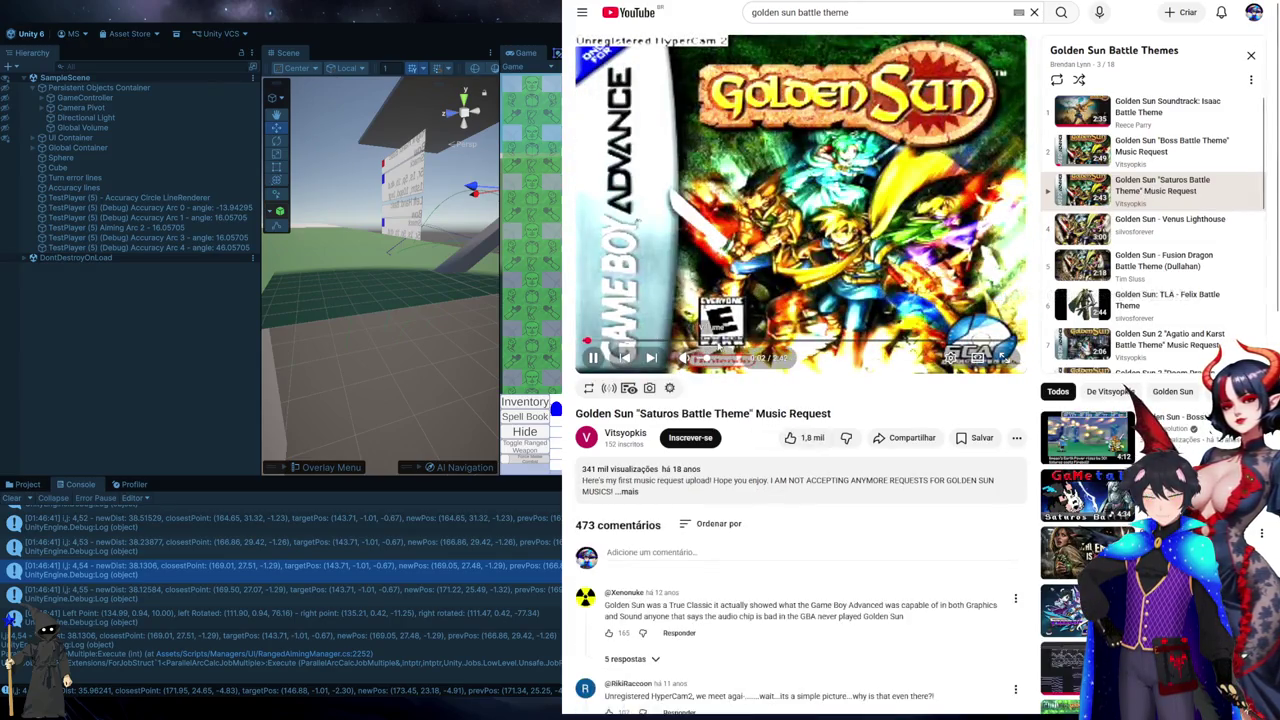
pyautogui.click(725, 341)
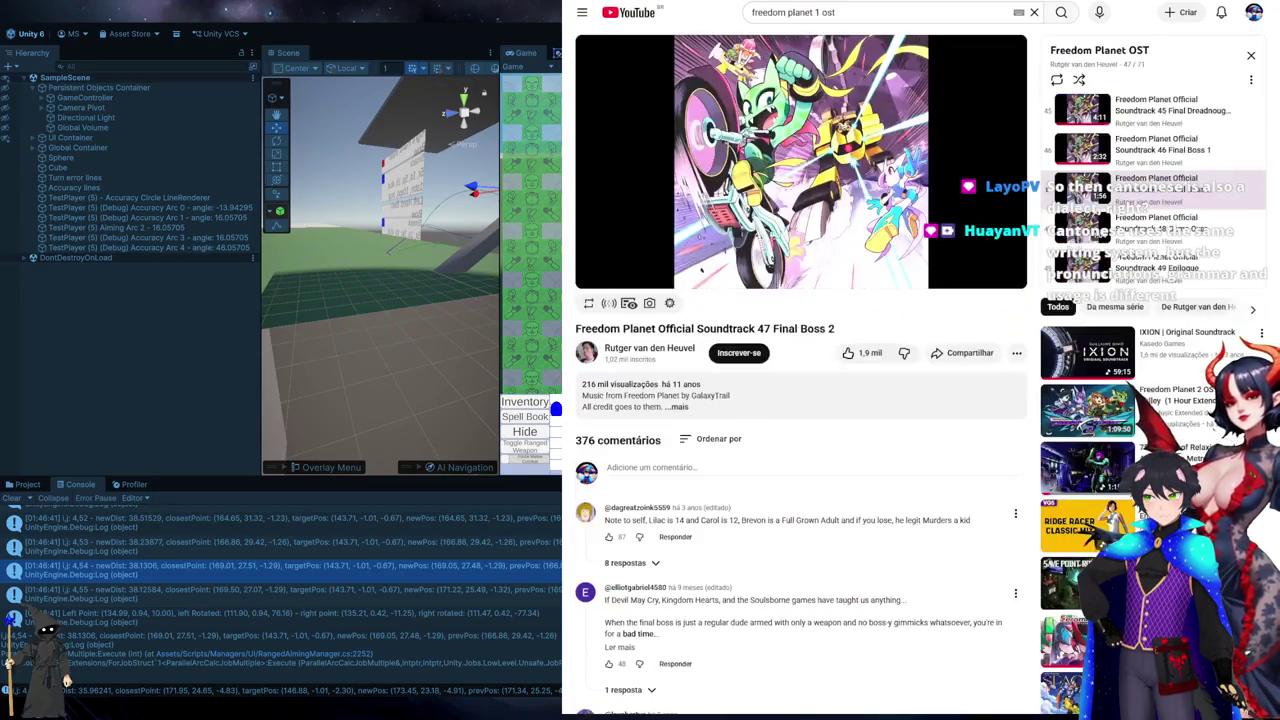
pyautogui.press('space')
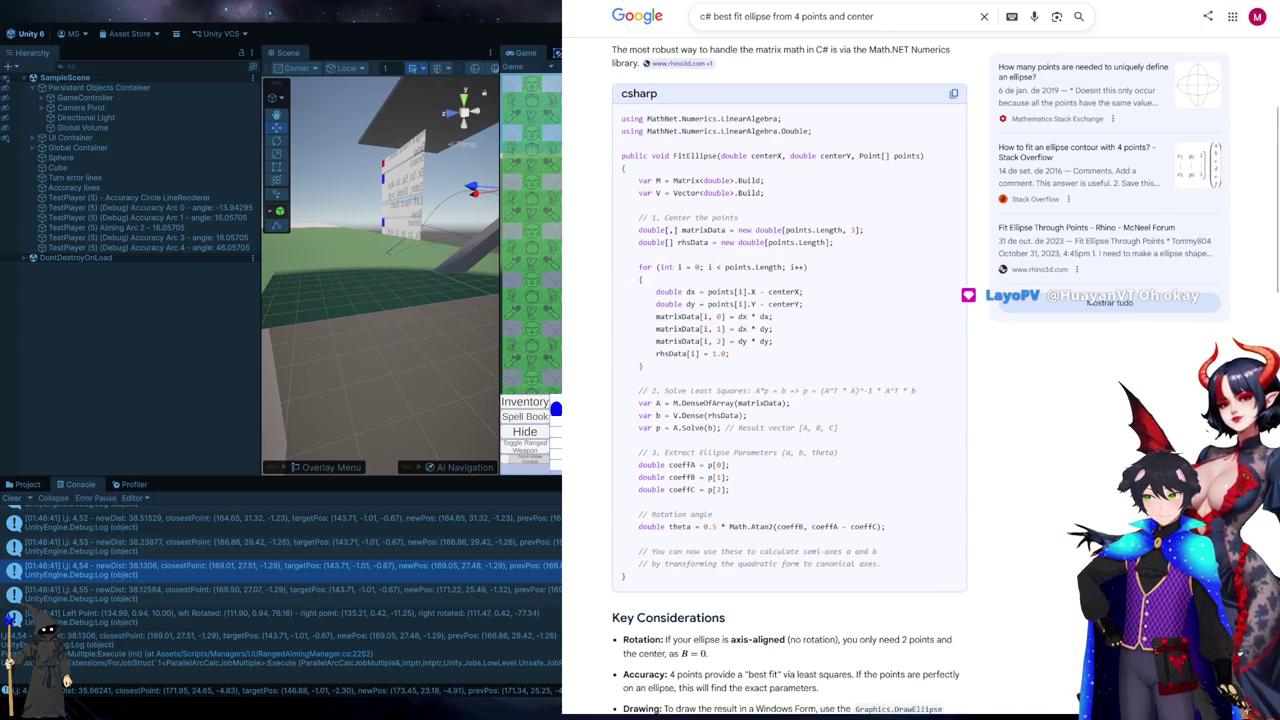
pyautogui.hotkey('alt', 'Tab')
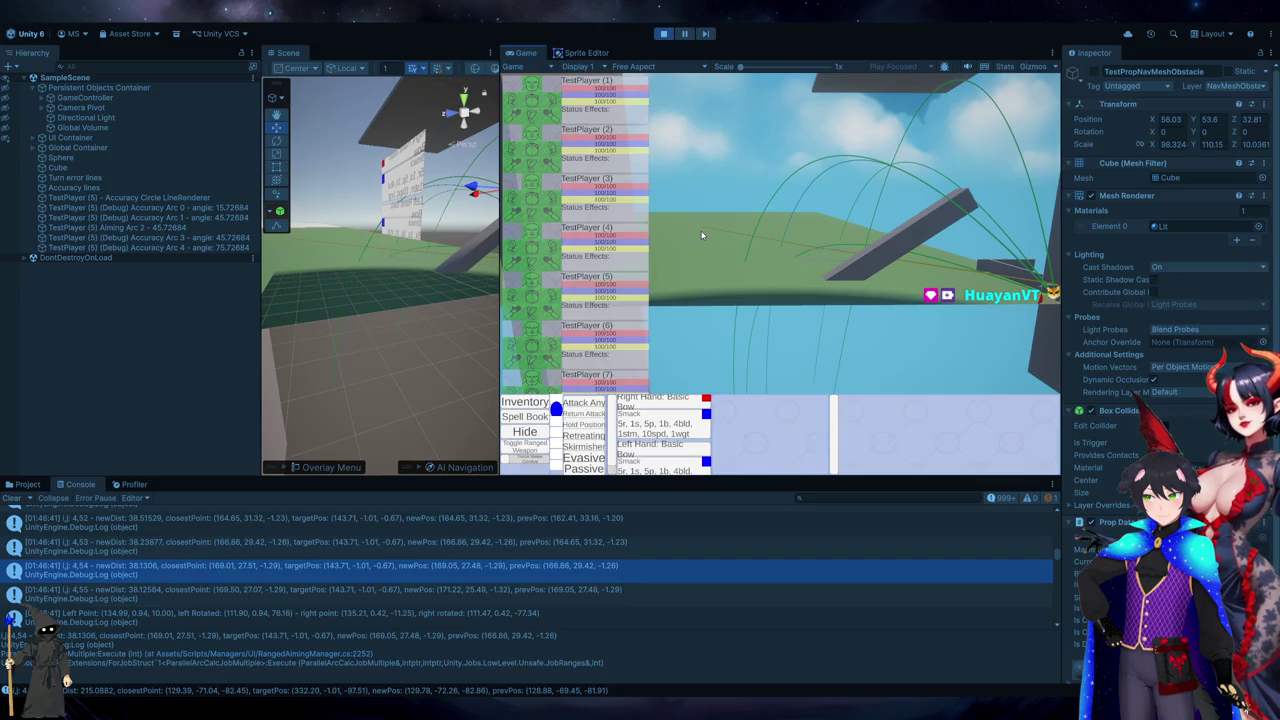
# - Open line 2252 of RangedAimingManager.cs in Visual Studio from the newest newDist console log
pyautogui.scroll(-10, 1060, 545)
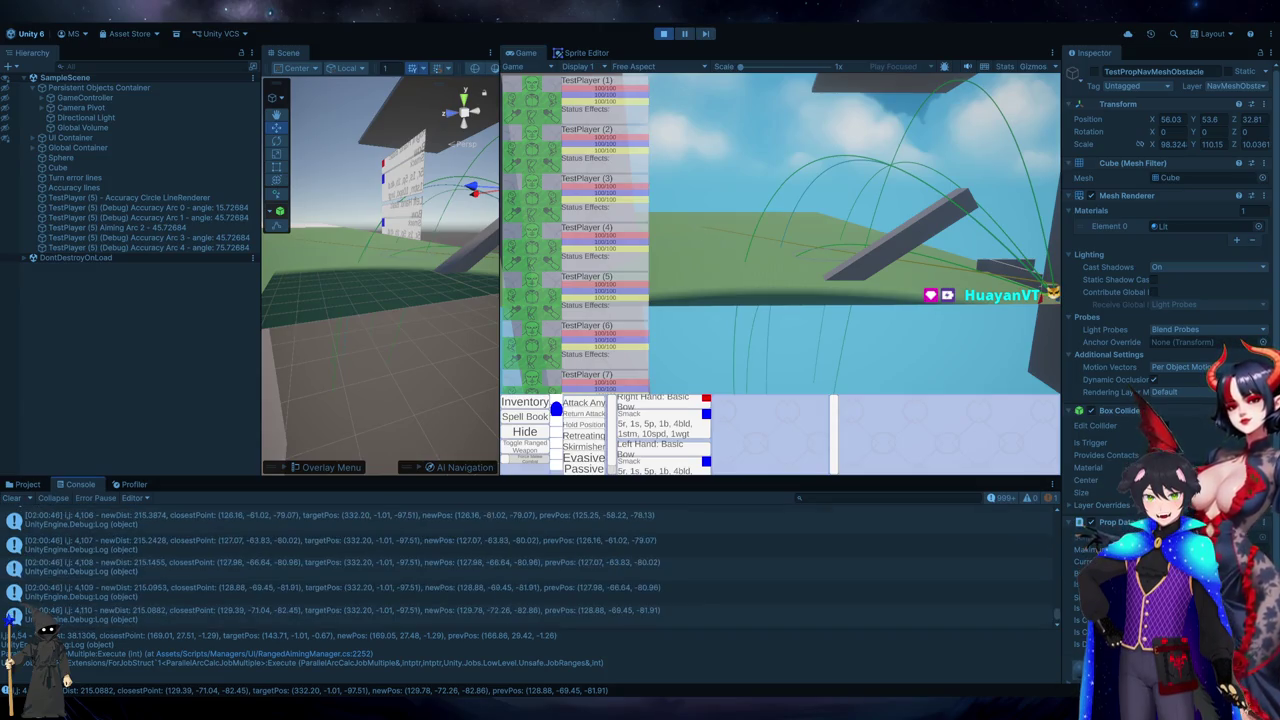
pyautogui.doubleClick(597, 587)
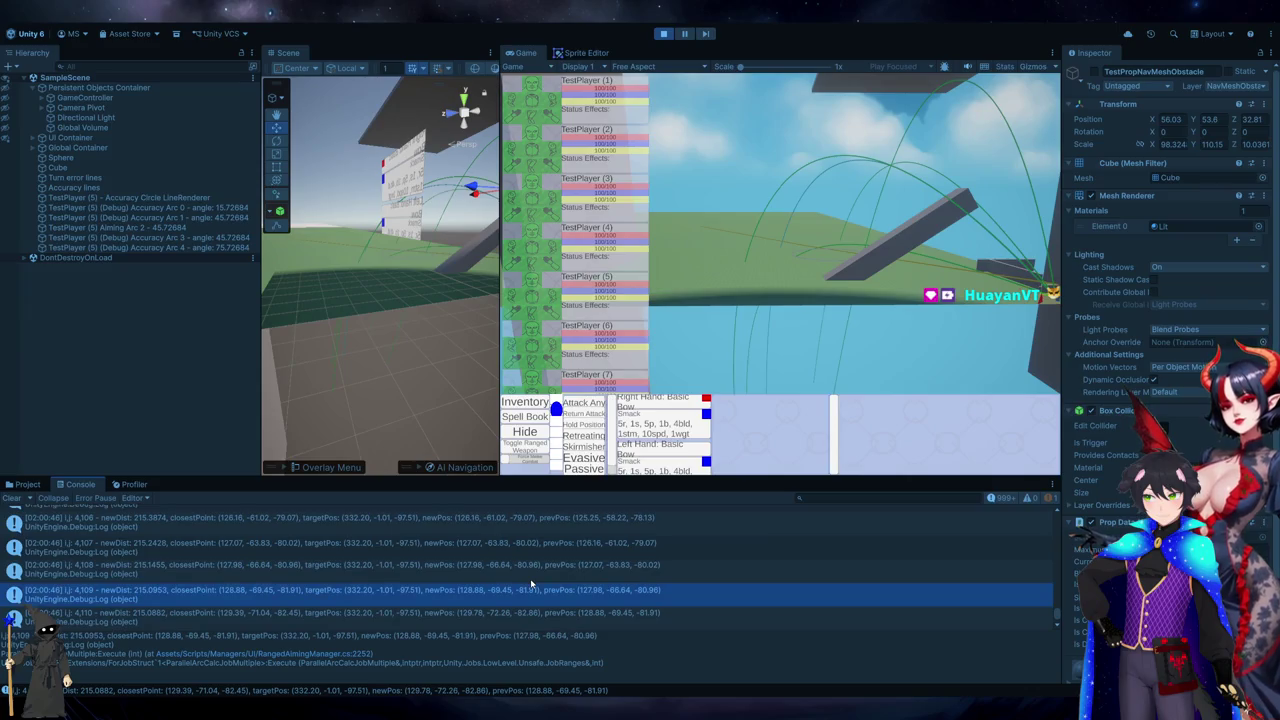
pyautogui.hscroll(-5, 733, 332)
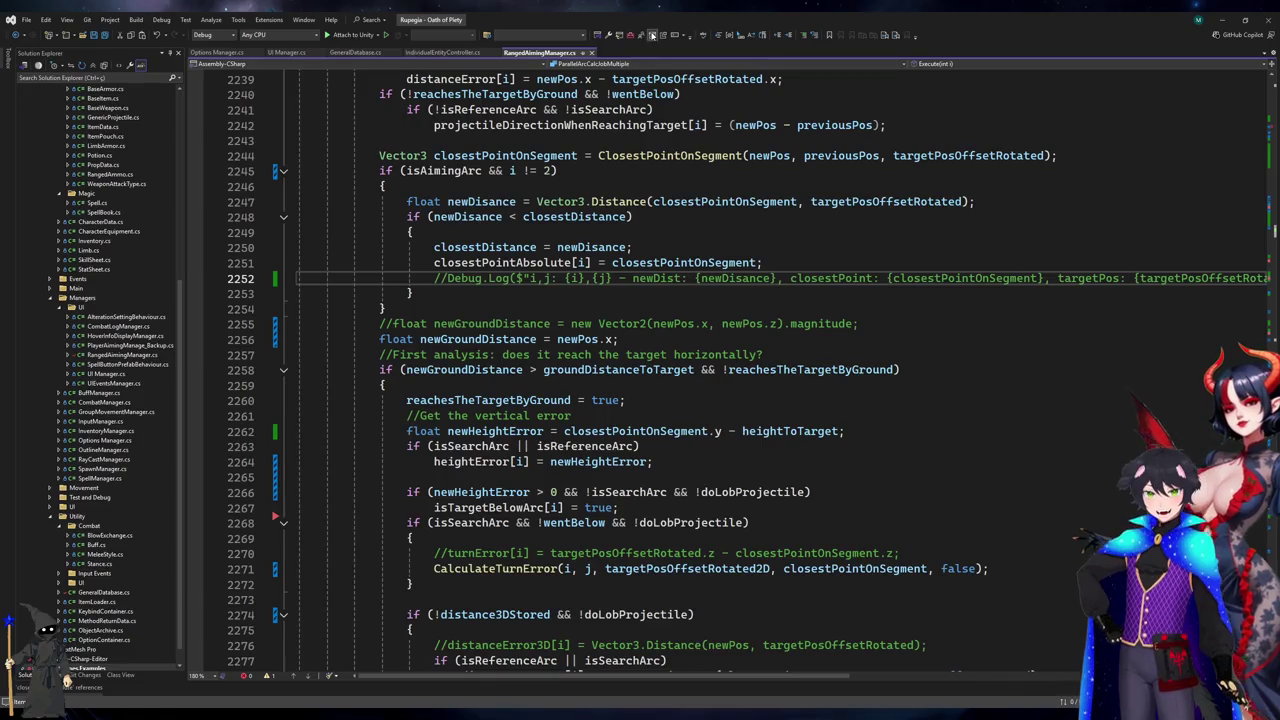
# - Stop the running game and restart Play mode, then bring up the C# ellipse-fitting results
pyautogui.hotkey('alt', 'Tab')
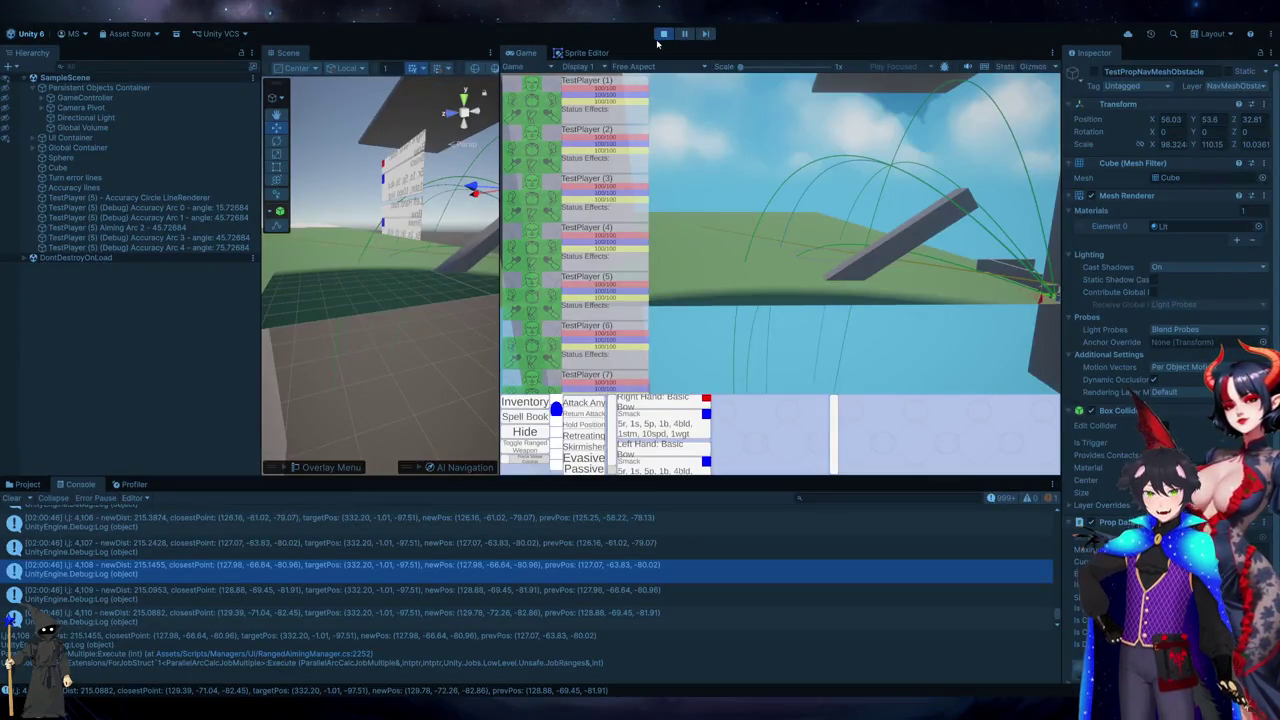
pyautogui.click(663, 33)
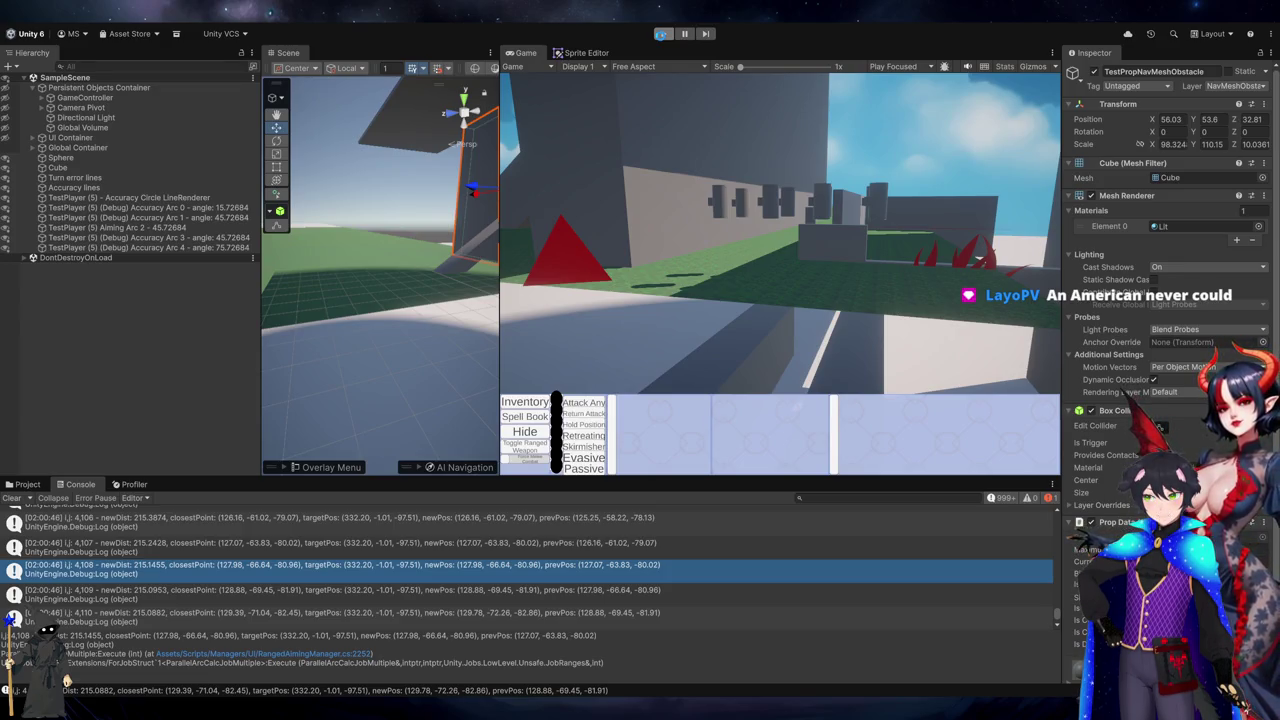
pyautogui.click(661, 35)
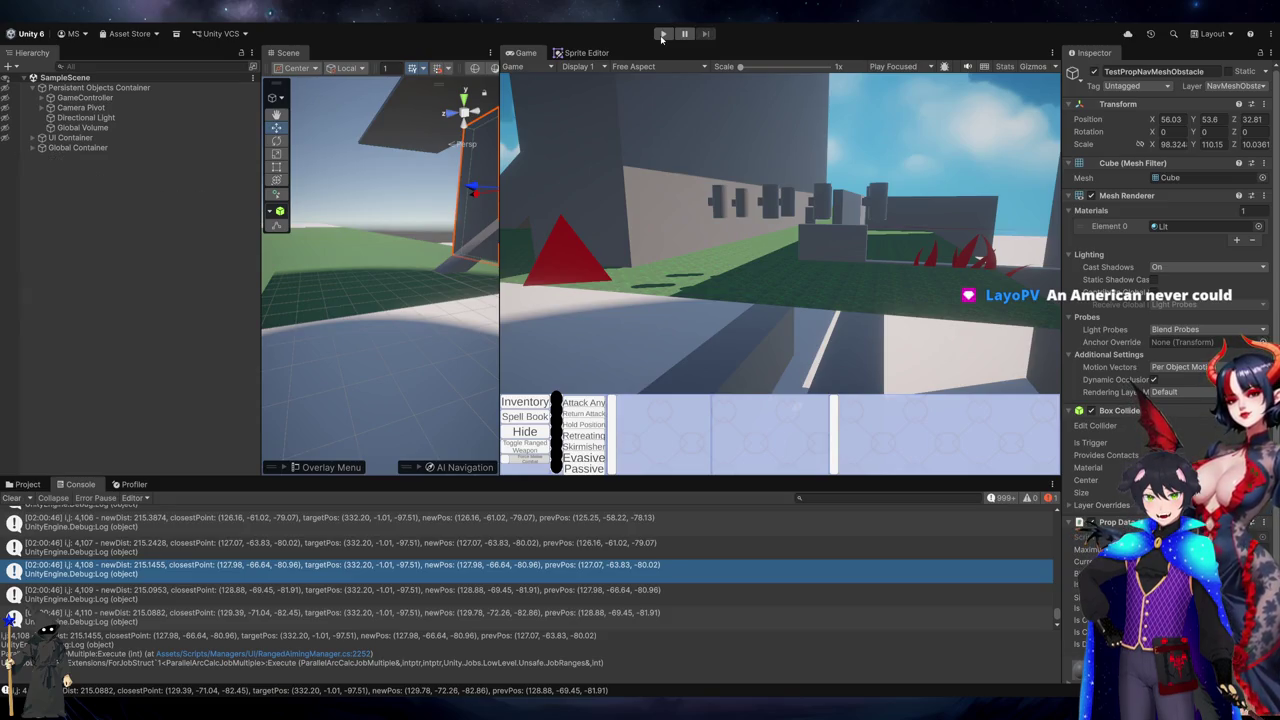
pyautogui.click(661, 35)
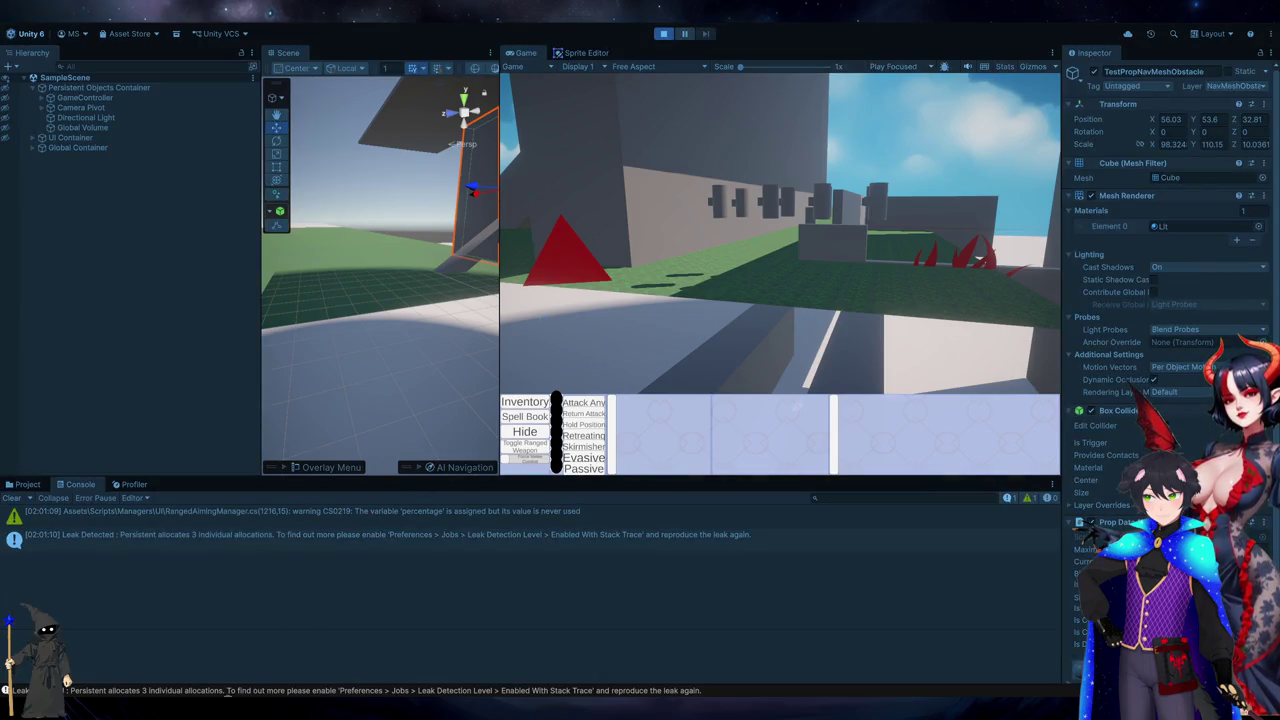
pyautogui.hotkey('alt', 'Tab')
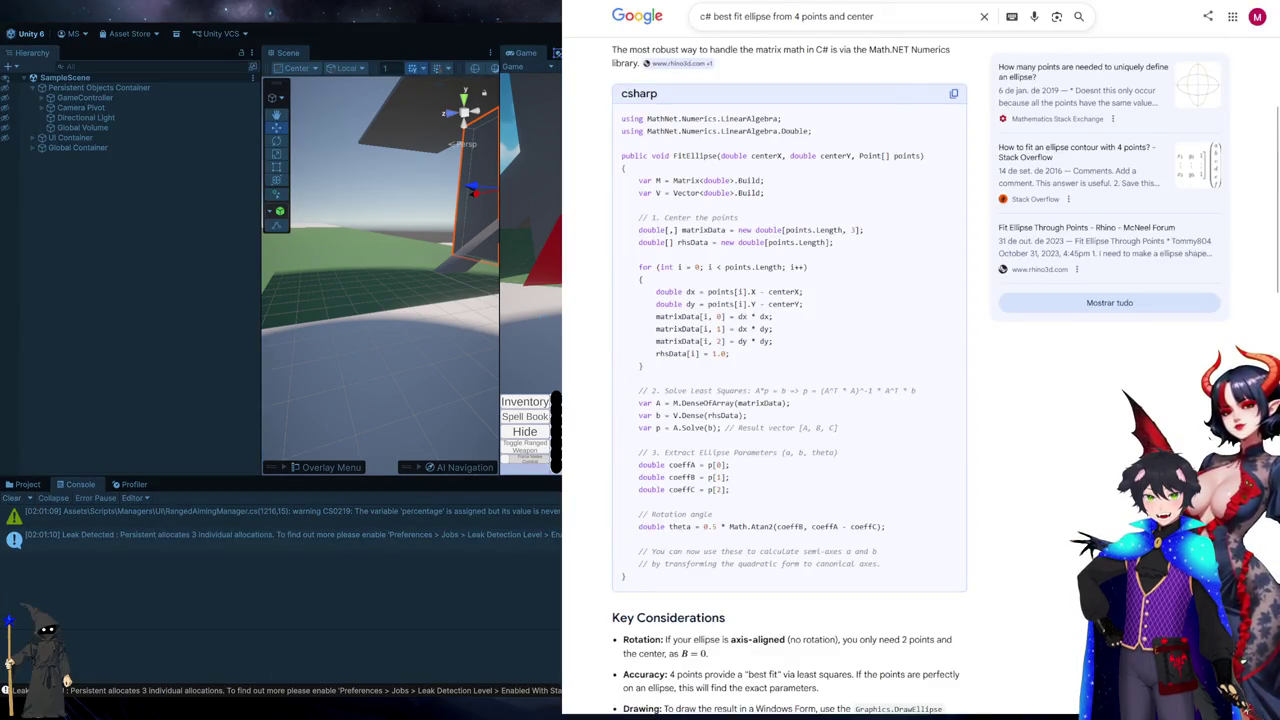
pyautogui.hotkey('ctrl', 'Tab')
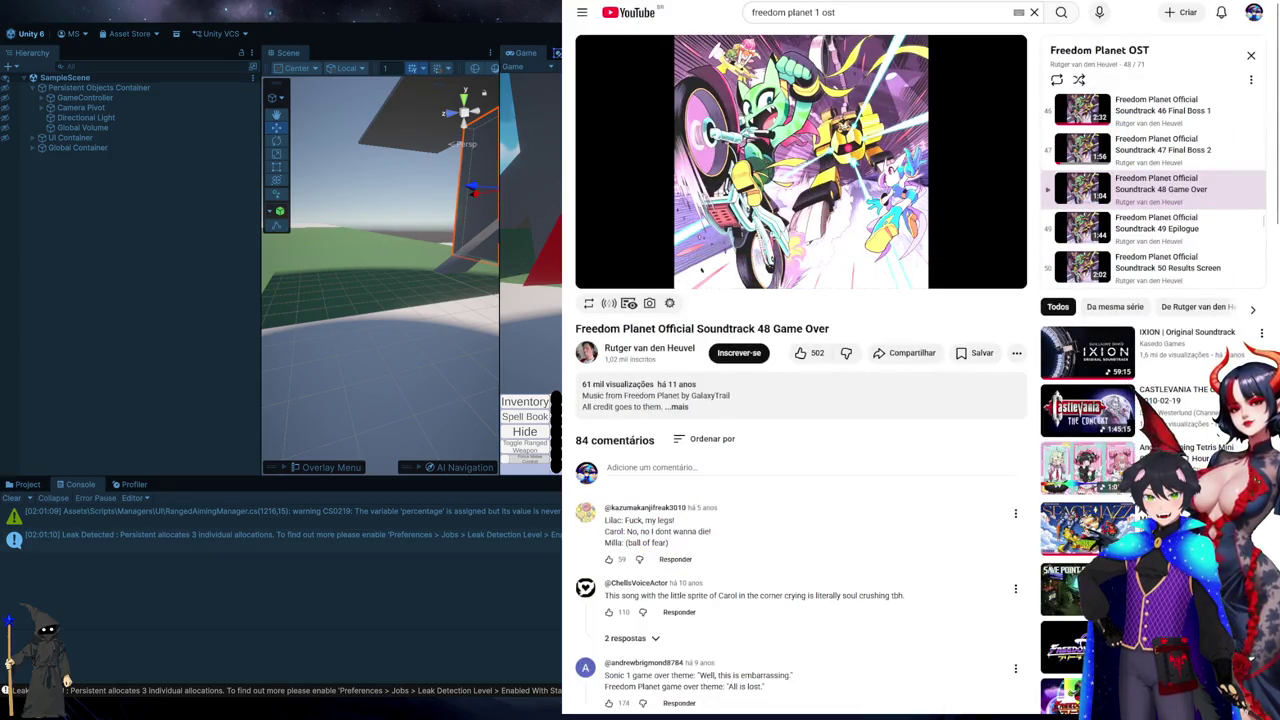
pyautogui.hotkey('alt', 'Tab')
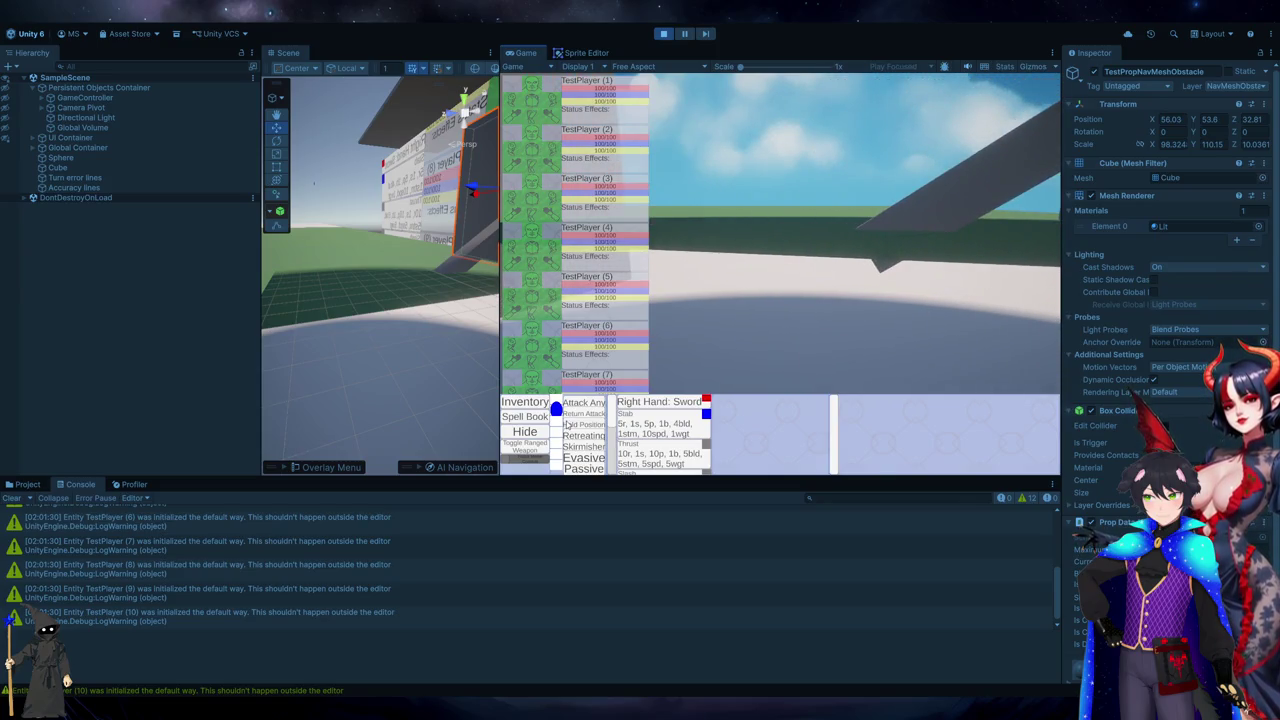
# - Stop the game and comment out the Left Point debug log in RangedAimingManager.cs
pyautogui.click(530, 450)
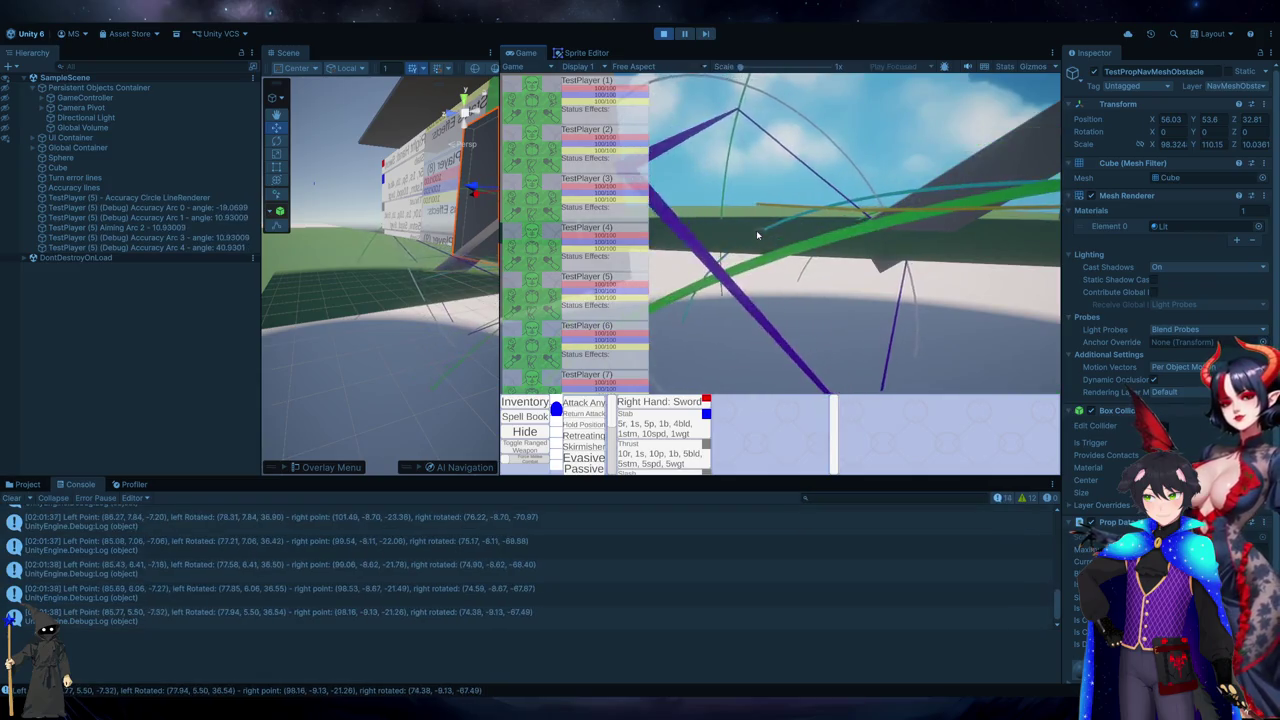
pyautogui.click(663, 33)
pyautogui.click(221, 545)
pyautogui.doubleClick(221, 545)
pyautogui.hotkey('ctrl', 'k')
pyautogui.hotkey('ctrl', 'c')
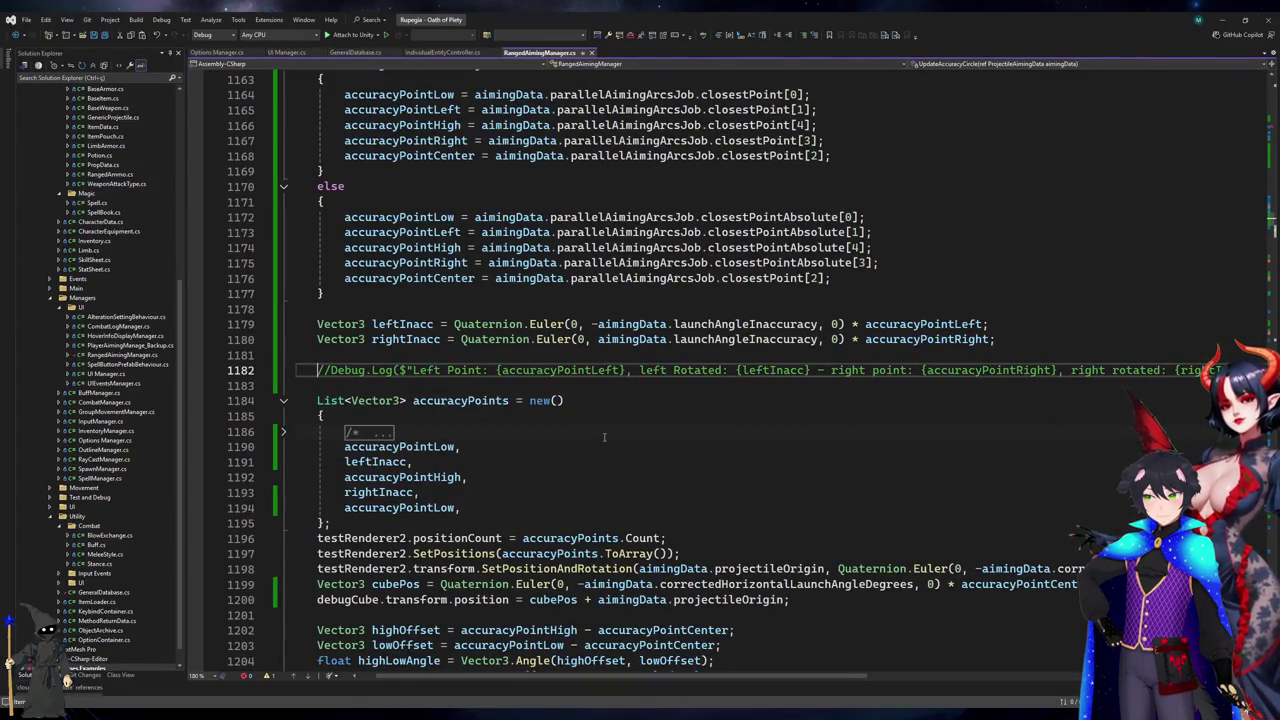
# - Back in Unity, enter Play mode again with the recompiled script
pyautogui.hotkey('alt', 'Tab')
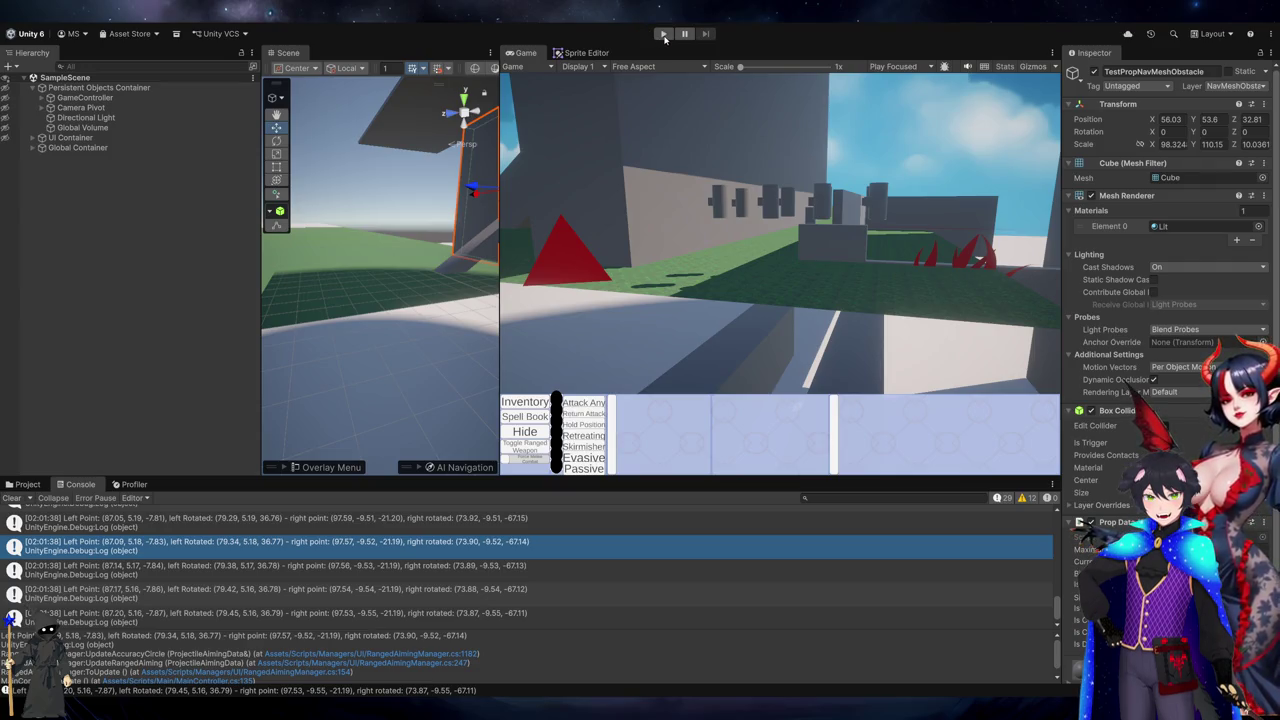
pyautogui.click(663, 34)
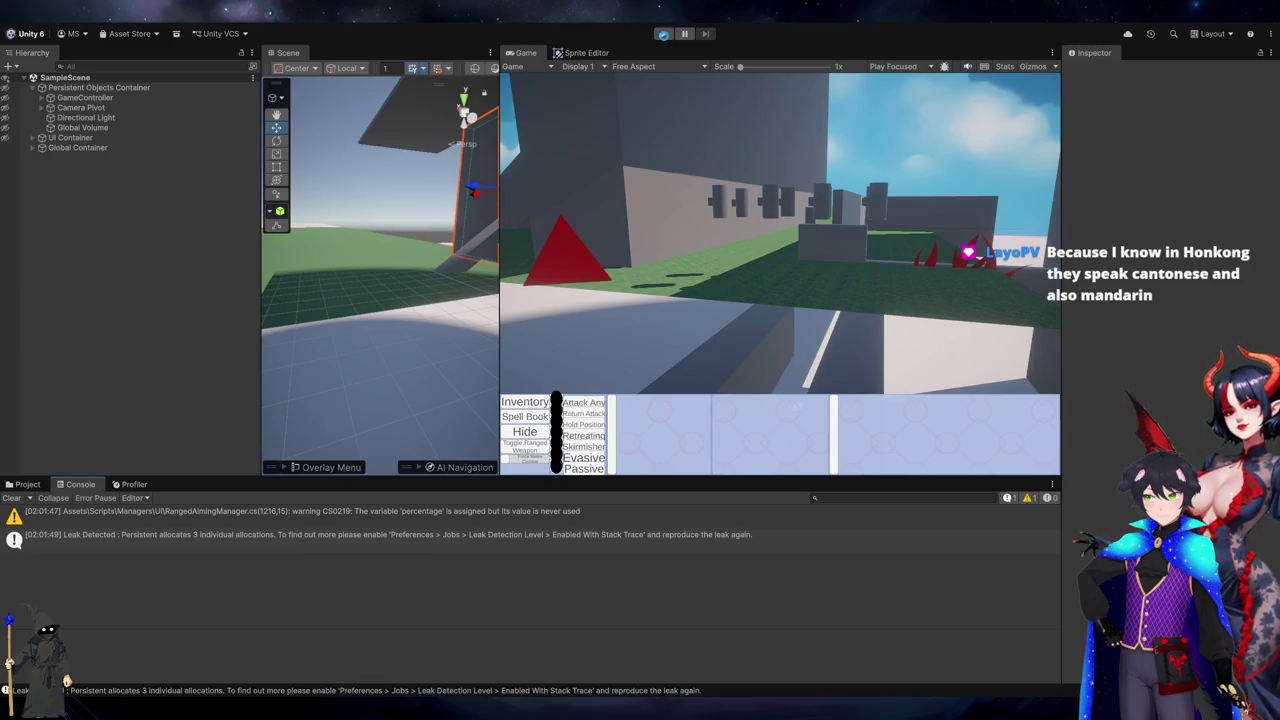
pyautogui.click(664, 36)
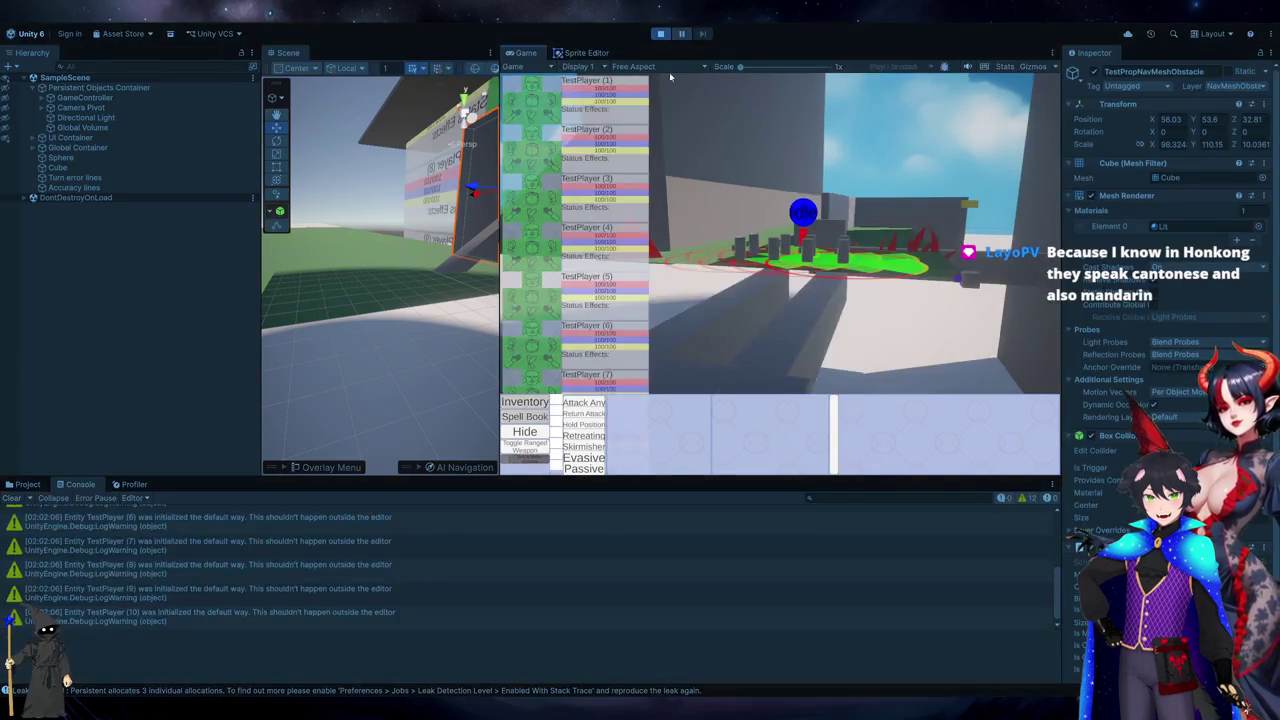
# - Bring the Bing results for fitting an ellipse from 4 points and center beside Unity
pyautogui.moveTo(535, 451)
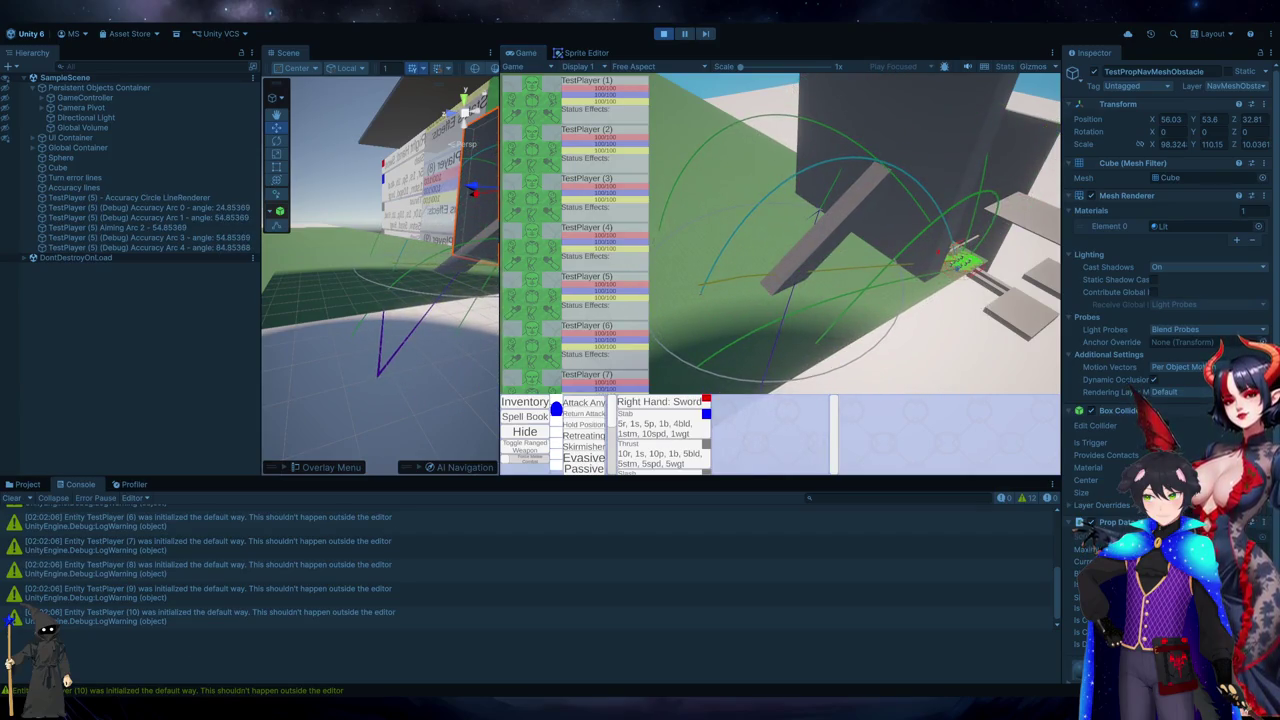
pyautogui.hotkey('alt', 'Tab')
pyautogui.hotkey('alt', 'Tab')
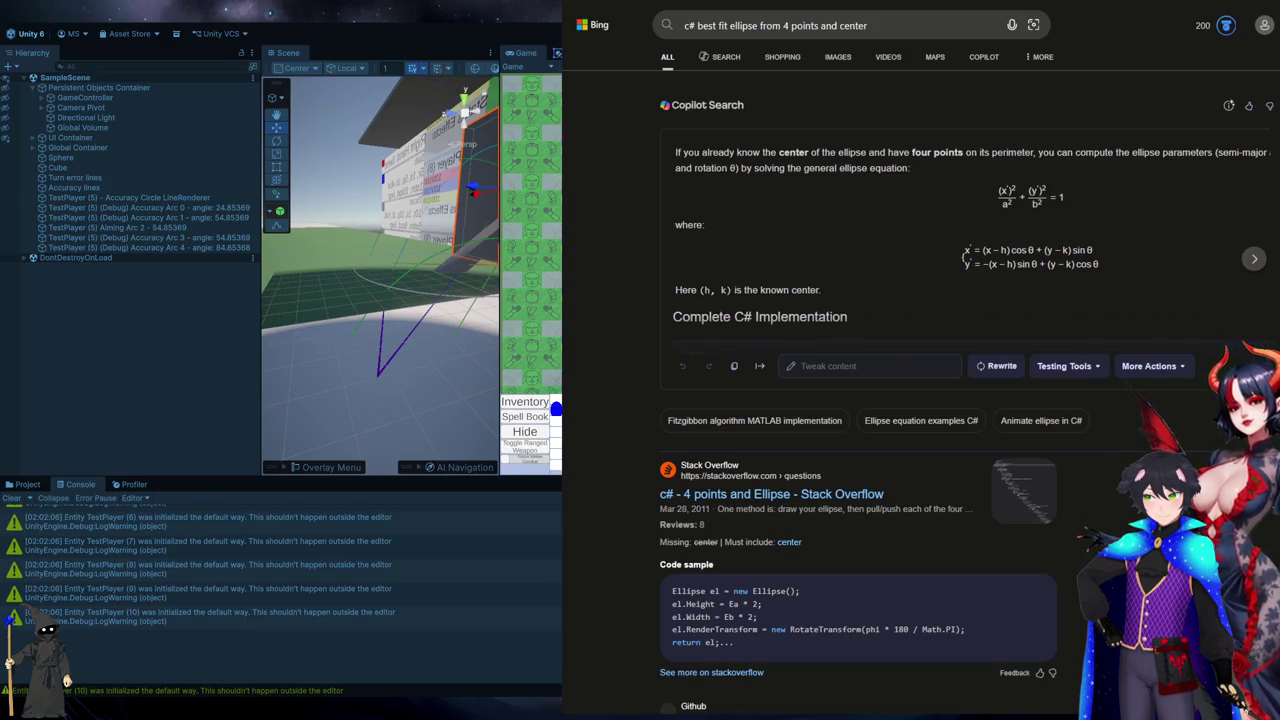
# - Search Bing for 'c# draw circle that encompasses all points'
pyautogui.hotkey('alt', 'Tab')
pyautogui.hotkey('alt', 'Tab')
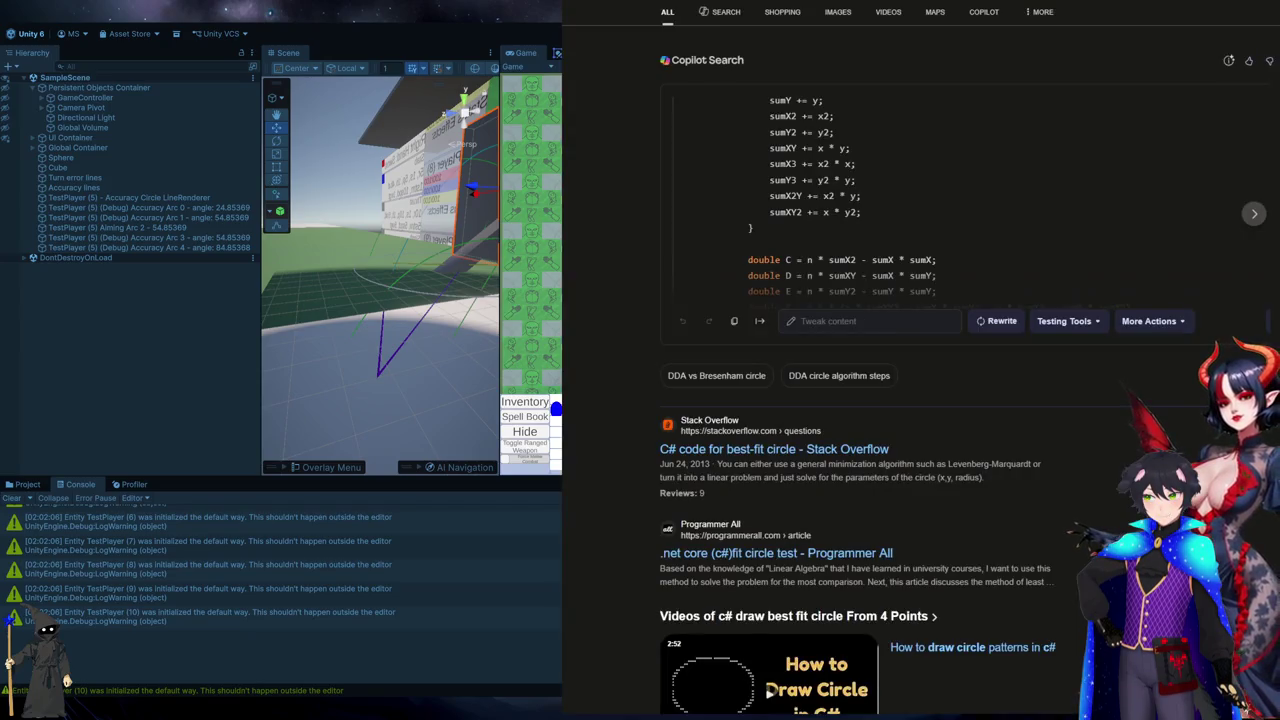
pyautogui.hotkey('alt', 'Tab')
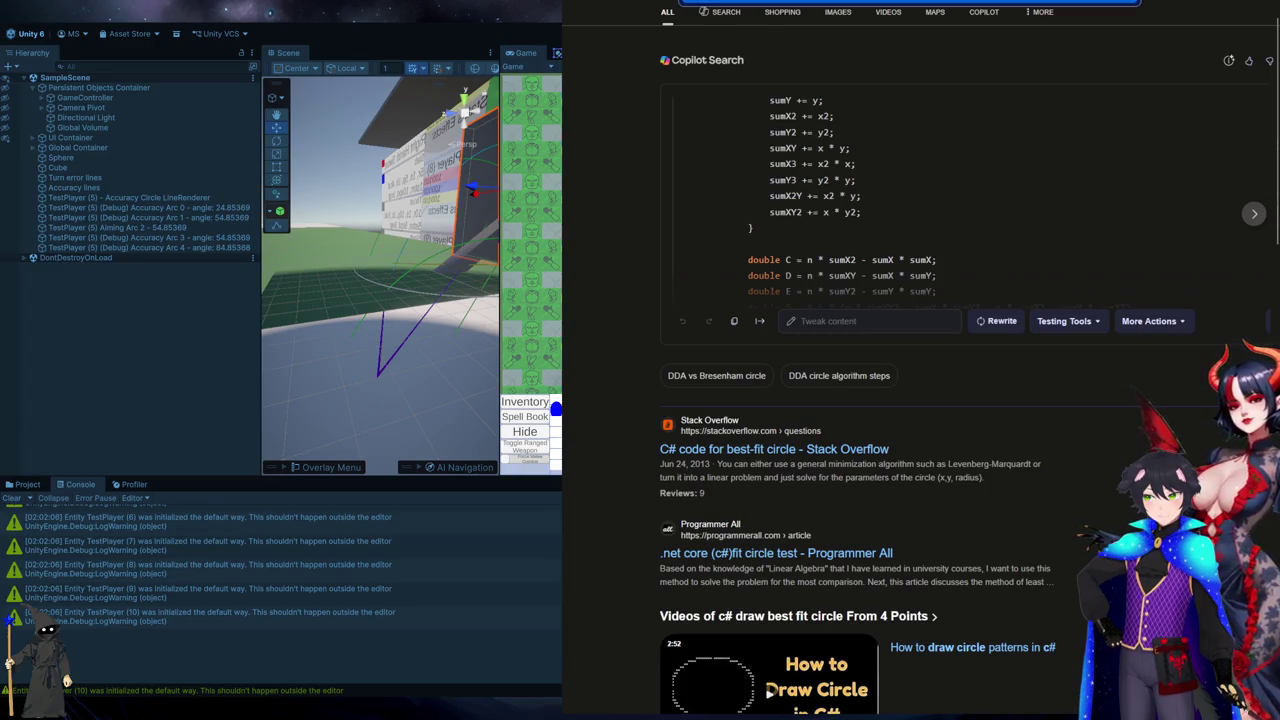
pyautogui.write('c# draw')
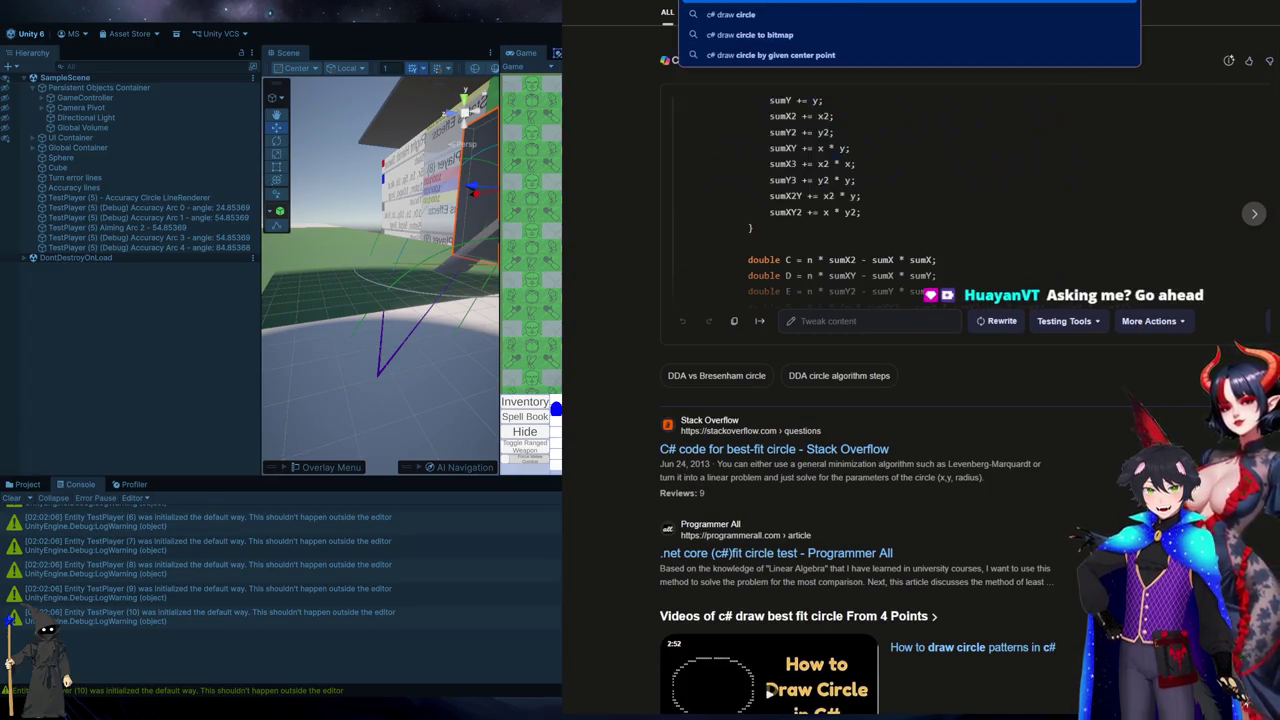
pyautogui.write(' circle')
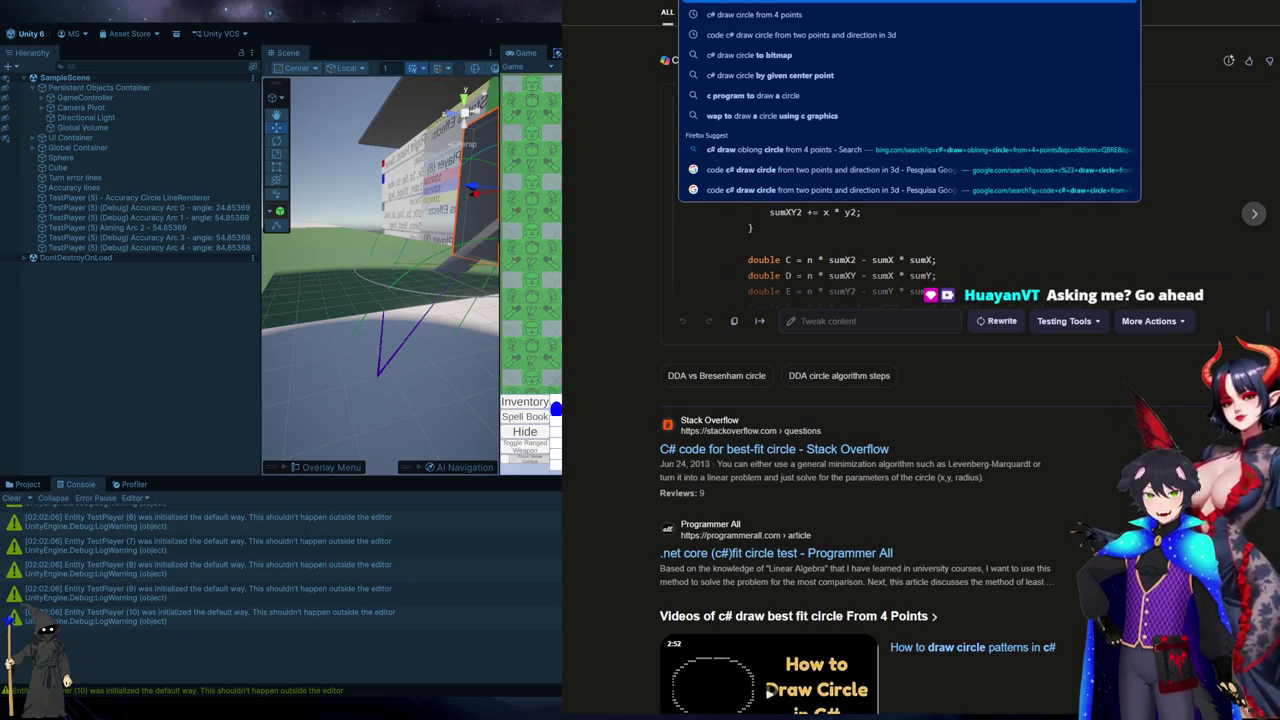
pyautogui.press('Return')
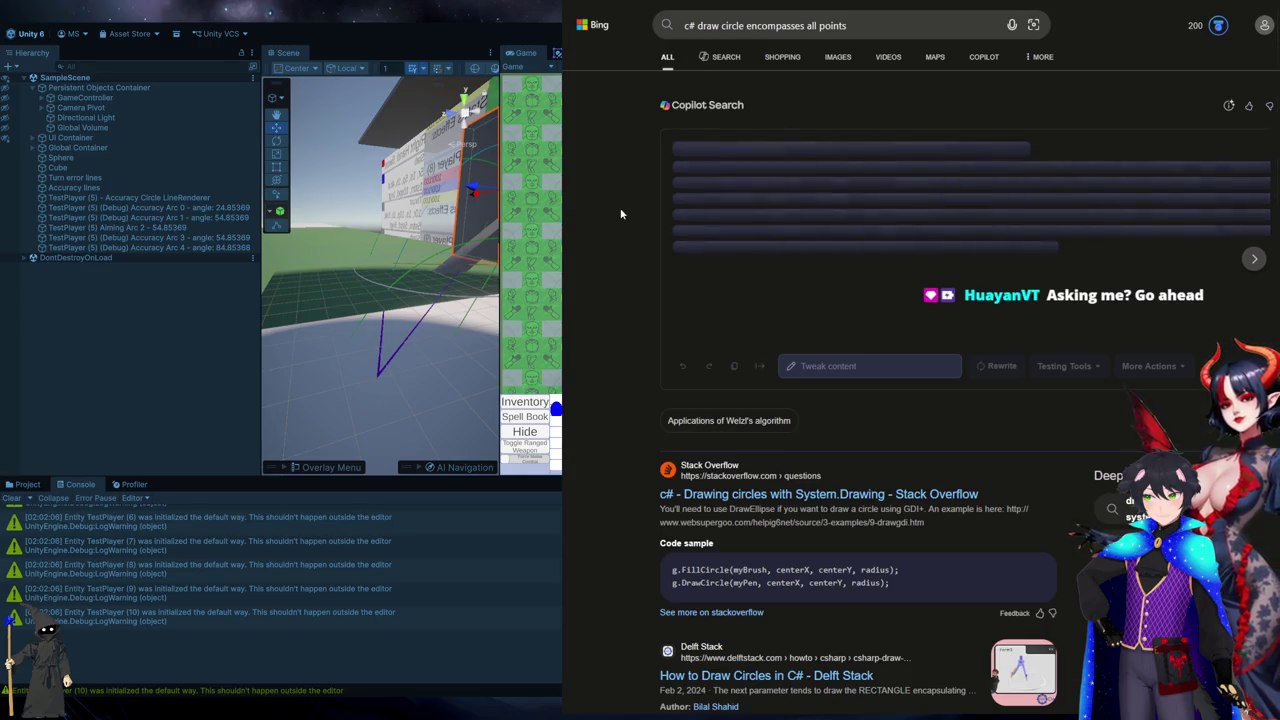
pyautogui.click(744, 26)
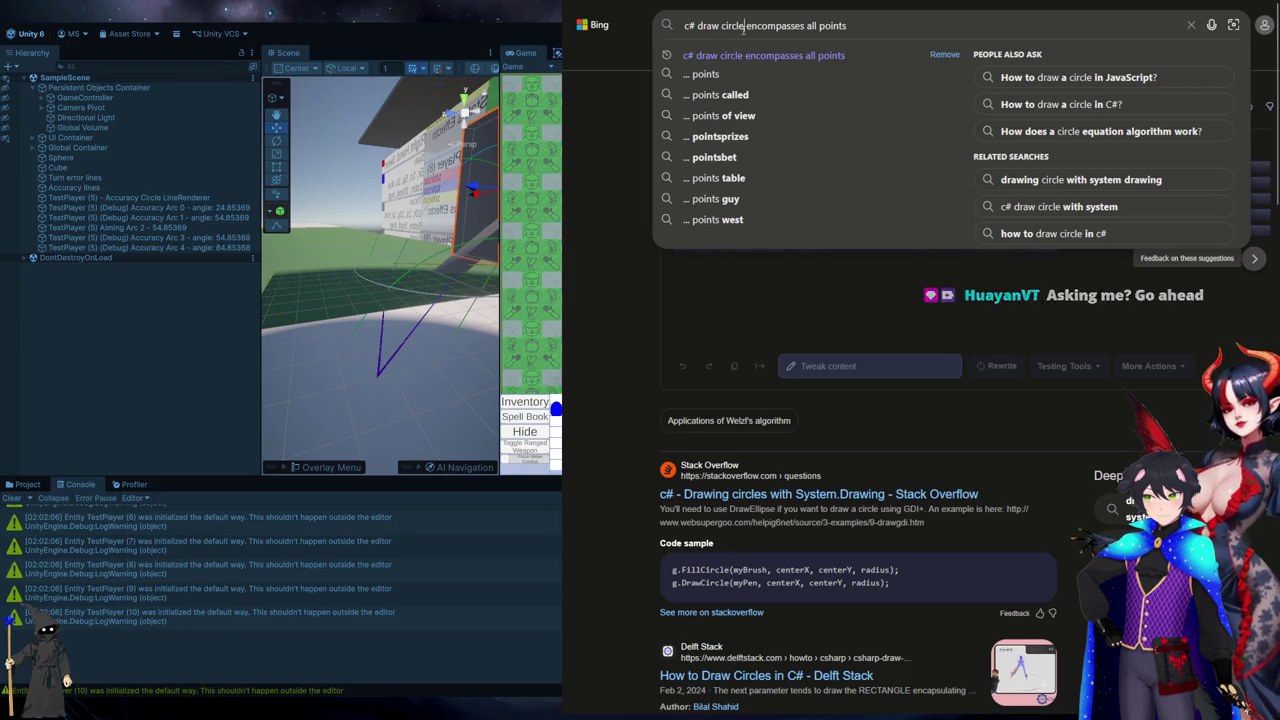
pyautogui.write('that')
pyautogui.press('Return')
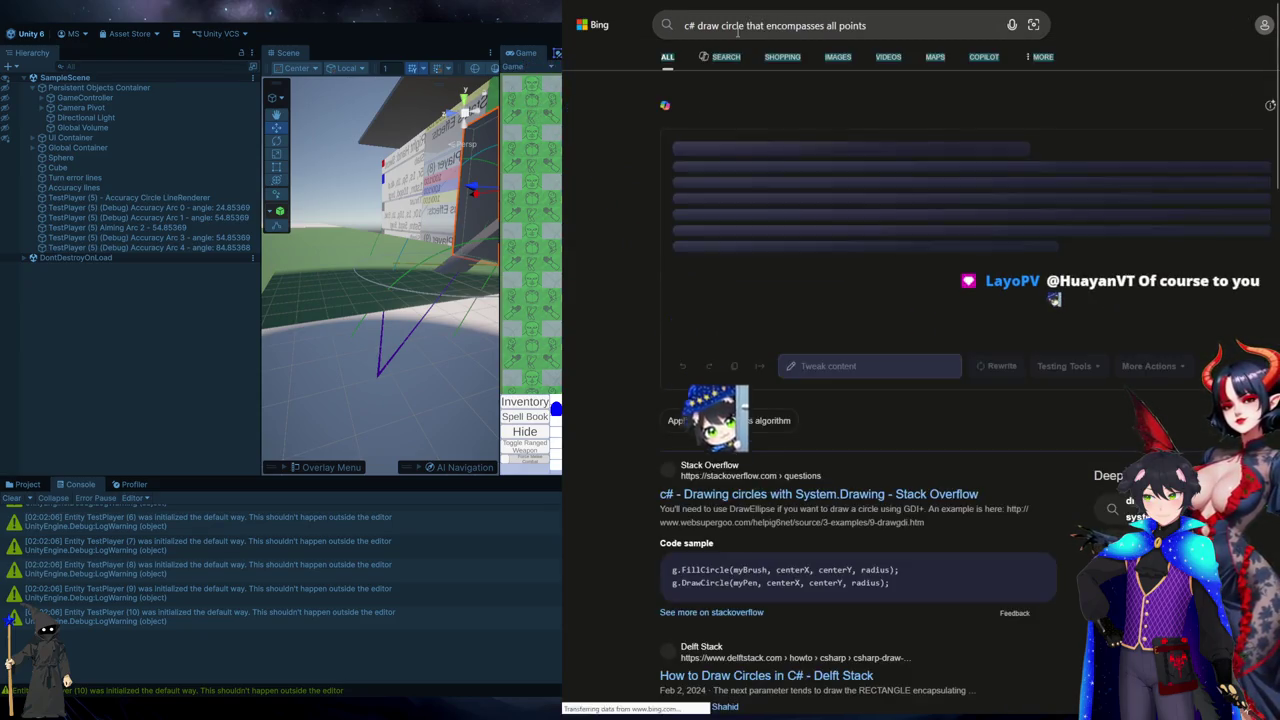
# - Run the same query on Google in a new tab and expand its AI overview
pyautogui.hotkey('ctrl', 't')
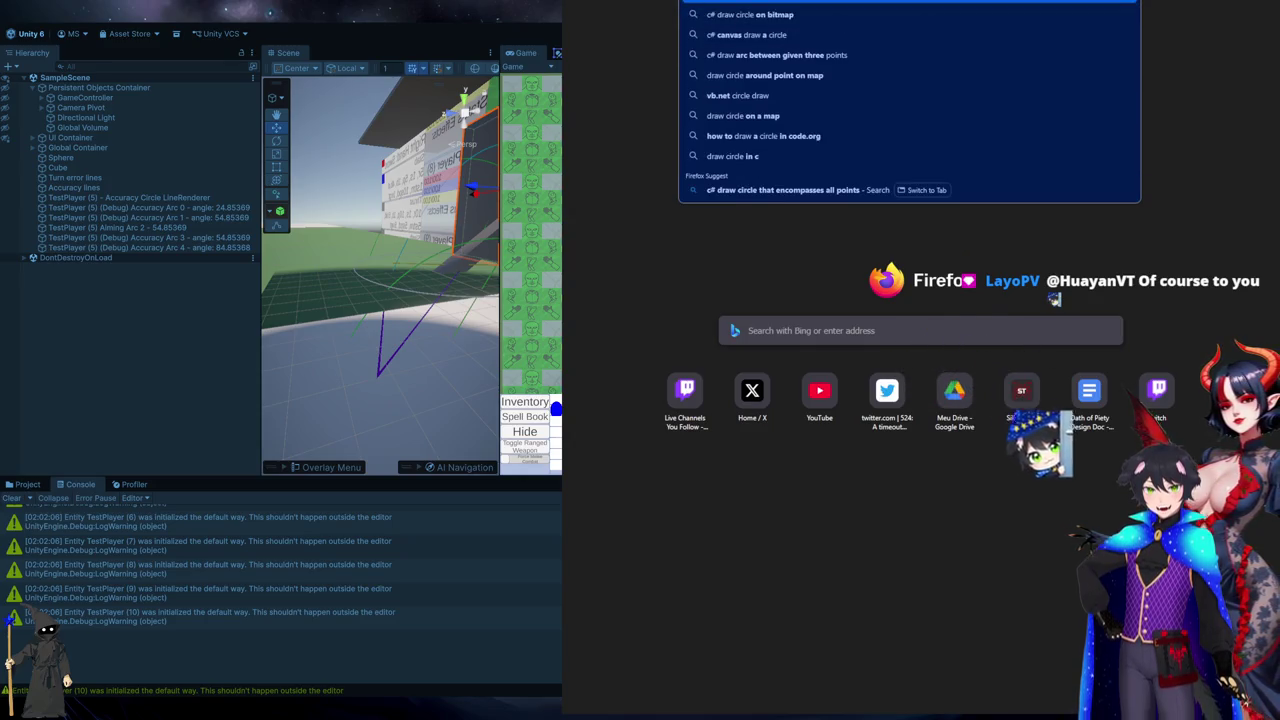
pyautogui.write('c# draw circle that encompasses all points')
pyautogui.press('Return')
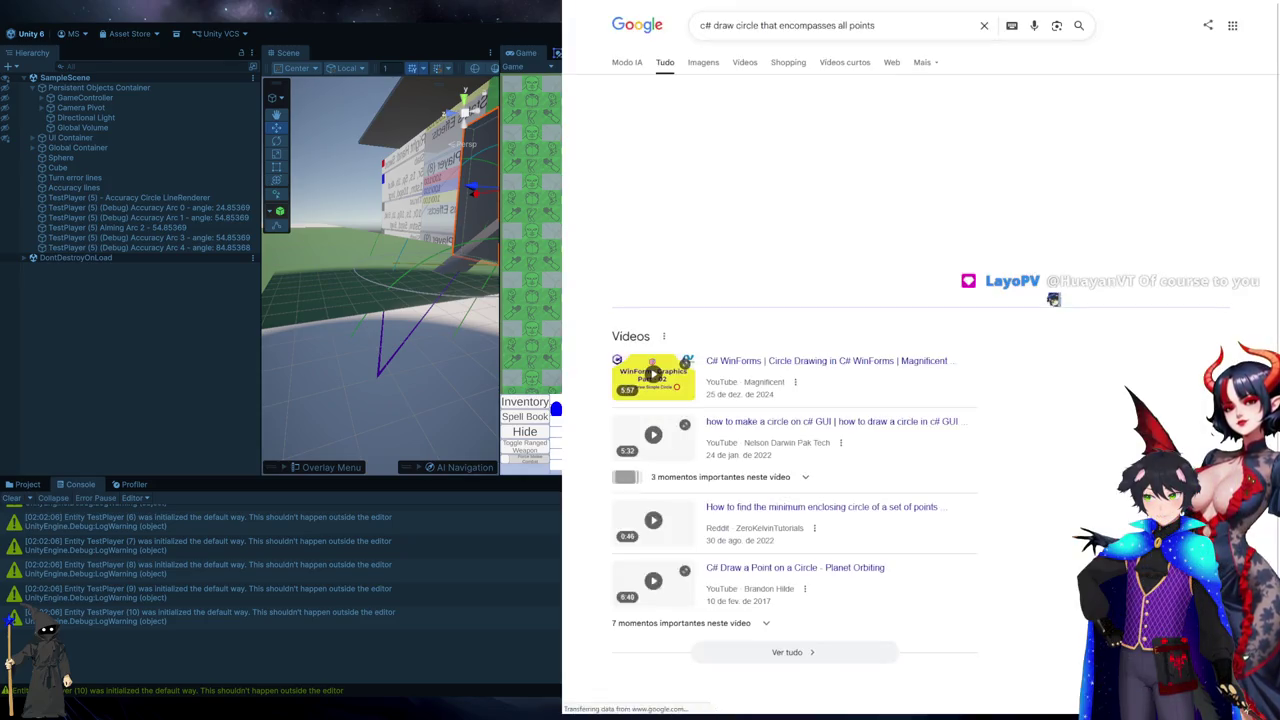
pyautogui.hotkey('ctrl', 'w')
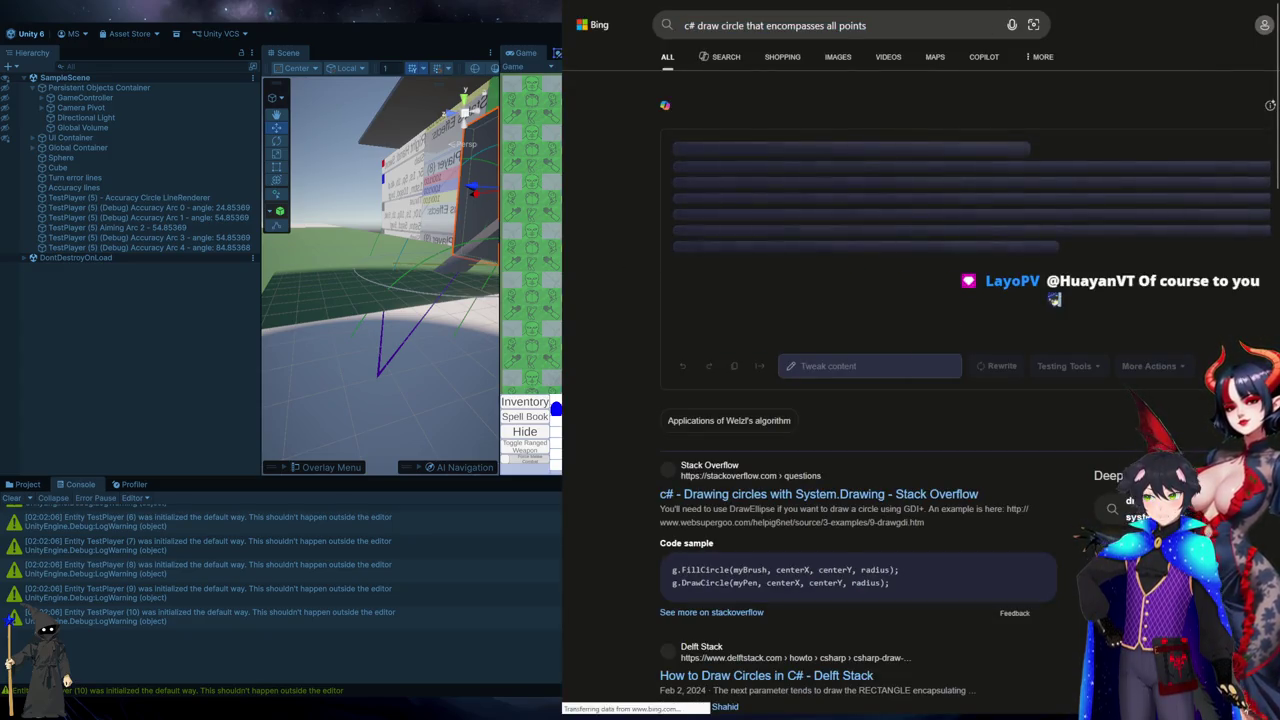
pyautogui.hotkey('ctrl', 'shift', 't')
pyautogui.click(772, 278)
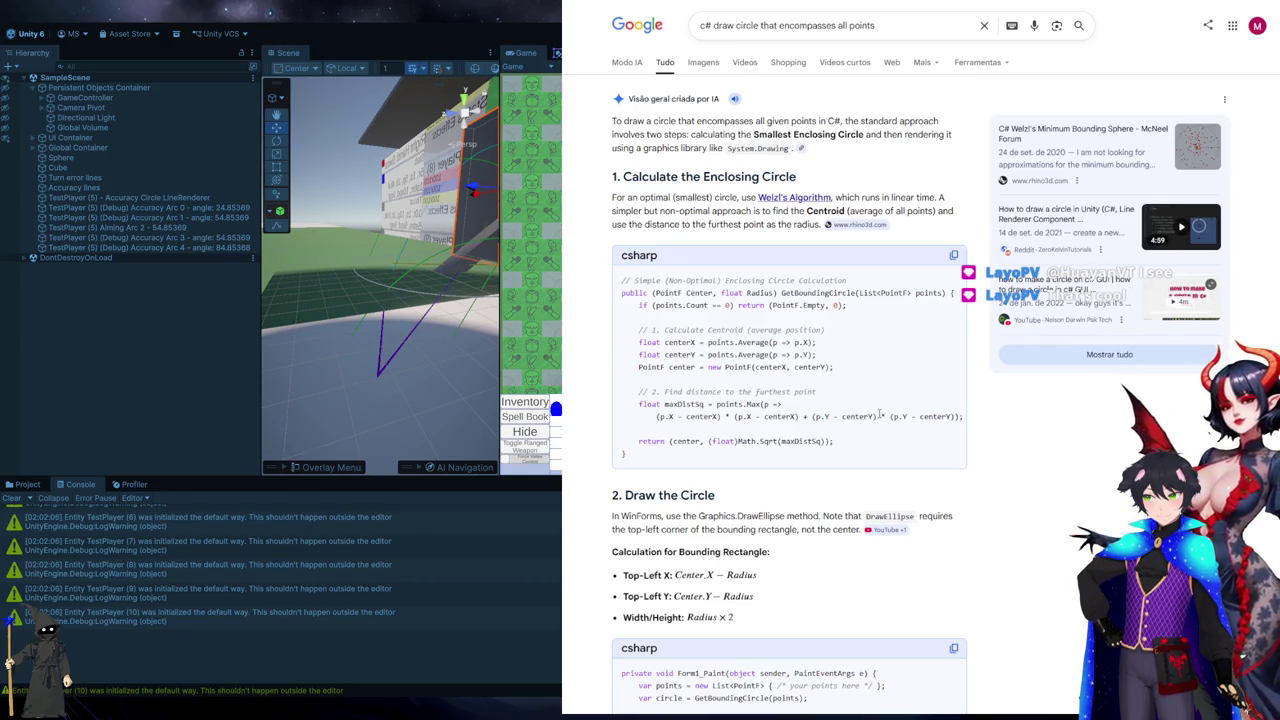
# - Switch to the 'Oath of Piety Coding Notes' Google Doc
pyautogui.hotkey('ctrl', 'Tab')
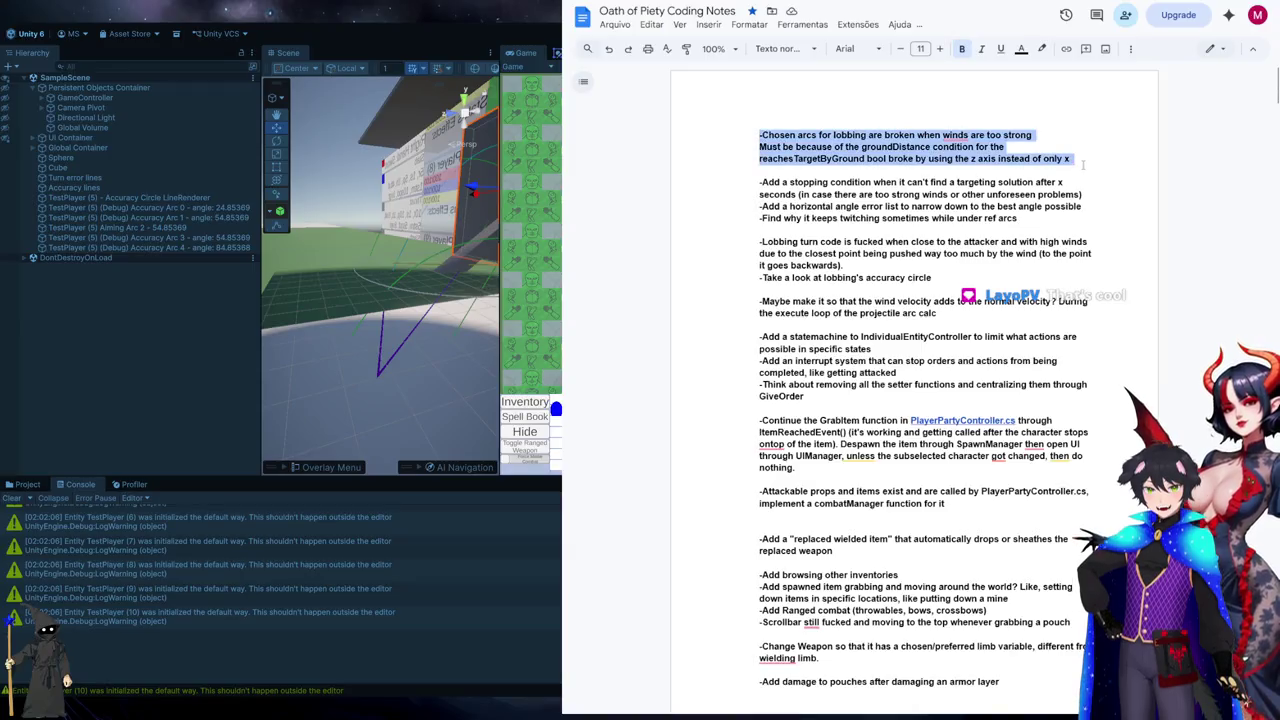
# - Delete the outdated lobbing and stopping-condition notes, leaving a new bullet at the top
pyautogui.press('BackSpace')
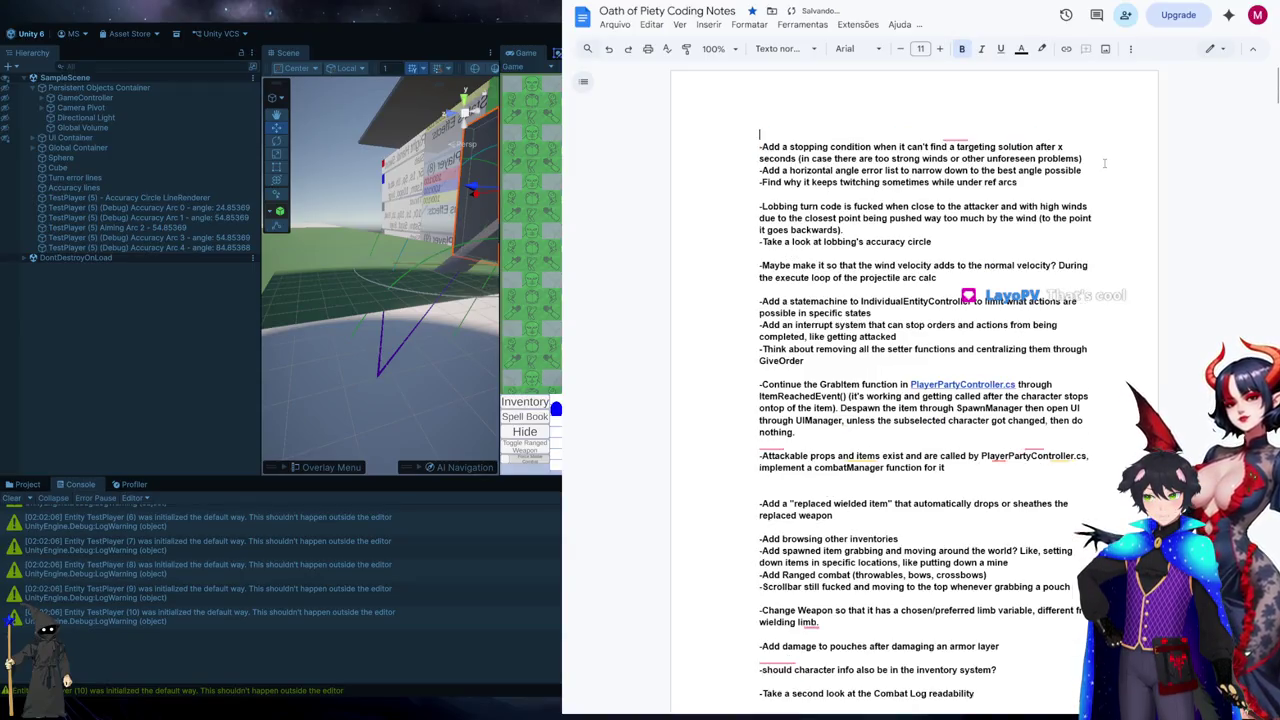
pyautogui.press('Return')
pyautogui.write('-')
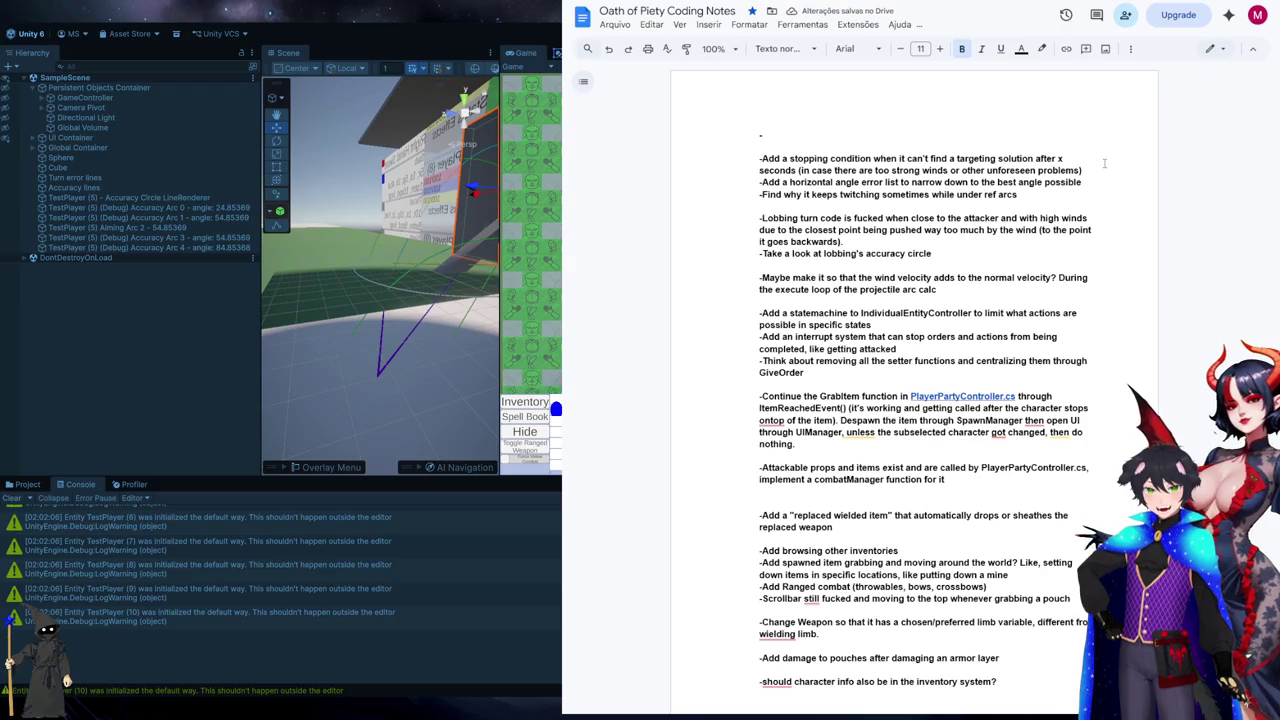
pyautogui.press('Down')
pyautogui.press('Down')
pyautogui.press('Down')
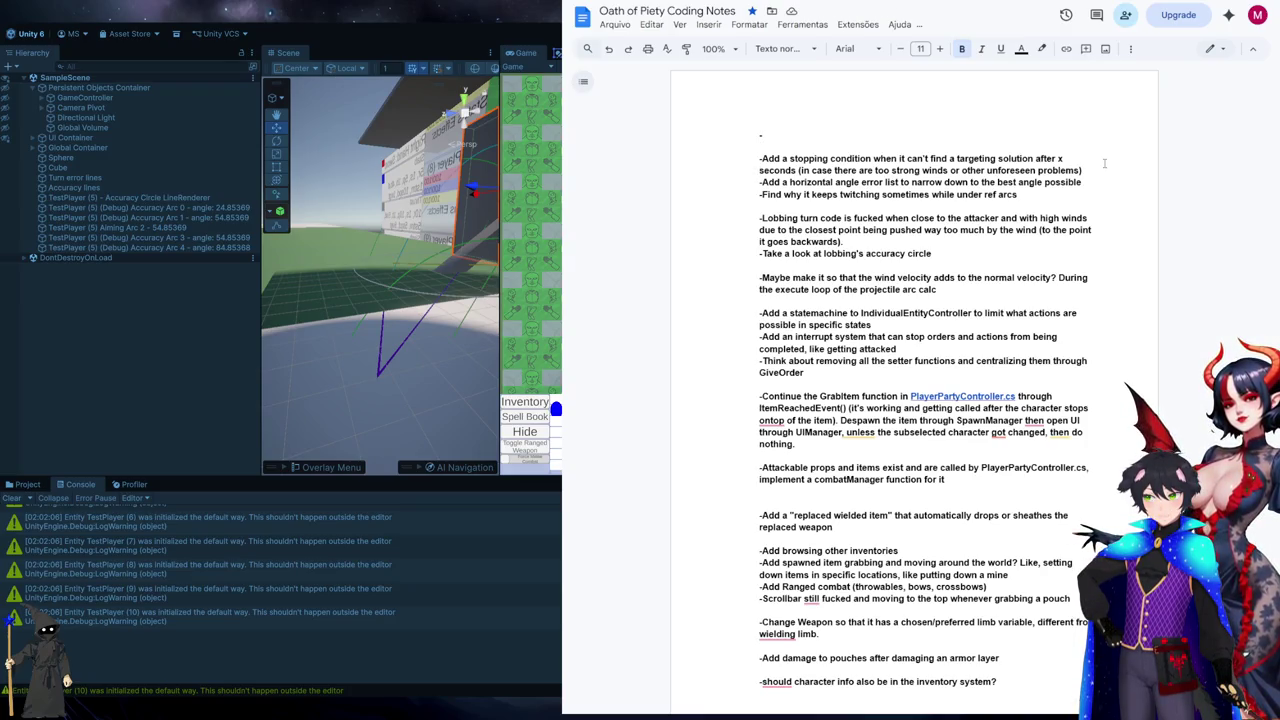
pyautogui.hotkey('shift', 'Down')
pyautogui.hotkey('shift', 'Down')
pyautogui.press('Up')
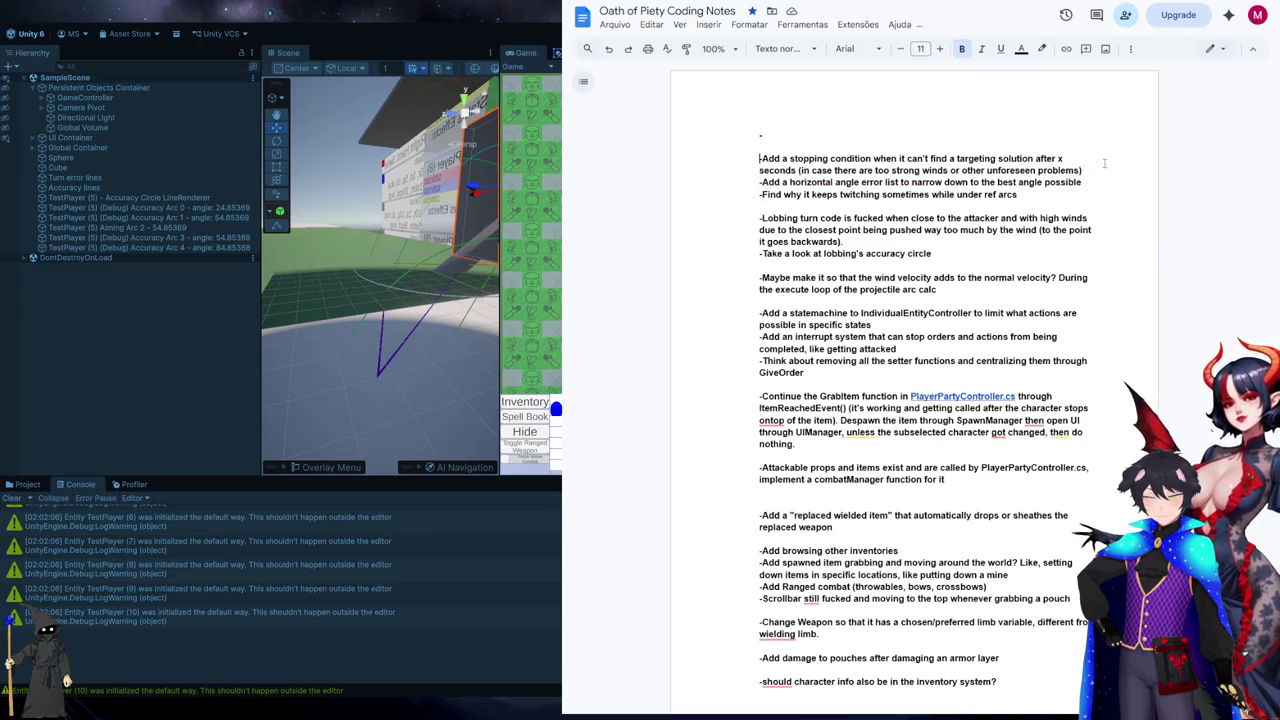
pyautogui.hotkey('shift', 'Down')
pyautogui.hotkey('shift', 'Down')
pyautogui.hotkey('shift', 'Down')
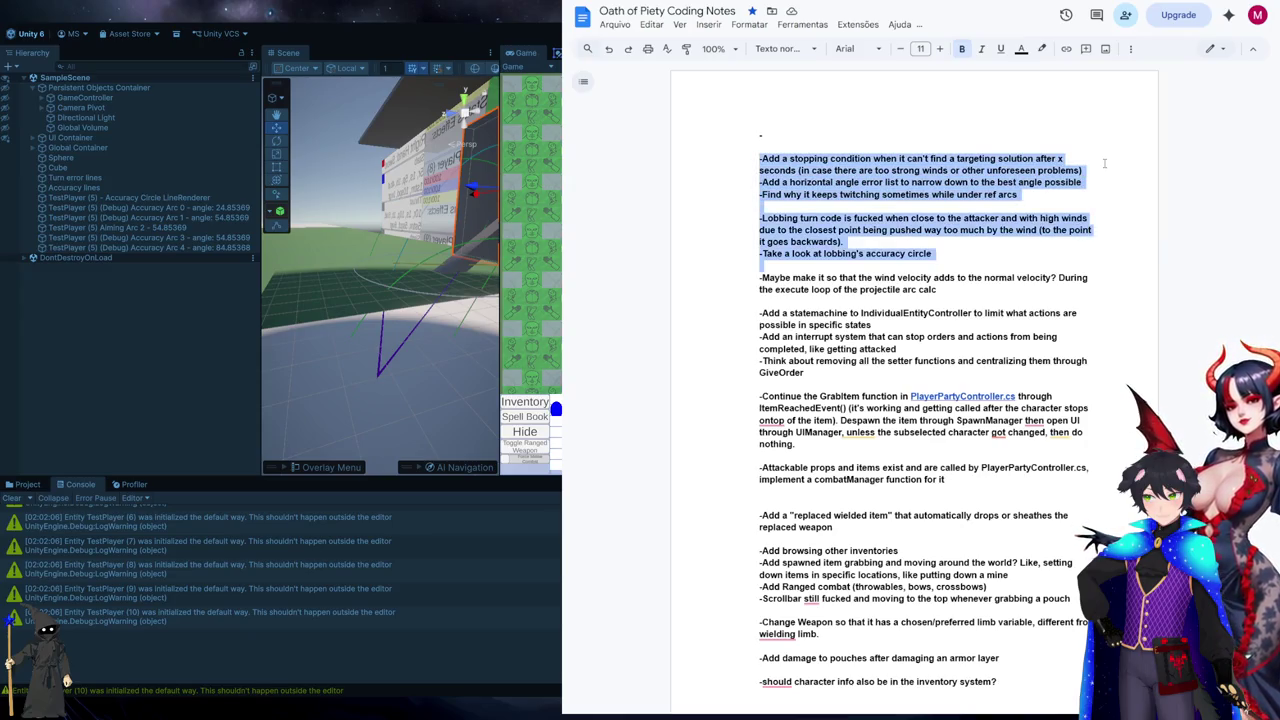
pyautogui.press('BackSpace')
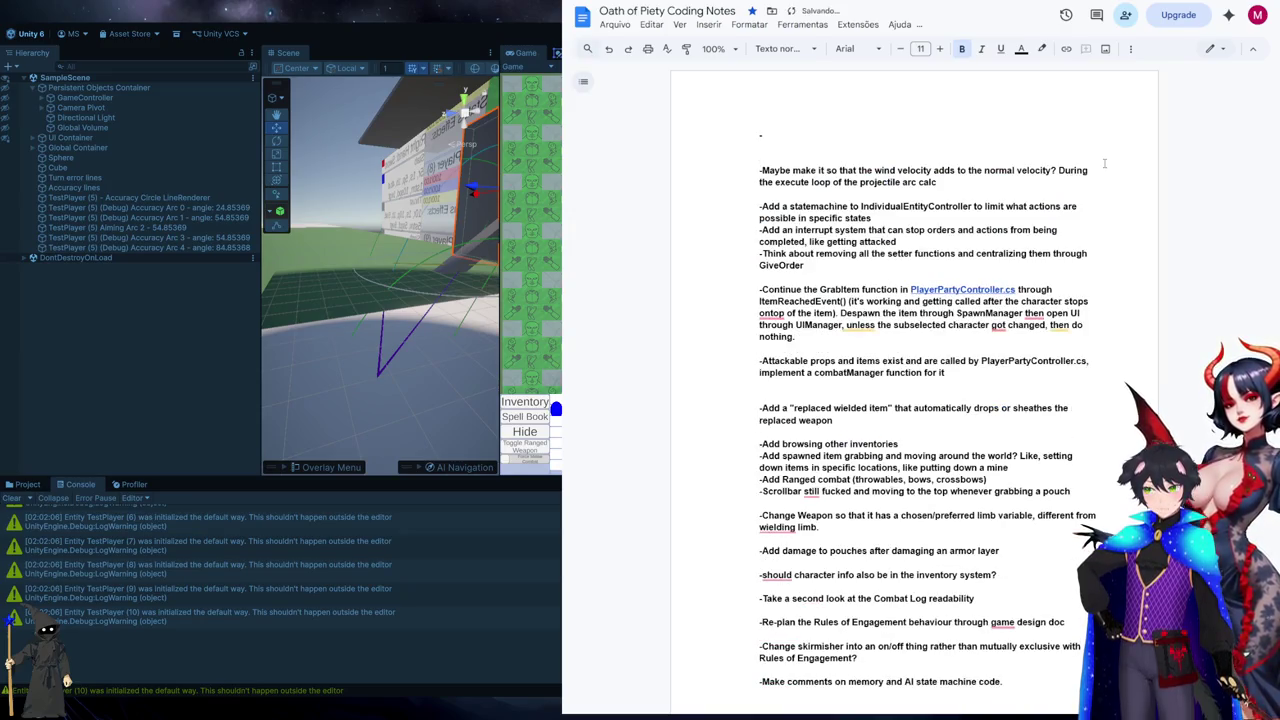
# - Write the to-do: remove the unused list code for choosing the closest angle after a timer
pyautogui.write('0')
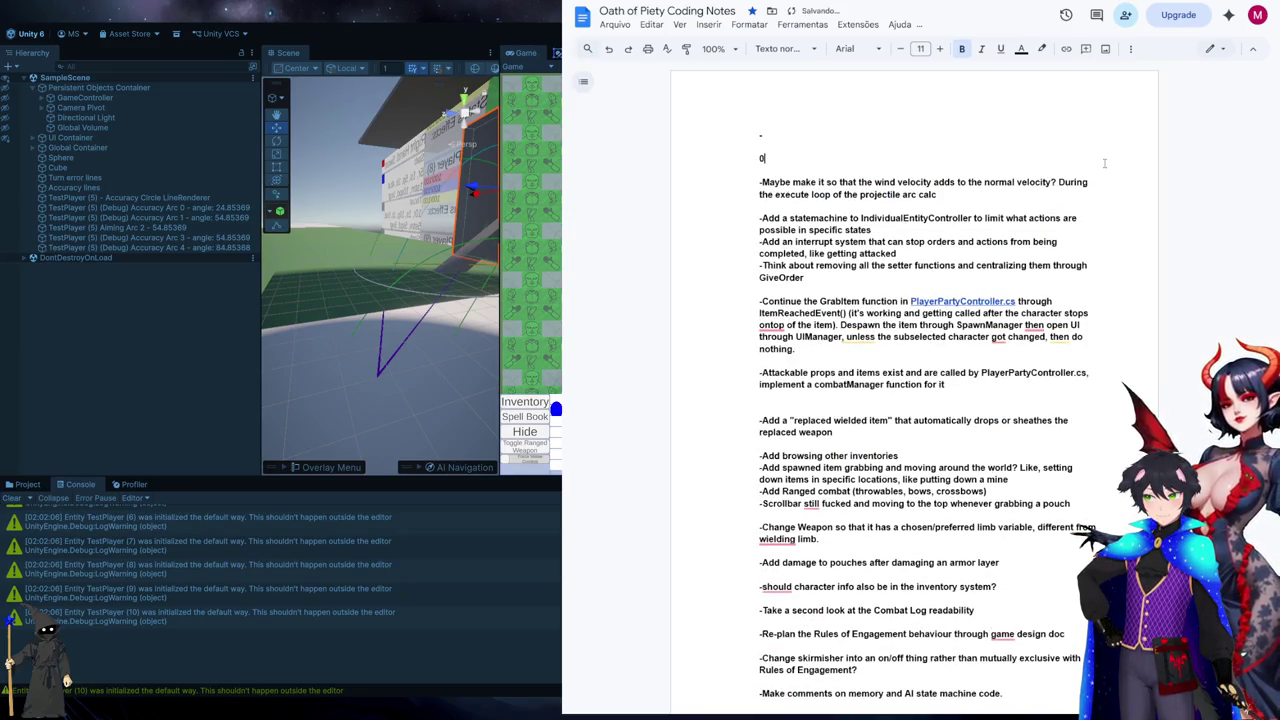
pyautogui.write('-Remove the ')
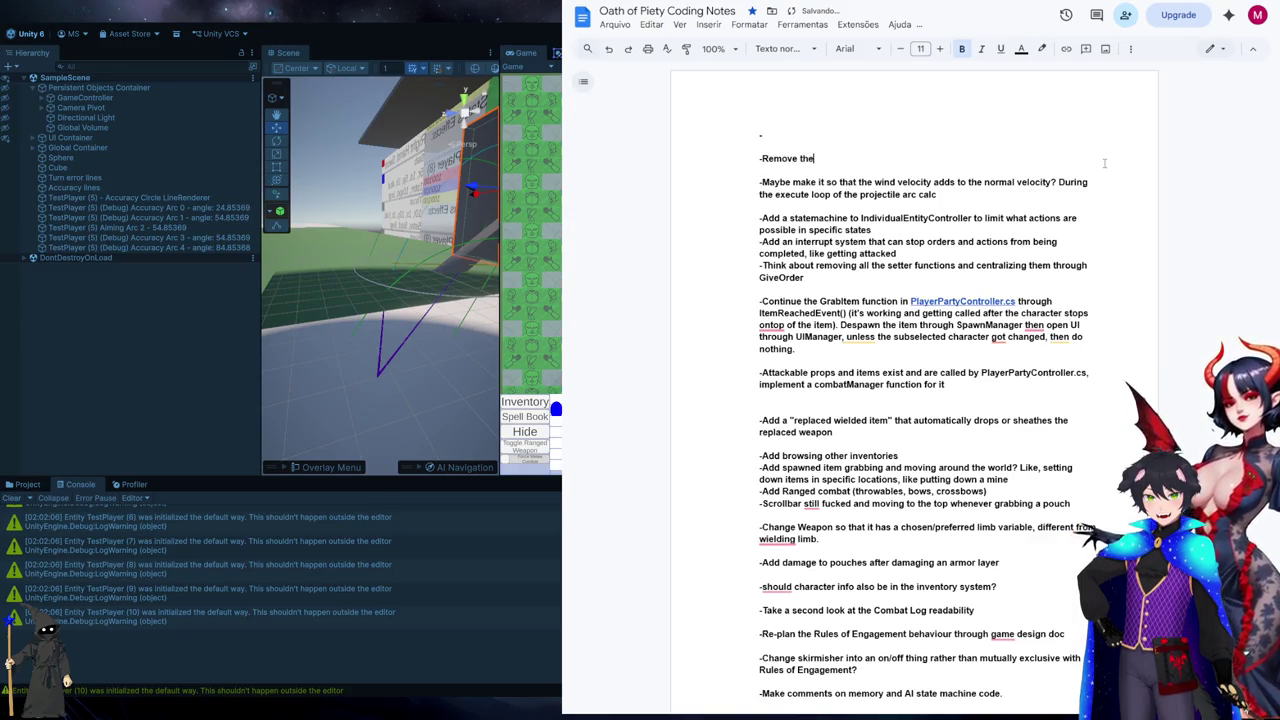
pyautogui.write('extra lis')
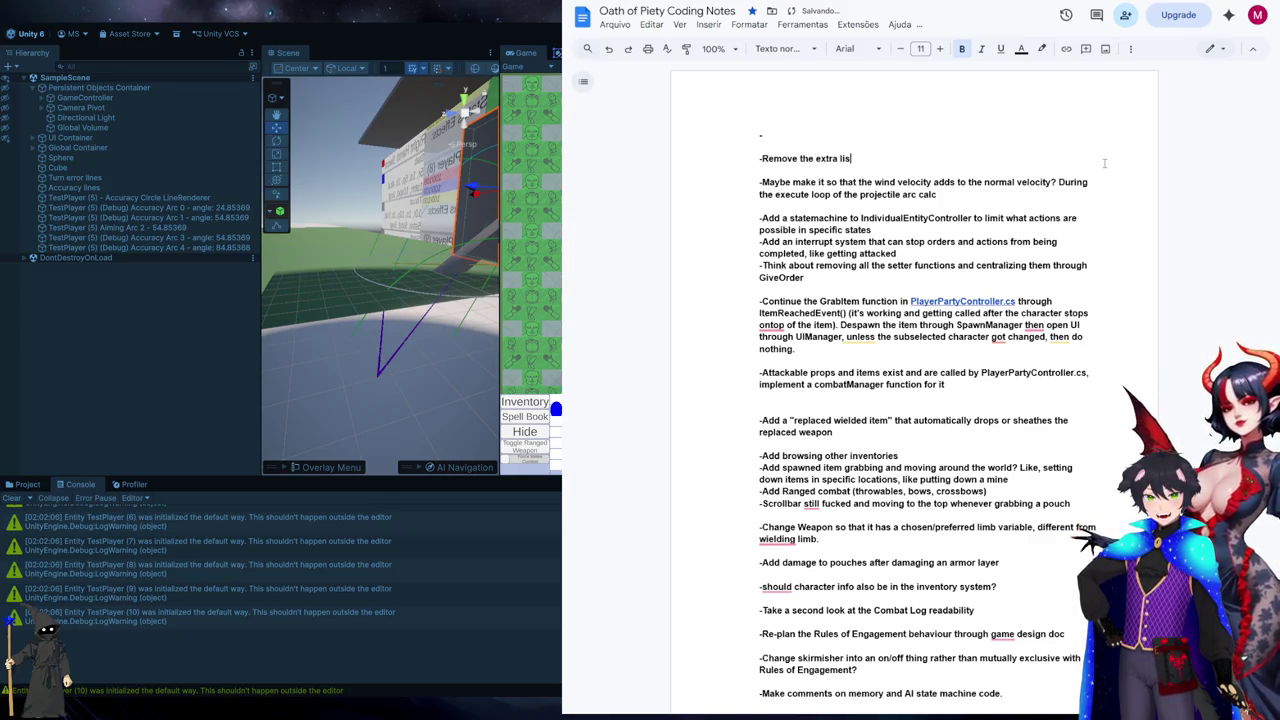
pyautogui.write("t code that's")
pyautogui.write(' not usefu')
pyautogui.write('l any')
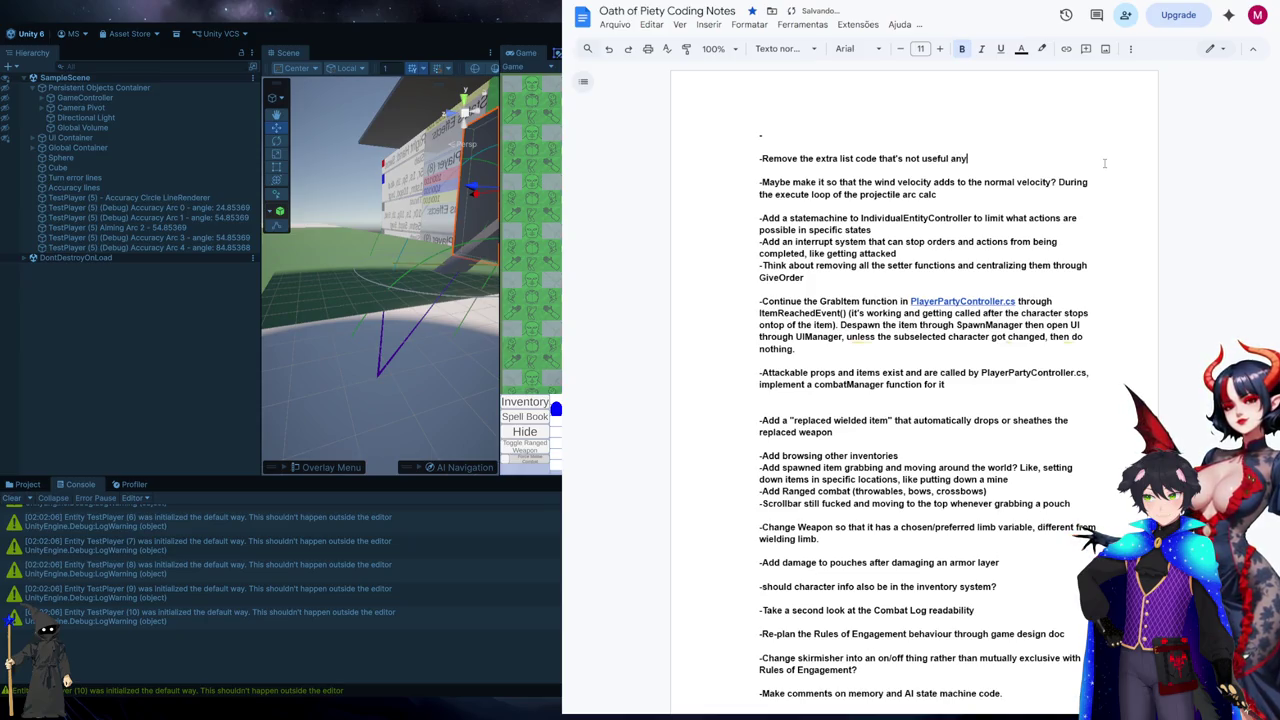
pyautogui.write('moreus')
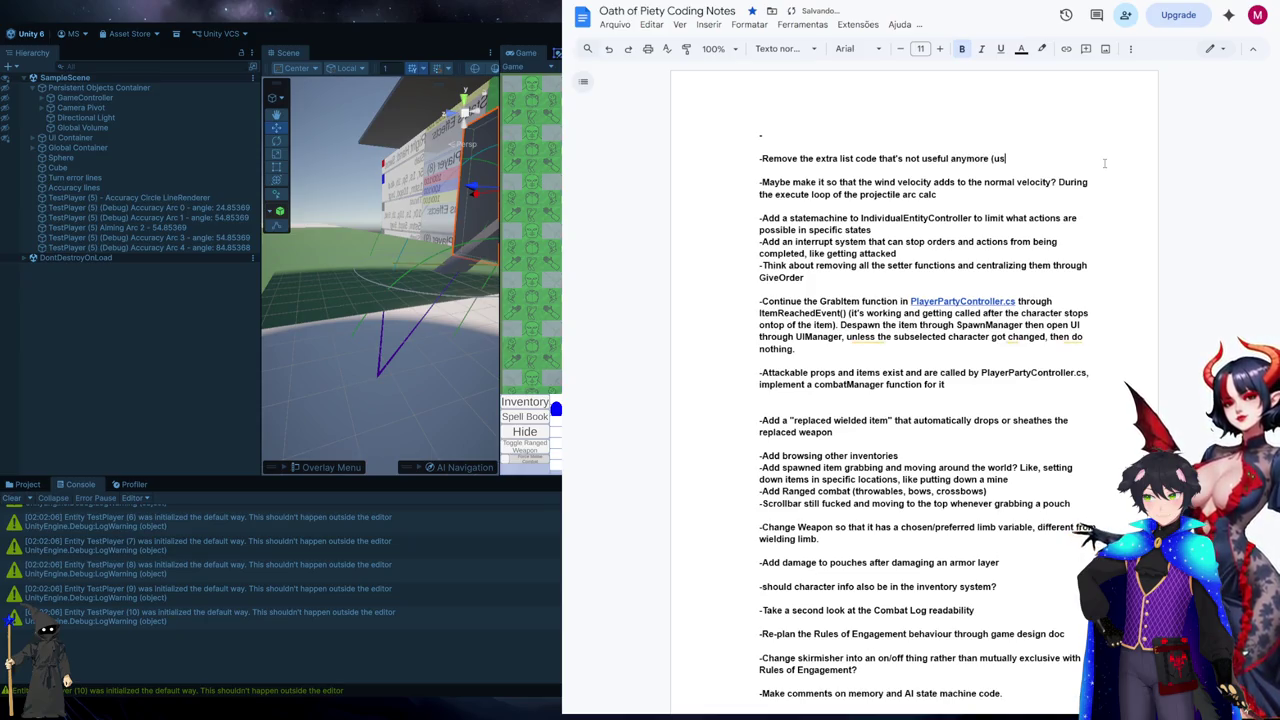
pyautogui.write('ed for choosing ')
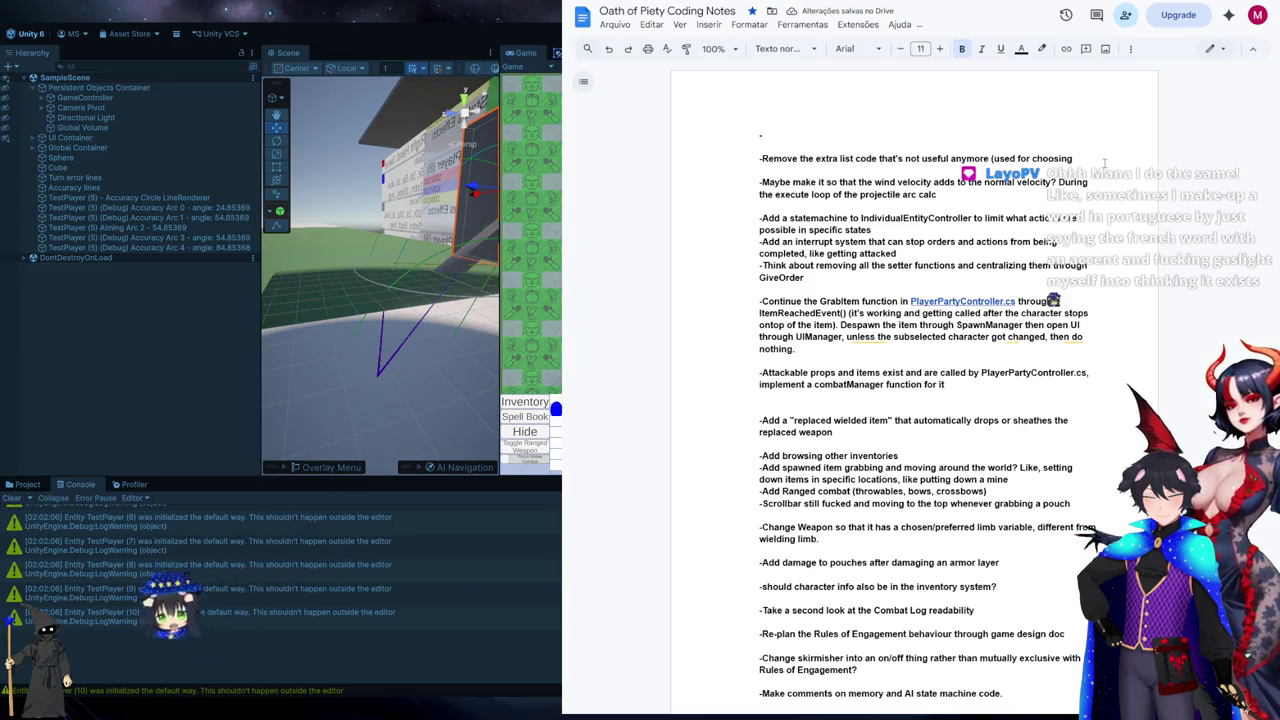
pyautogui.write('one')
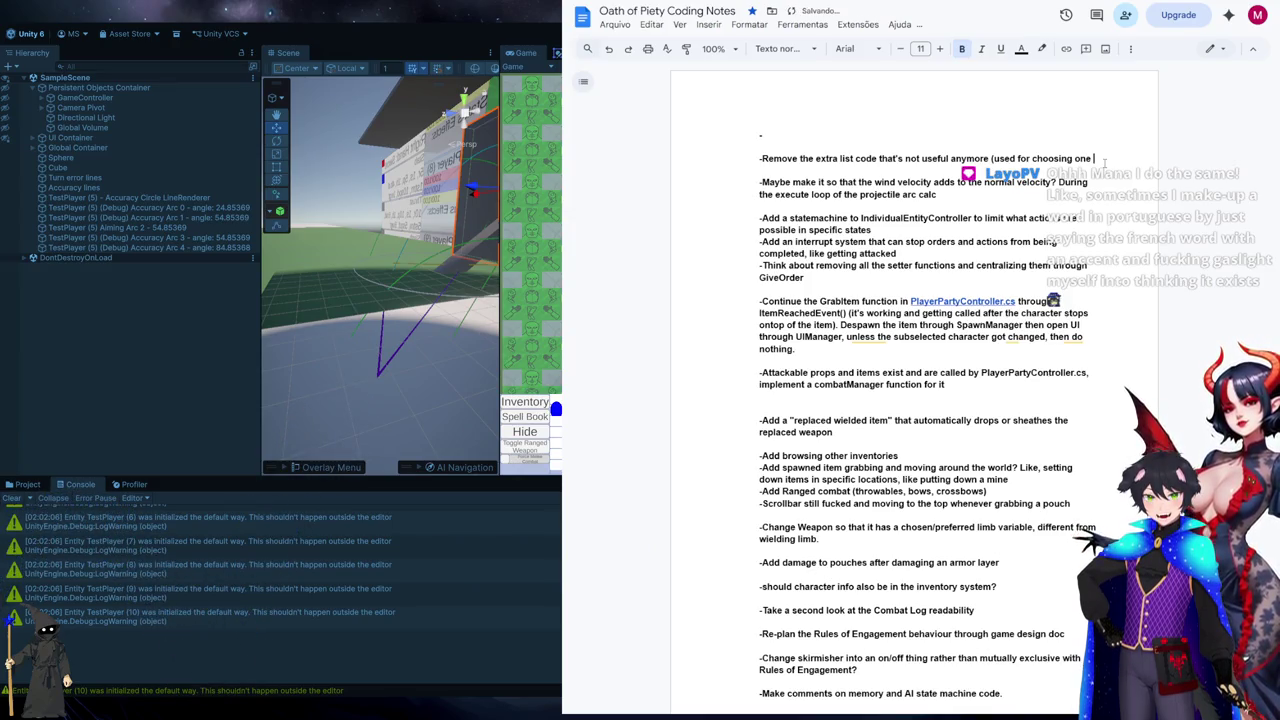
pyautogui.hotkey('ctrl', 'shift', 'Left')
pyautogui.hotkey('ctrl', 'shift', 'Left')
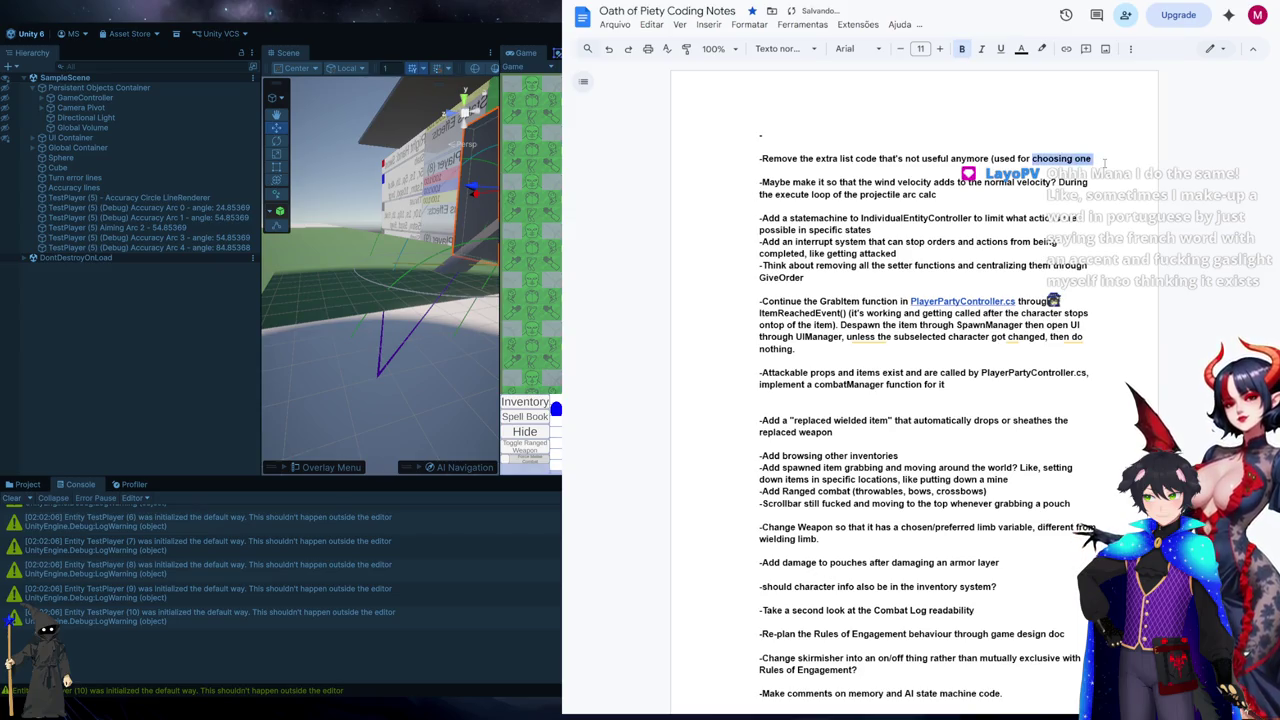
pyautogui.write('c')
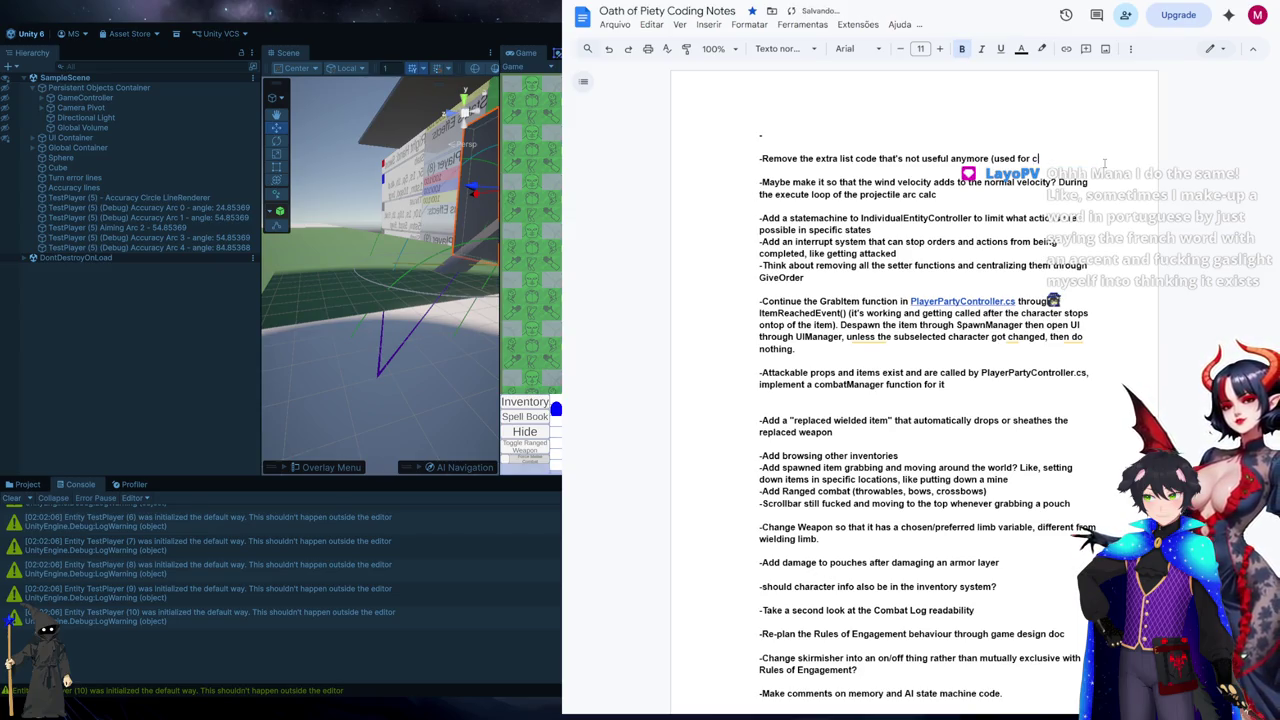
pyautogui.write('hoosing one')
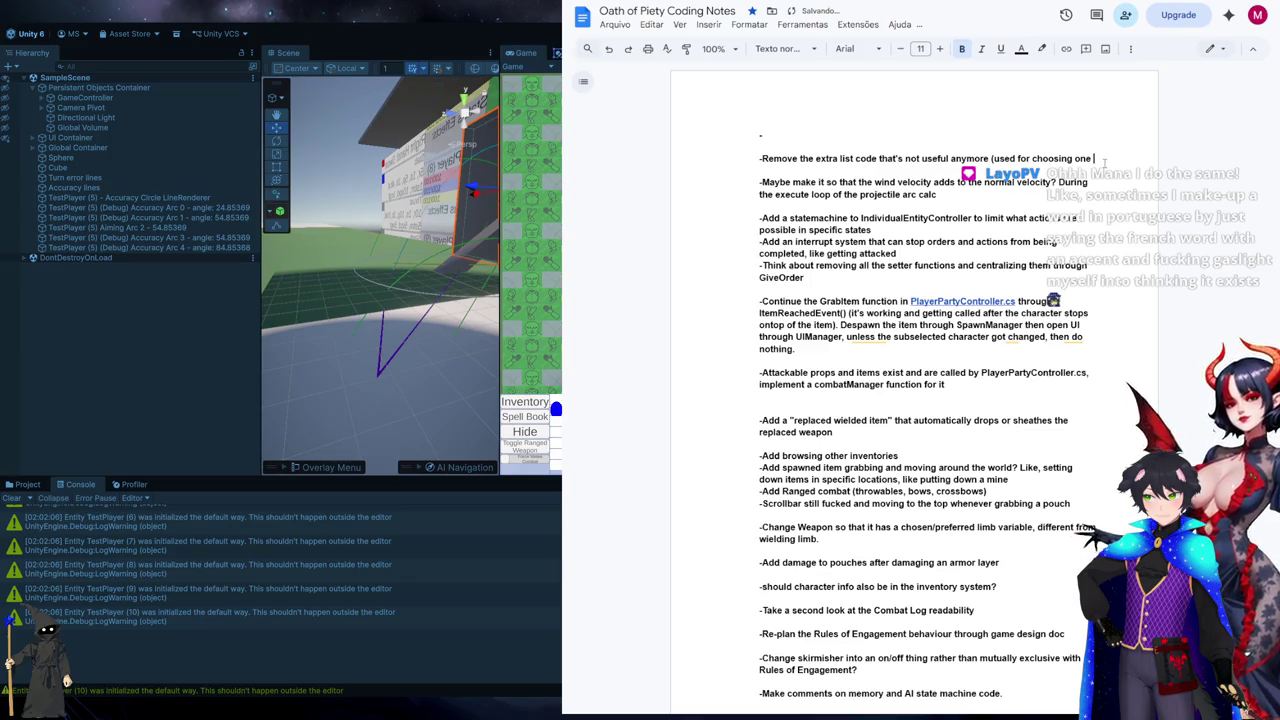
pyautogui.press('BackSpace')
pyautogui.press('BackSpace')
pyautogui.press('BackSpace')
pyautogui.press('BackSpace')
pyautogui.write('the')
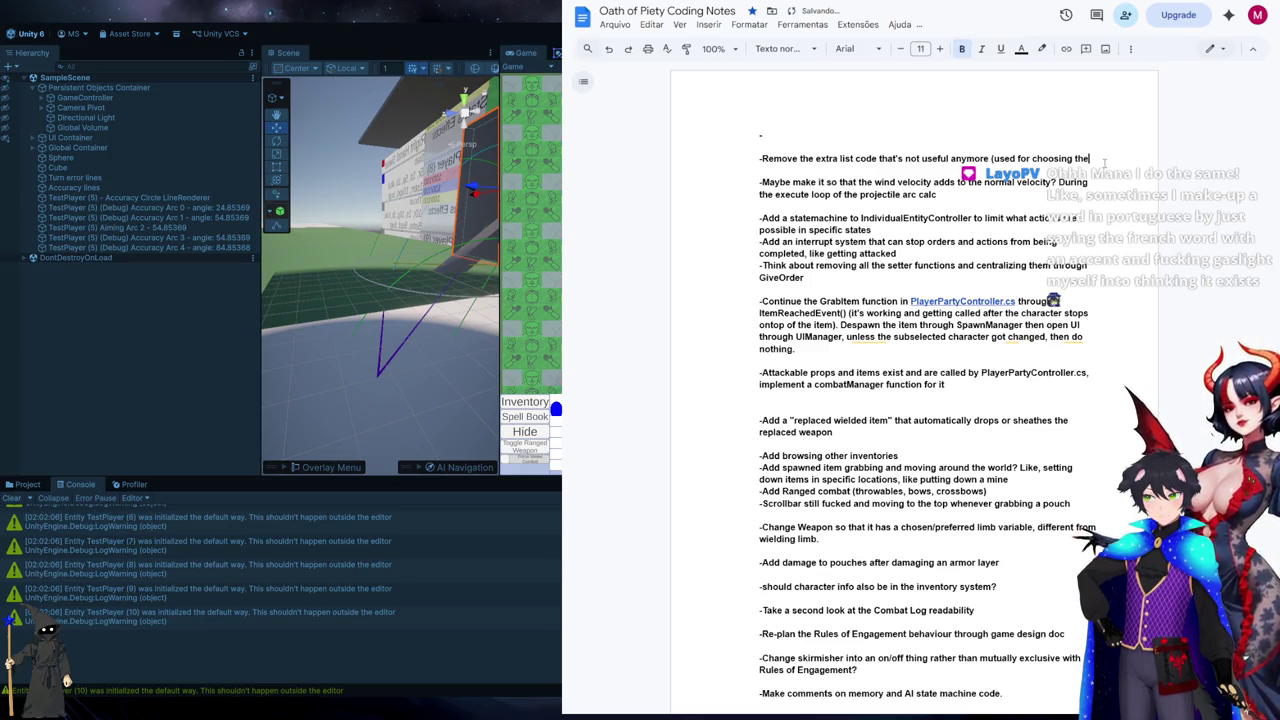
pyautogui.write(' closest possible angle after a ')
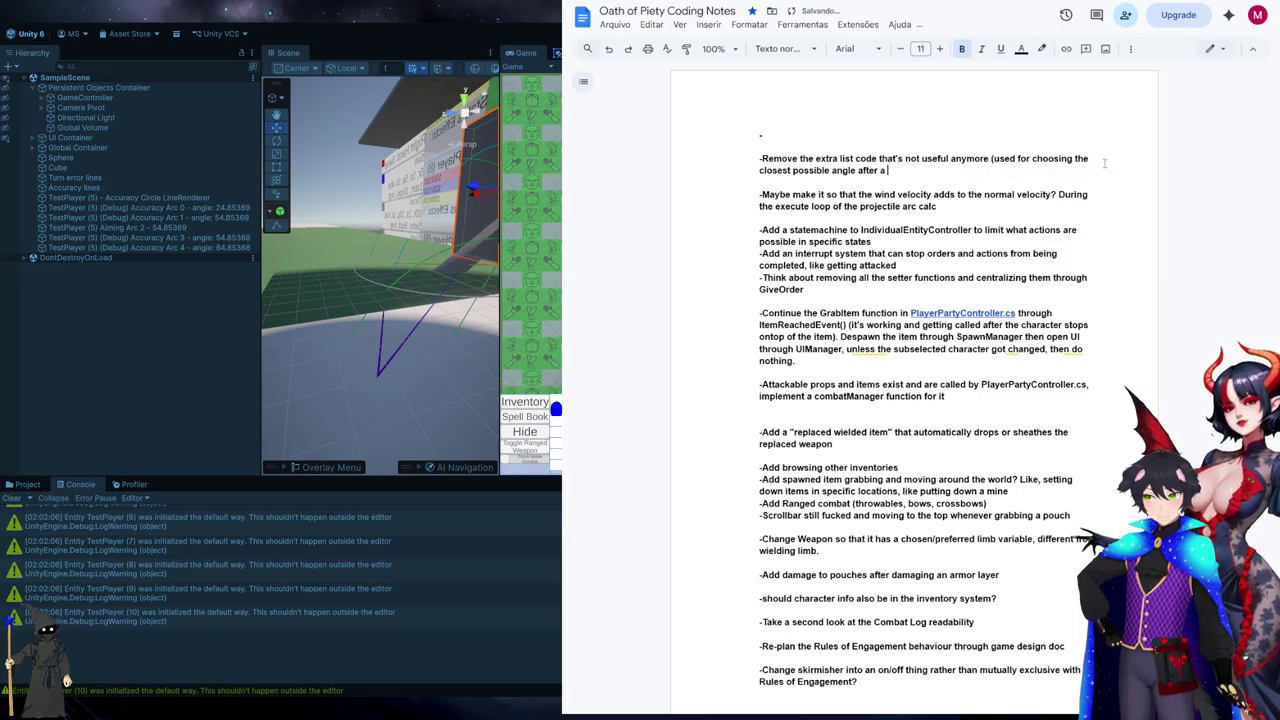
pyautogui.write('timer went')
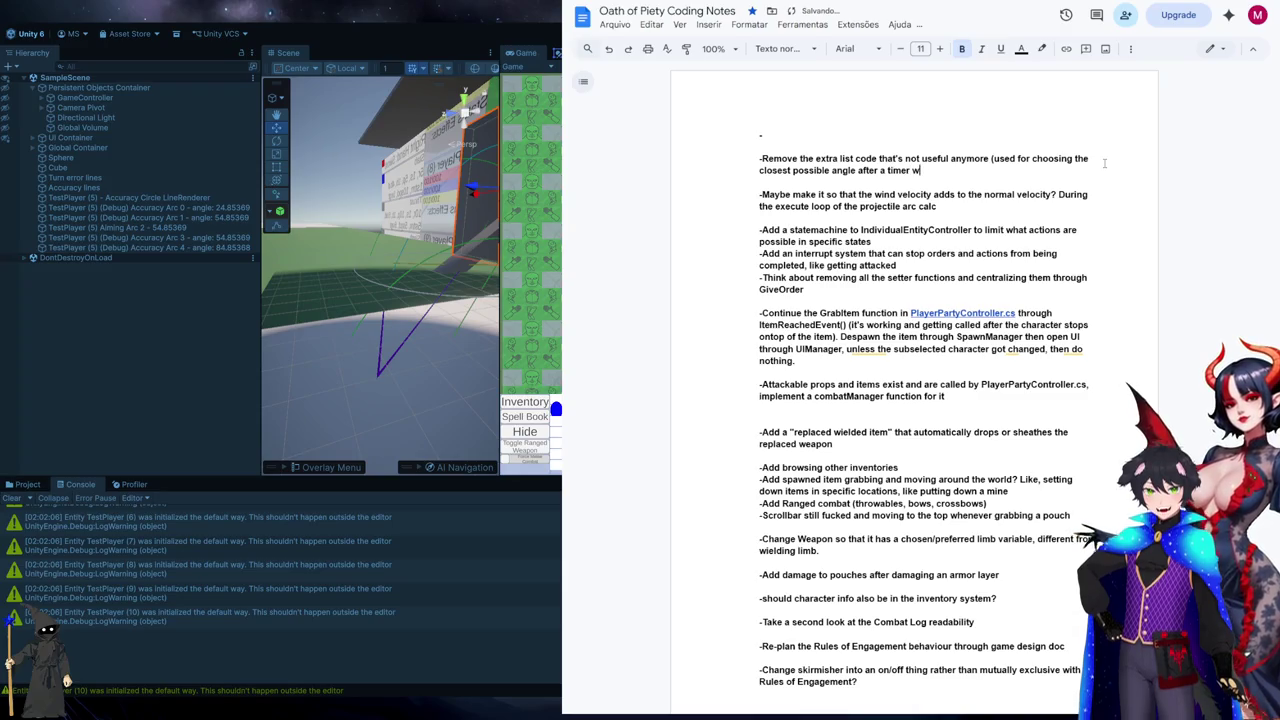
pyautogui.press('BackSpace')
pyautogui.press('BackSpace')
pyautogui.press('BackSpace')
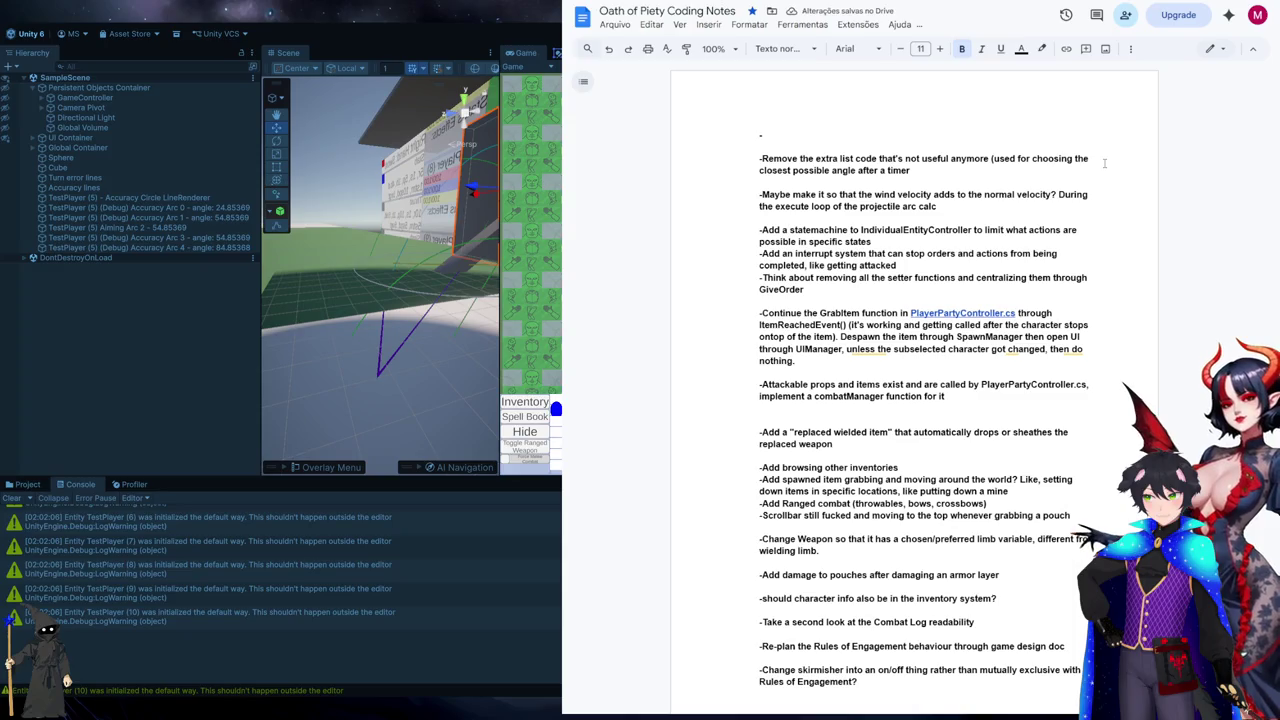
# - Start a note to separate the aiming Arc from Accuracy Arcs with distance-based ClosestPoint picking
pyautogui.write(')')
pyautogui.write('Sepa')
pyautogui.write('rate aiming ')
pyautogui.write('from')
pyautogui.hotkey('ctrl', 'shift', 'Left')
pyautogui.write('Arc from Accuracy Arcs and ')
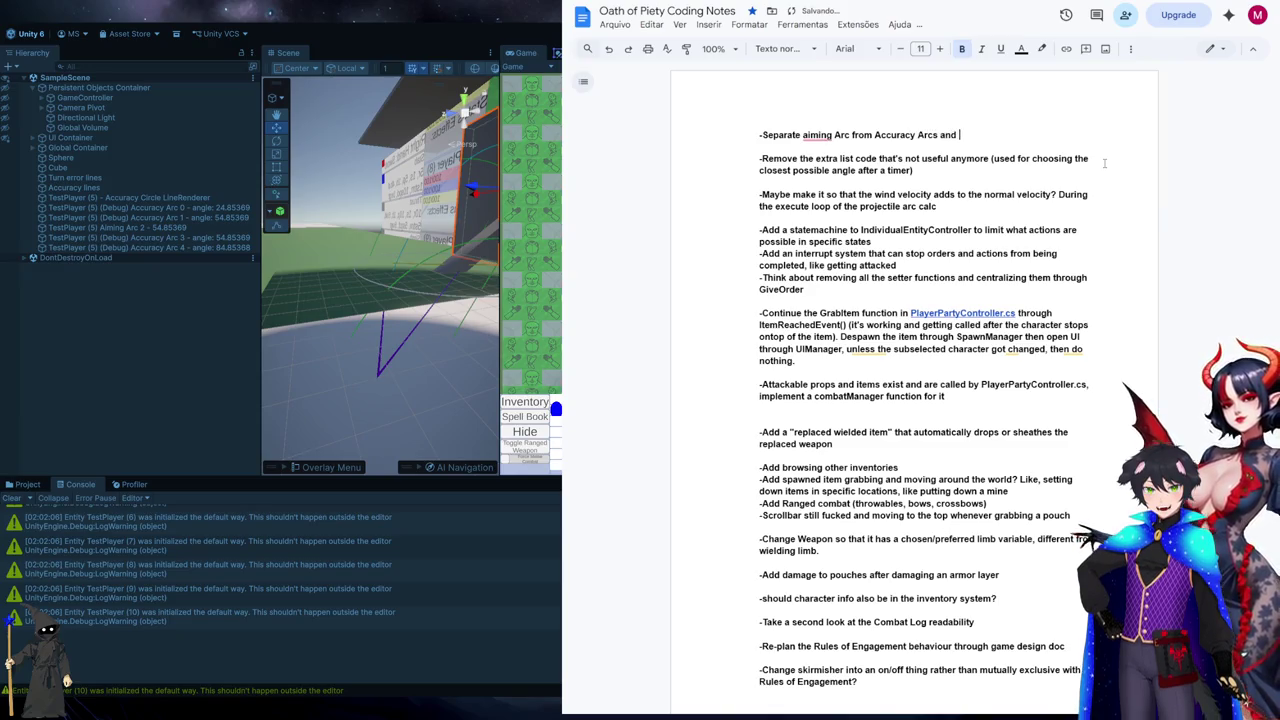
pyautogui.write('make the ClosestP')
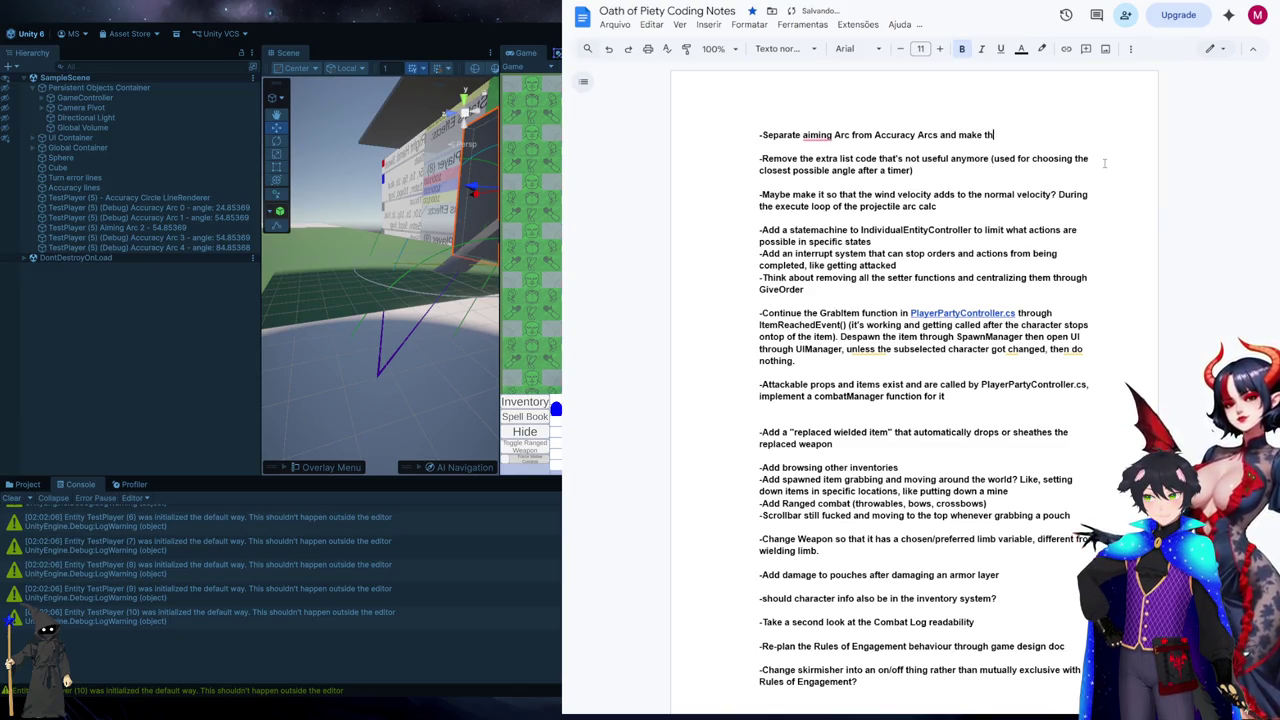
pyautogui.write('oin')
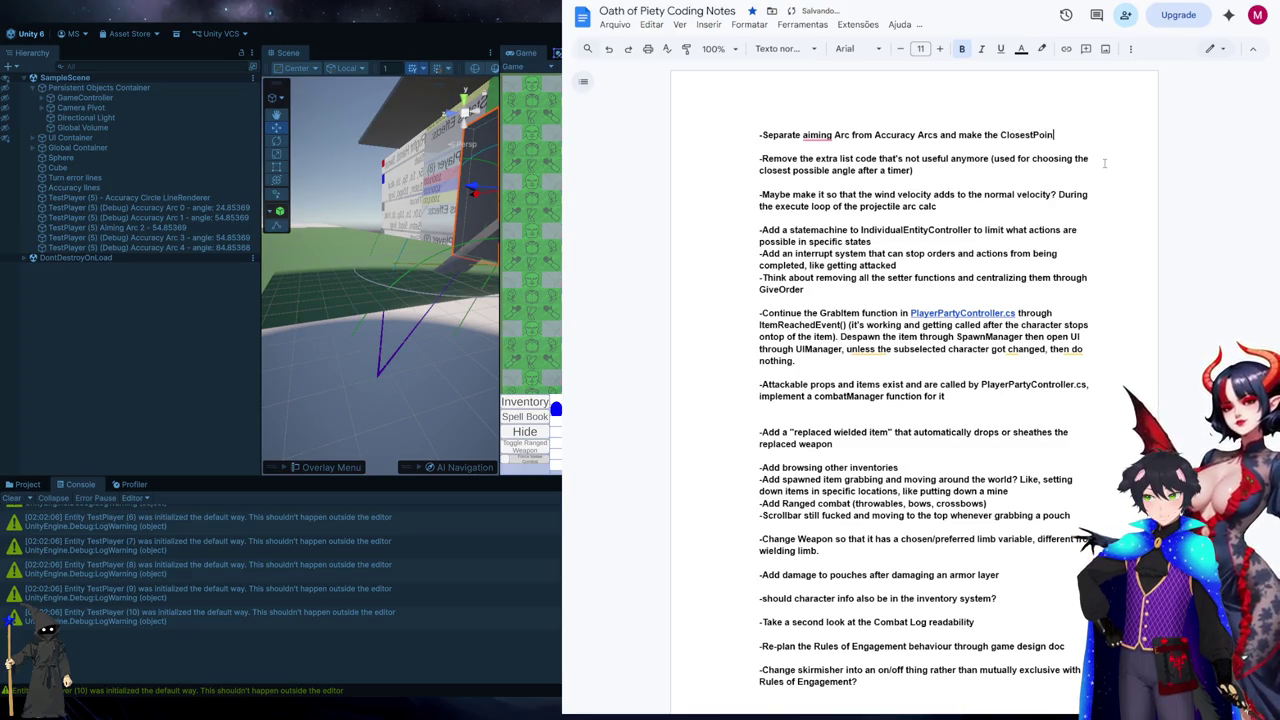
pyautogui.write('t of the Accur')
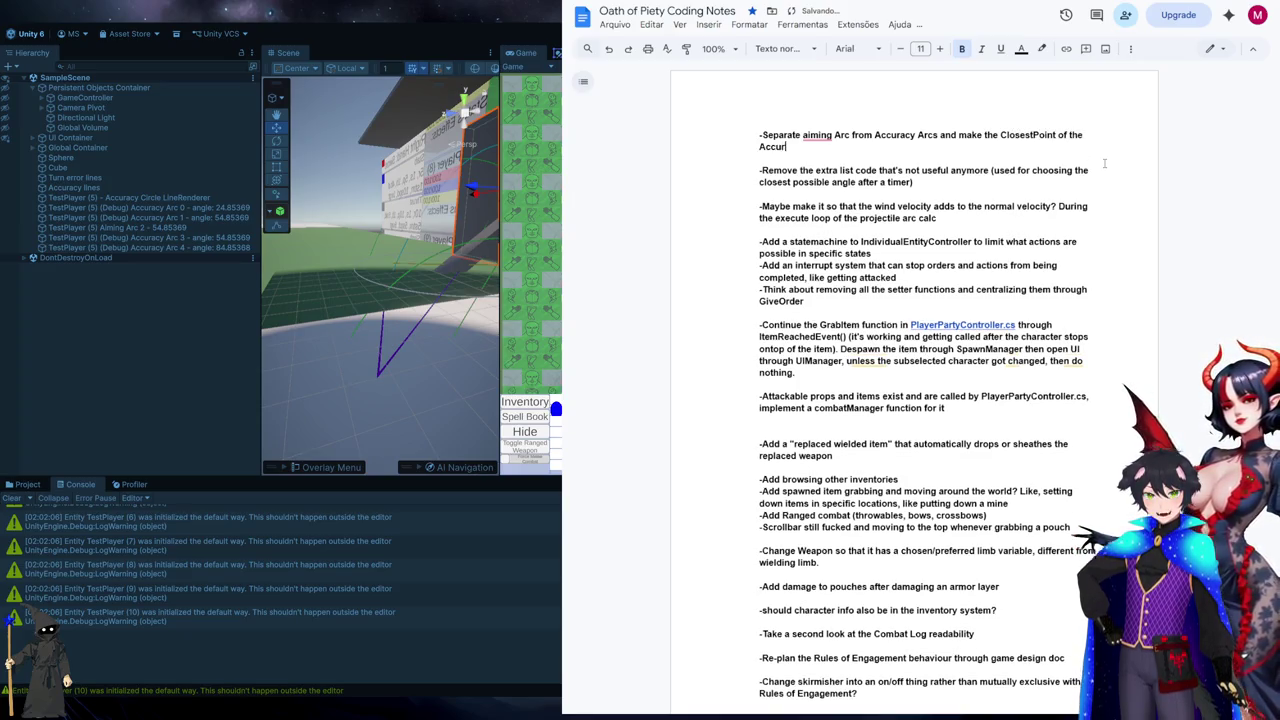
pyautogui.write('acy arcs pick ')
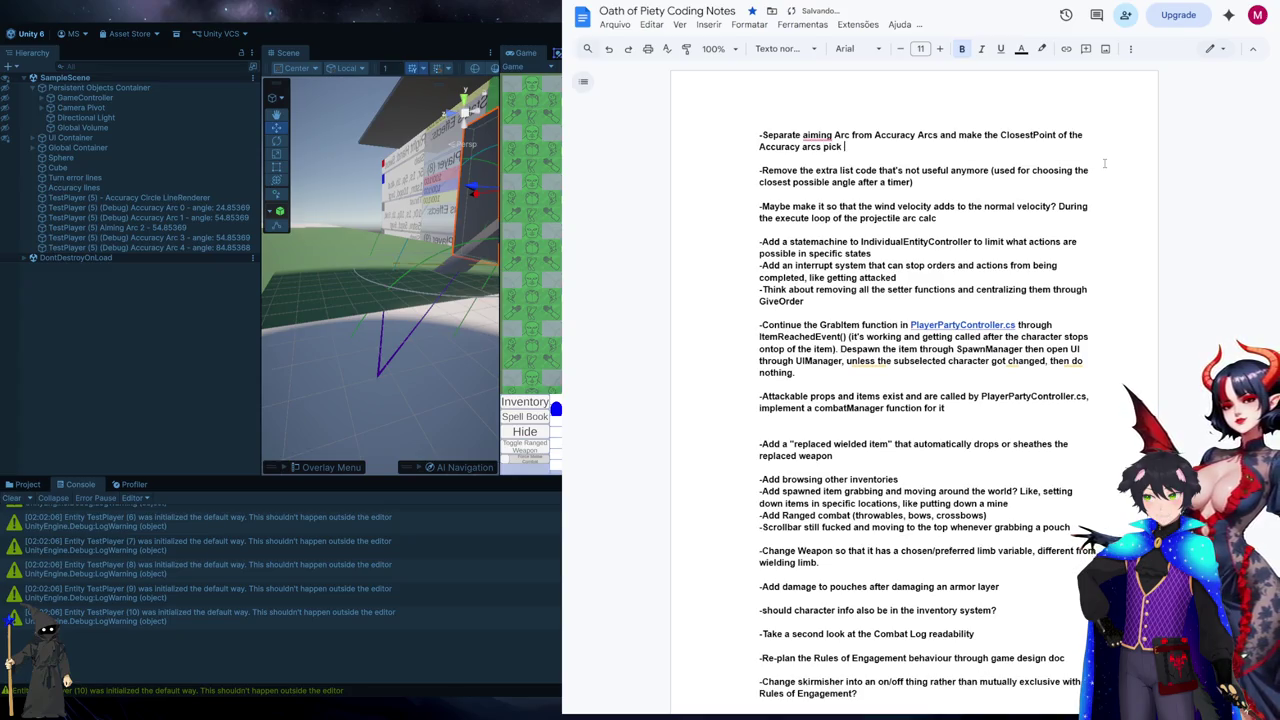
pyautogui.write('based on distan')
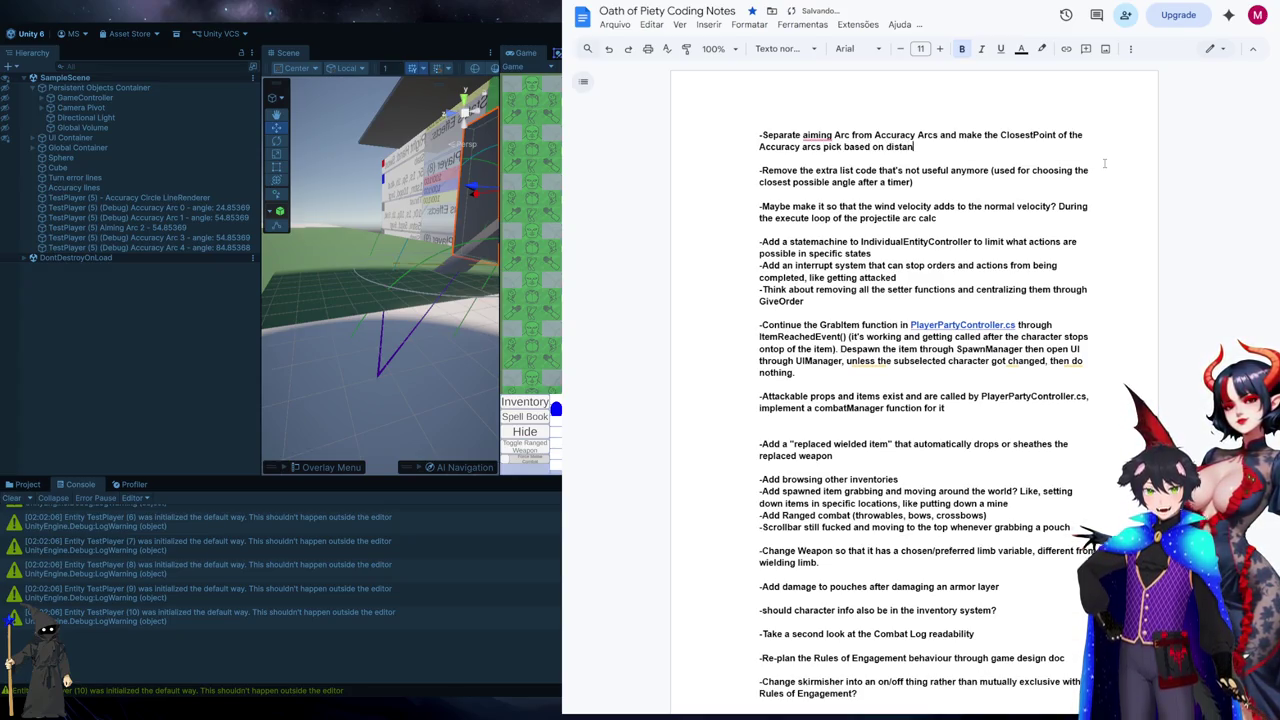
pyautogui.write('ce from Aiming')
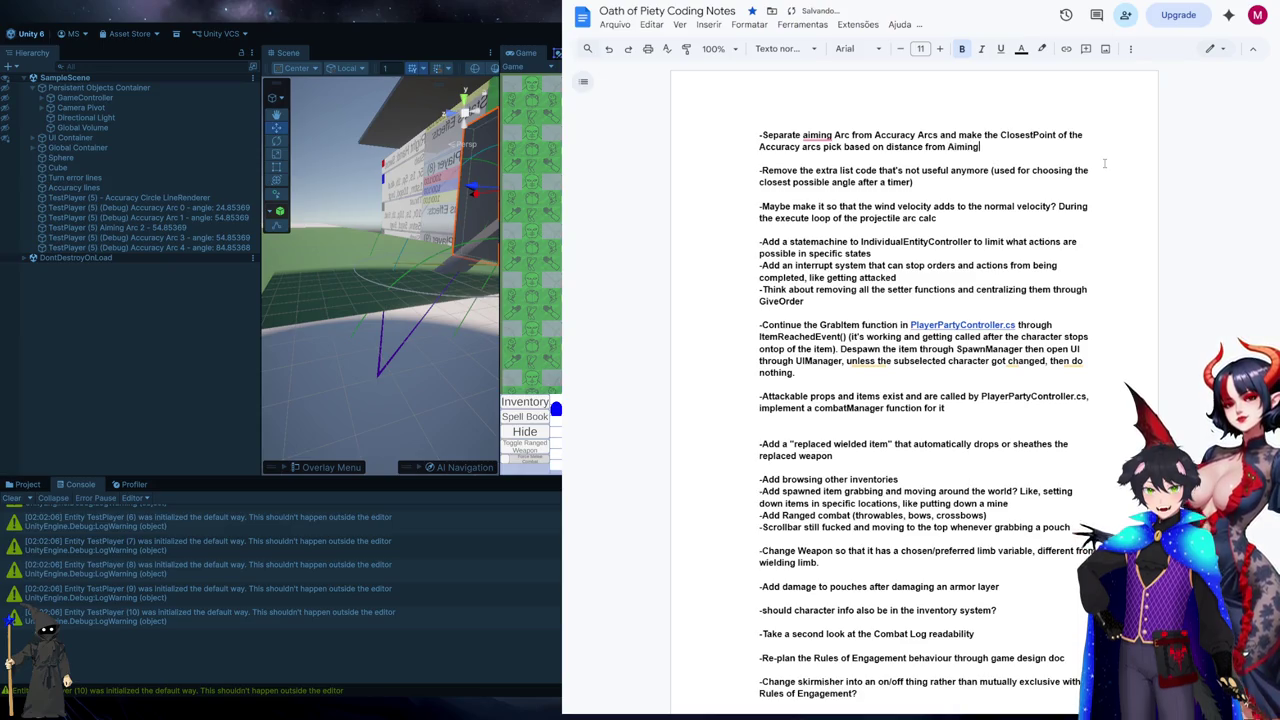
pyautogui.write(" arc's ClosestPoint.")
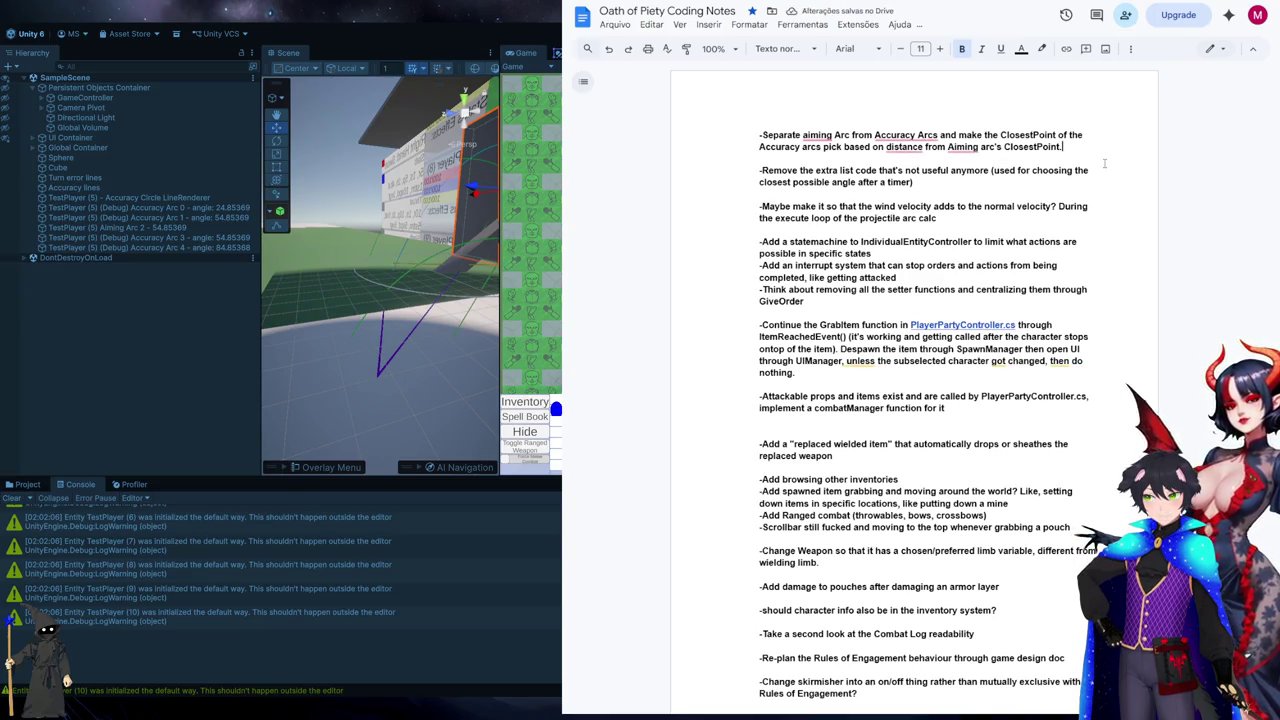
# - Switch from the notes to the Freedom Planet Relic Maze video on YouTube
pyautogui.hotkey('alt', 'Tab')
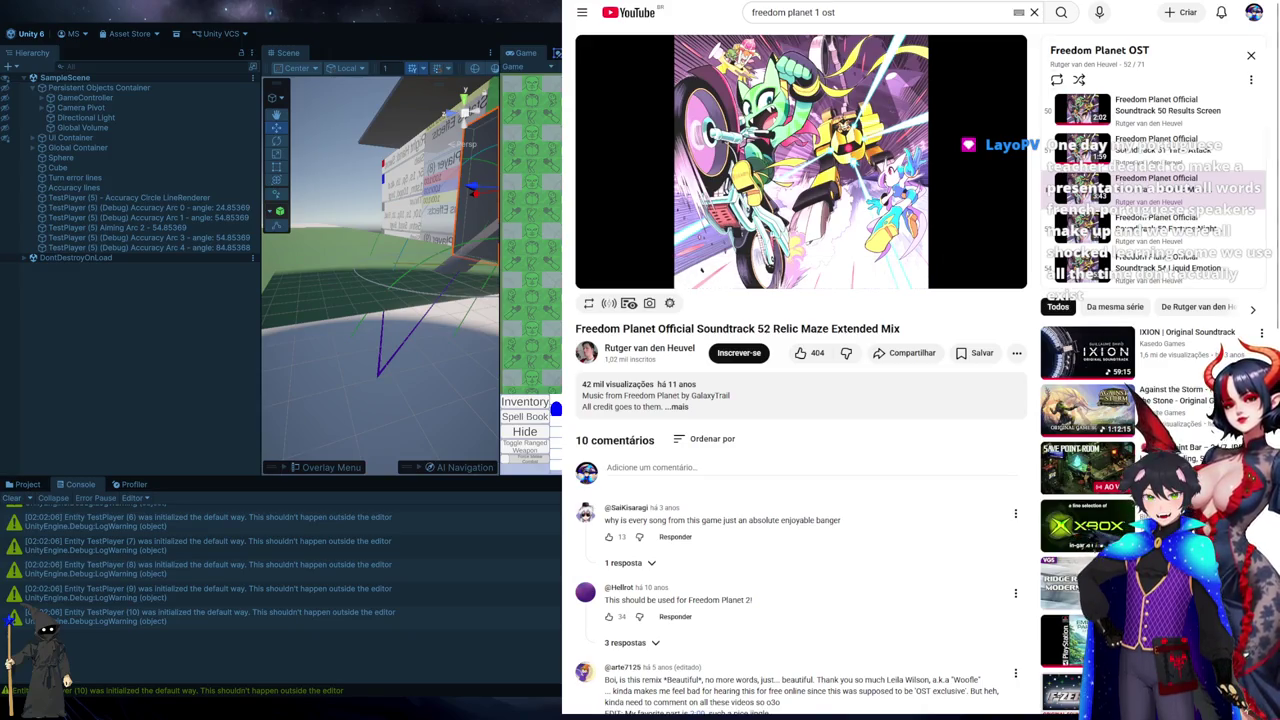
# - Return to the Unity editor and stop the running game
pyautogui.hotkey('alt', 'Tab')
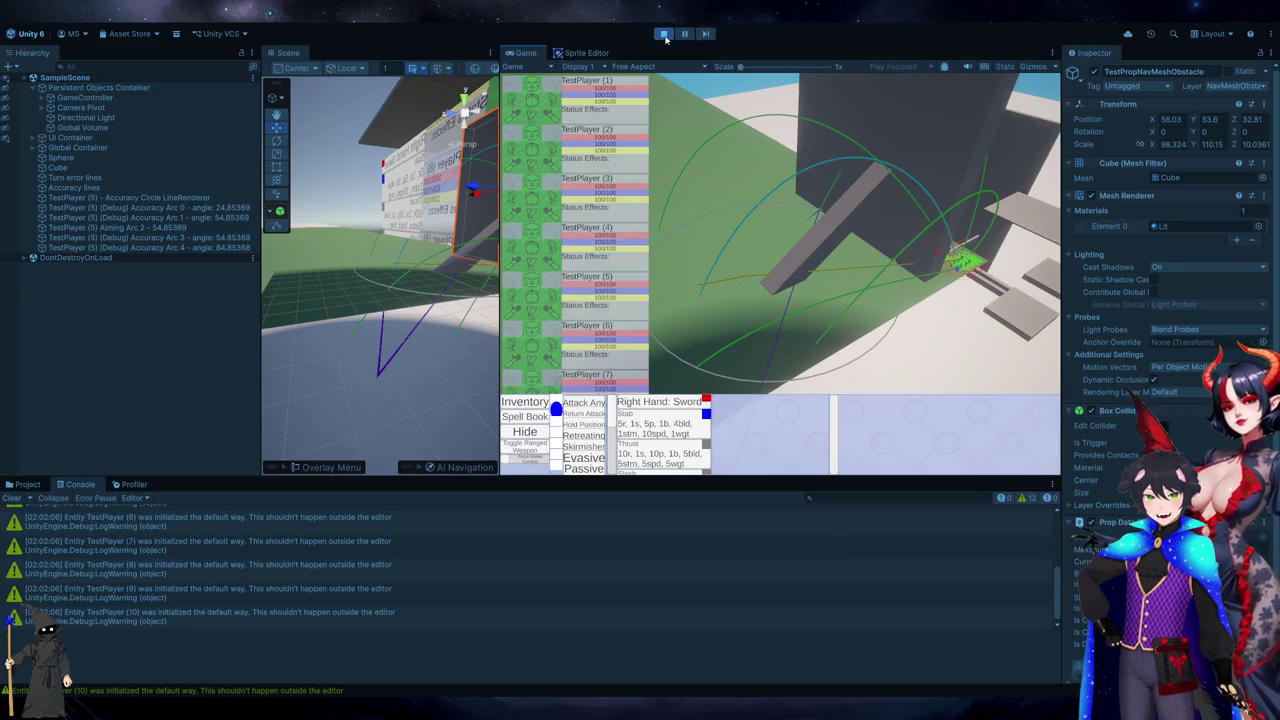
pyautogui.click(664, 34)
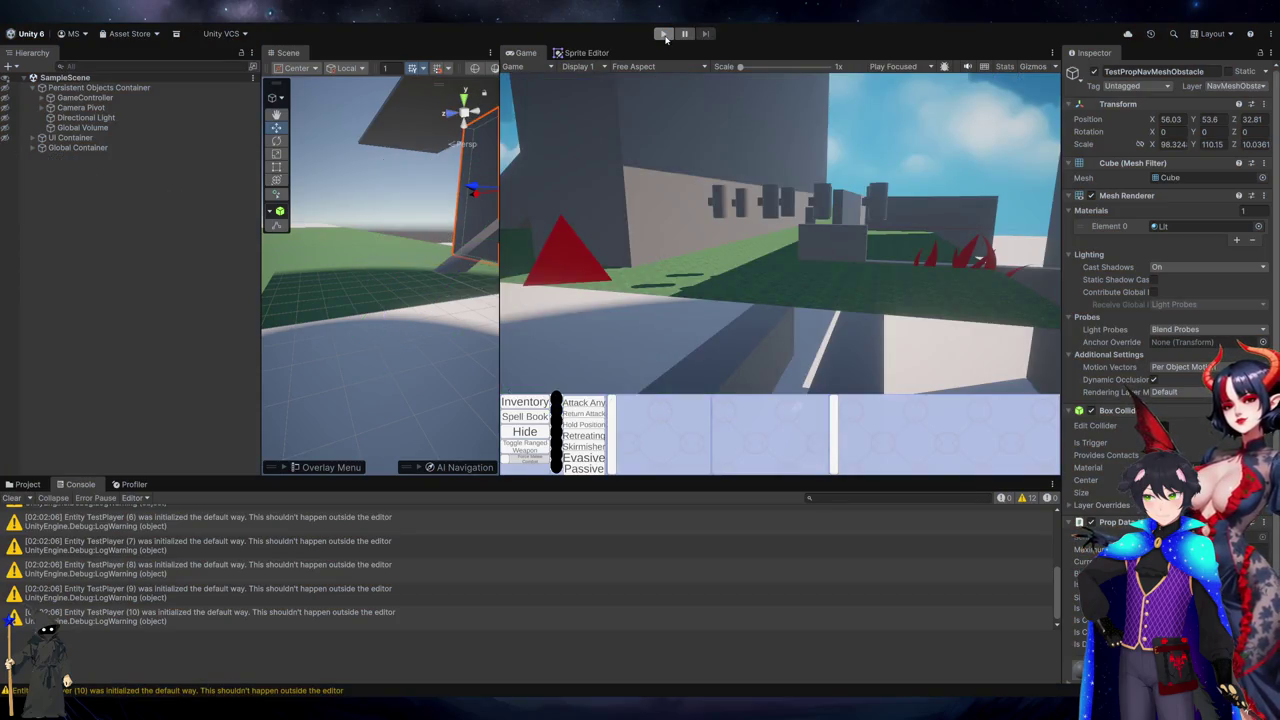
# - Deselect the obstacle object in Unity, then switch over to Visual Studio
pyautogui.click(333, 153)
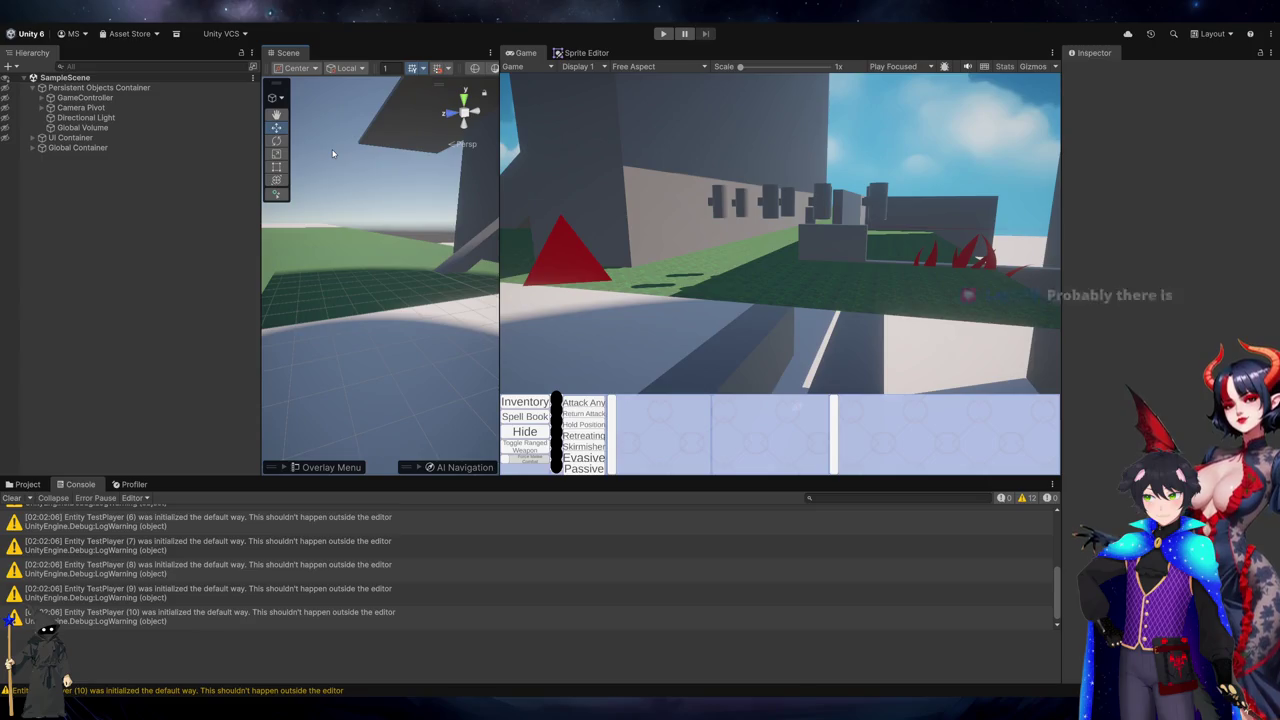
pyautogui.hotkey('alt', 'Tab')
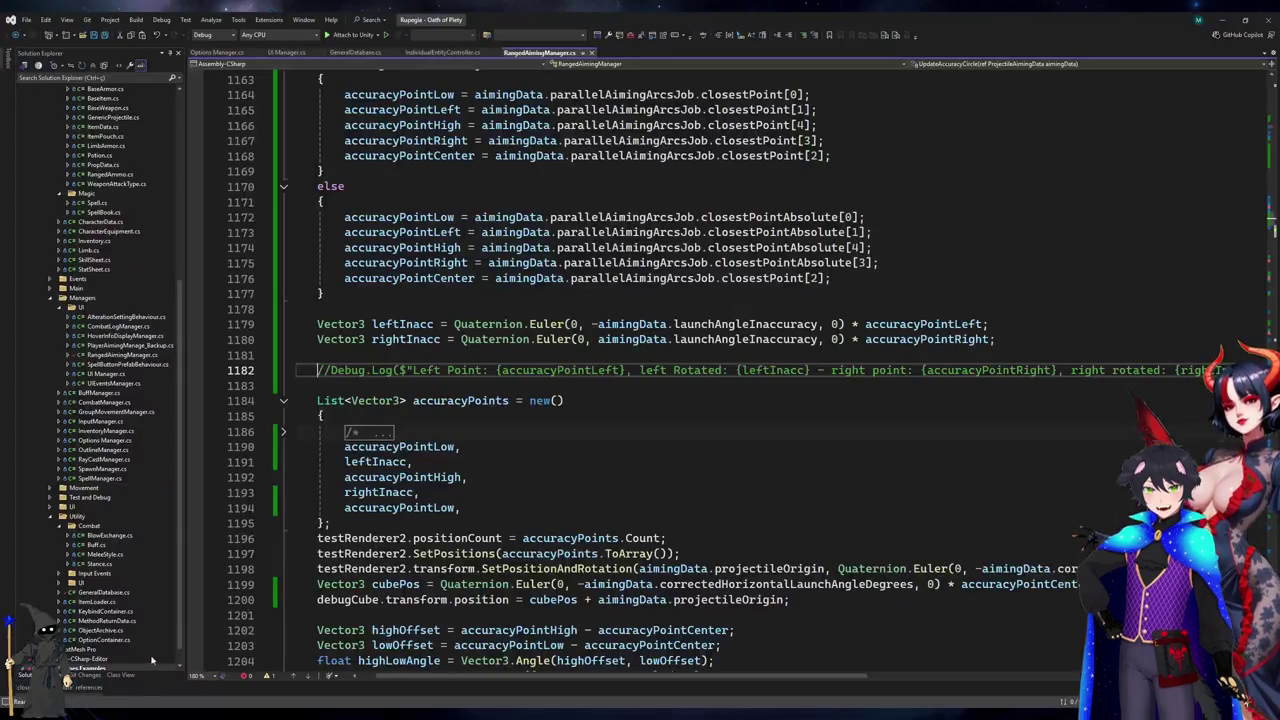
# - Commit all changes with a message: lobbing and straight-shooting fixed, Accuracy Arc breaks at extreme distances
pyautogui.click(85, 674)
pyautogui.click(115, 94)
pyautogui.write('Fix')
pyautogui.press('BackSpace')
pyautogui.press('BackSpace')
pyautogui.press('BackSpace')
pyautogui.write('nal')
pyautogui.write('ed l')
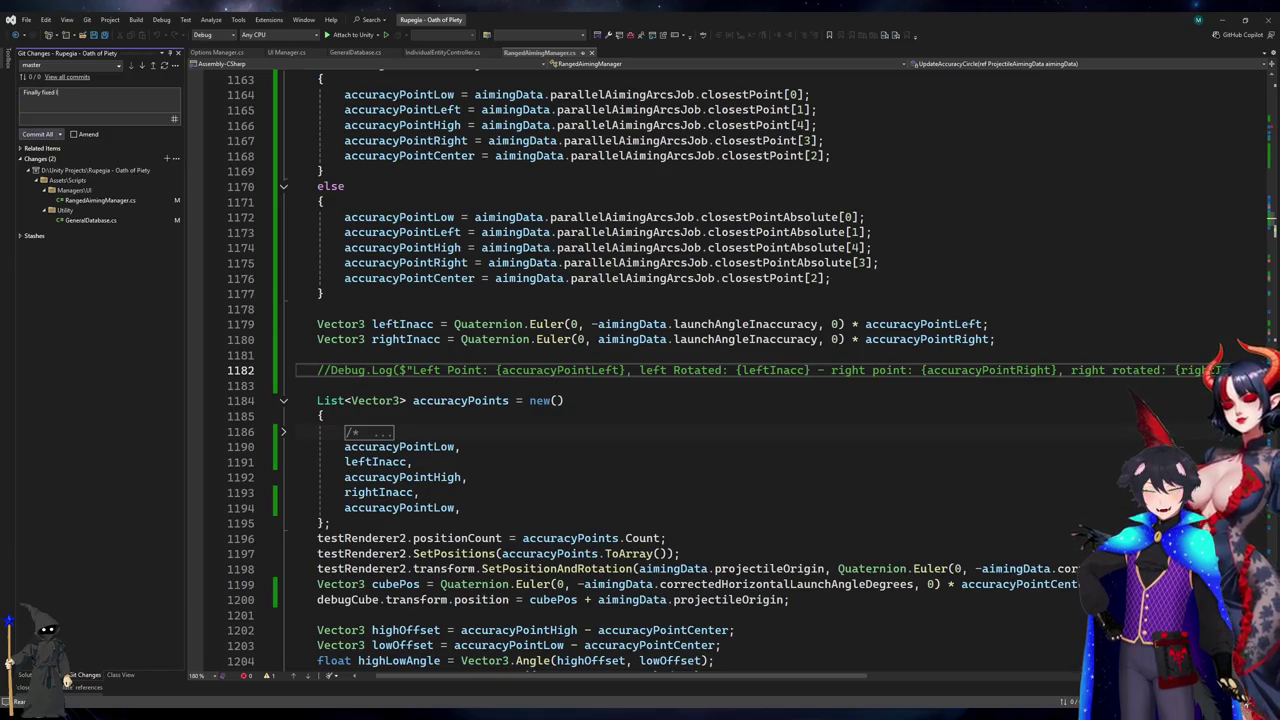
pyautogui.write('obbing and str')
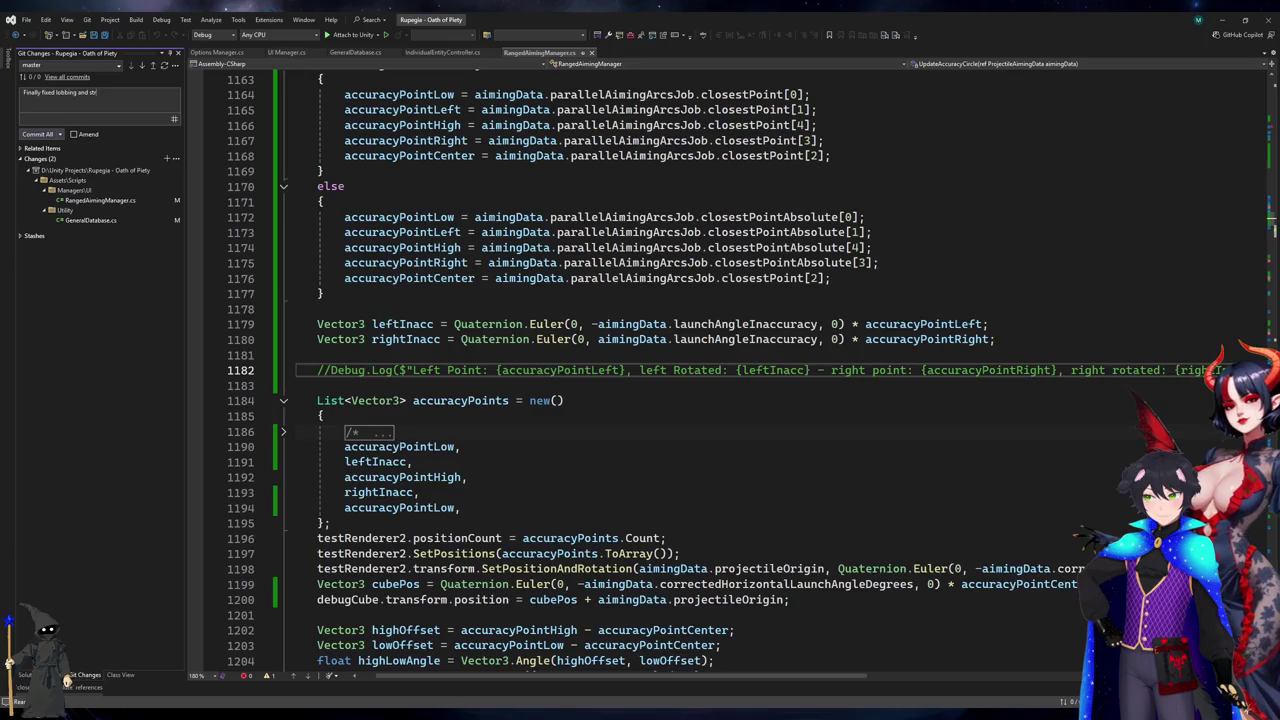
pyautogui.write('aight-shooting b')
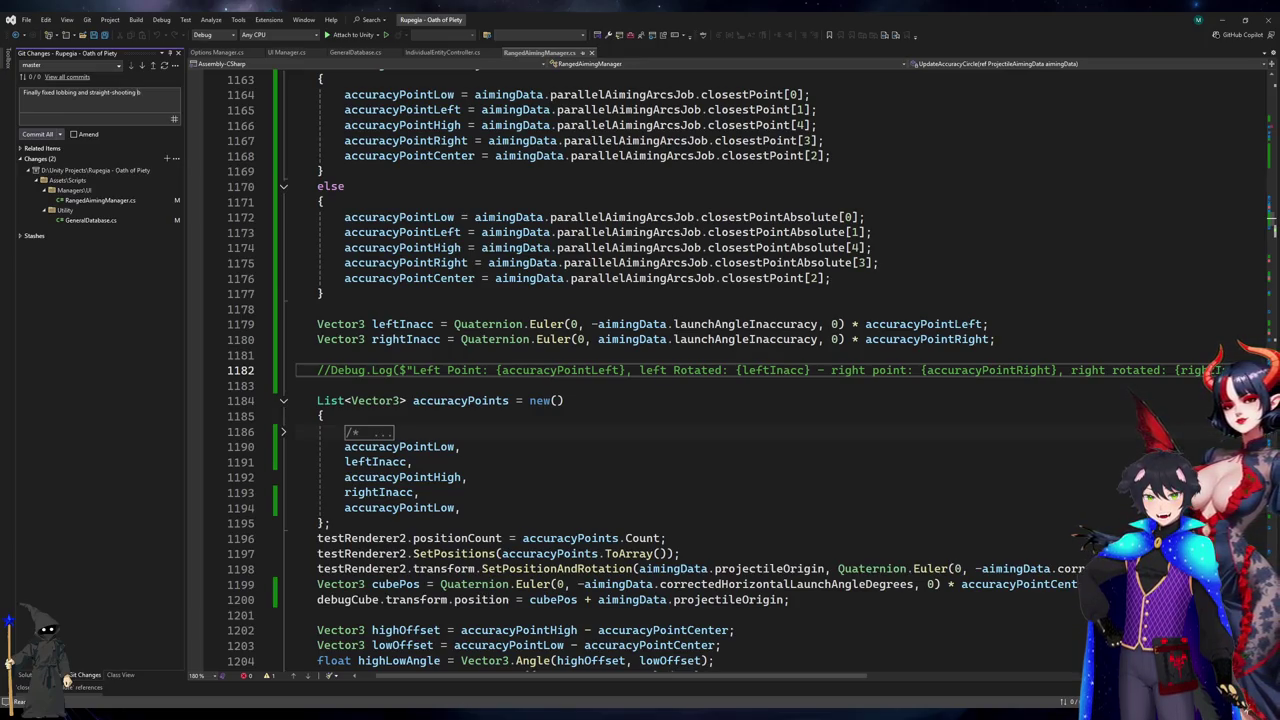
pyautogui.write('or all')
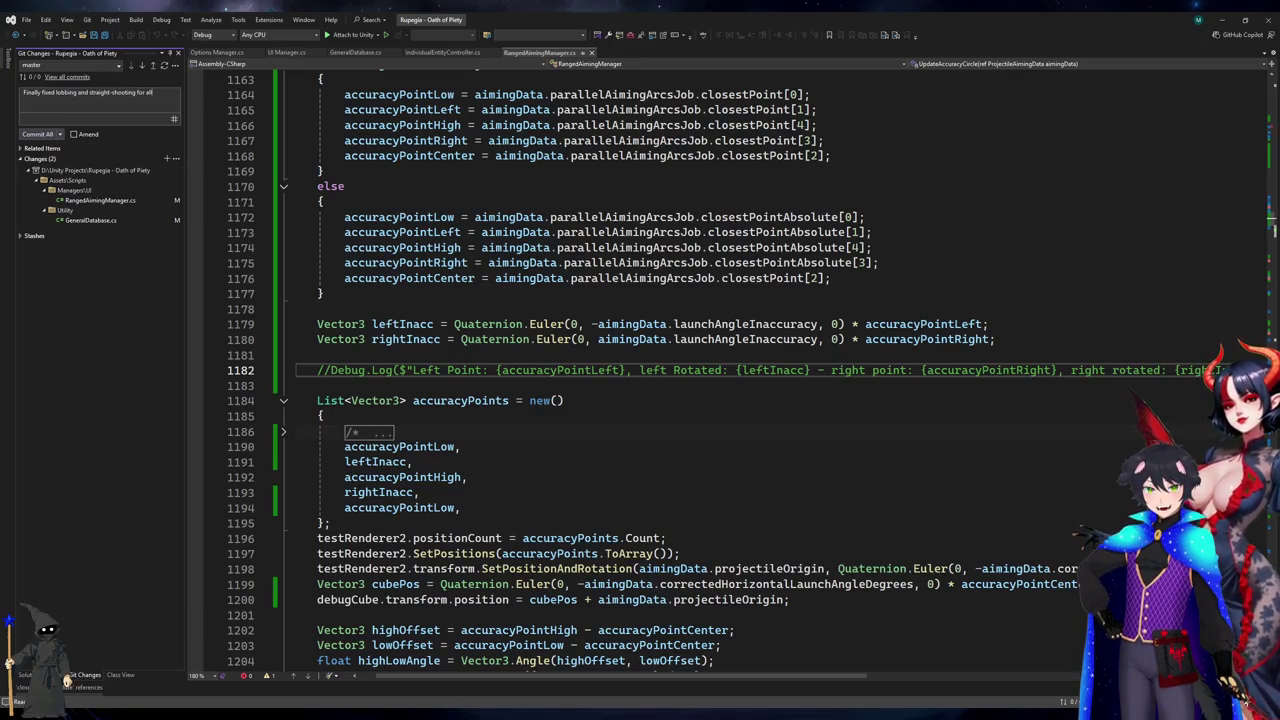
pyautogui.write(' situat')
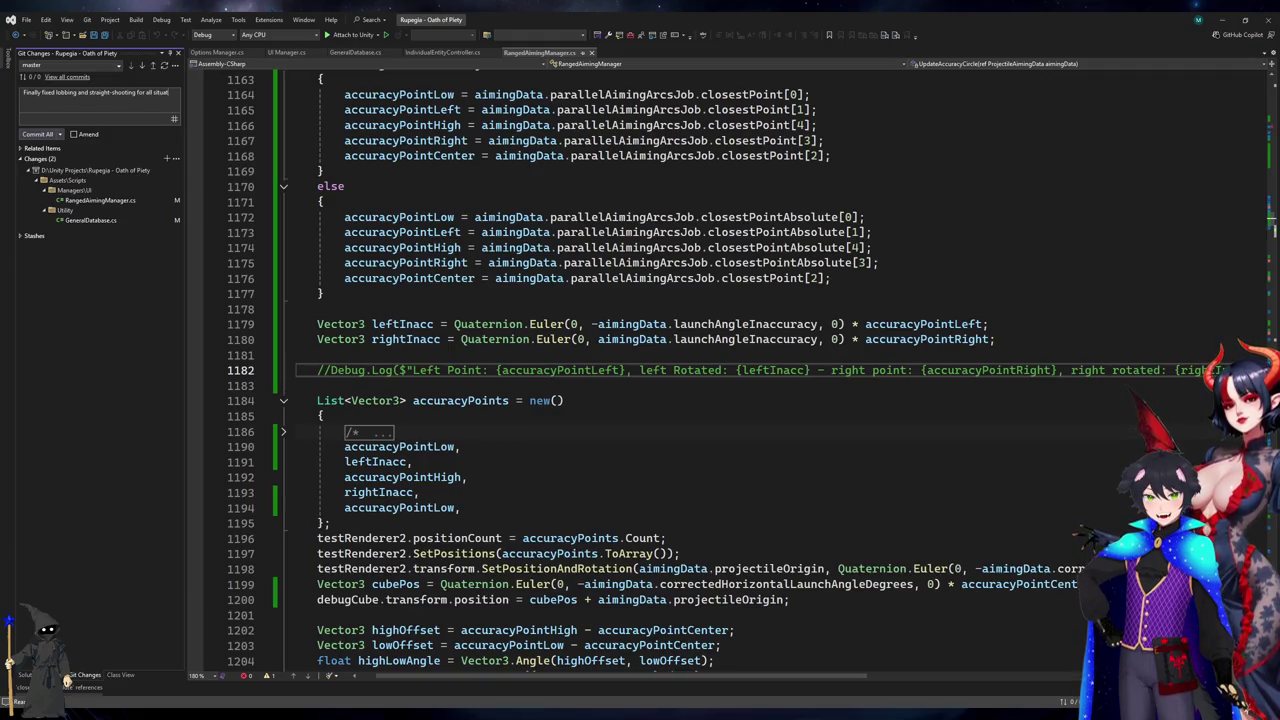
pyautogui.write('ns so gu')
pyautogui.write('Accuracy Ar')
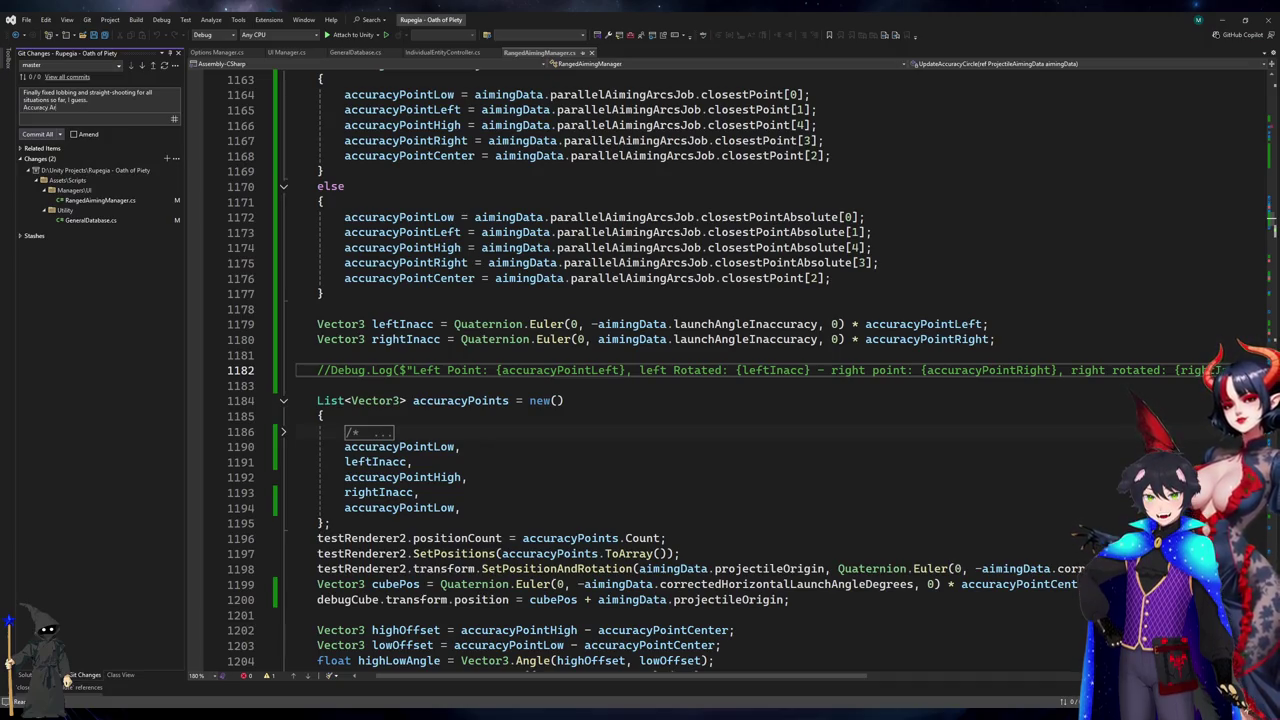
pyautogui.write('c code needs')
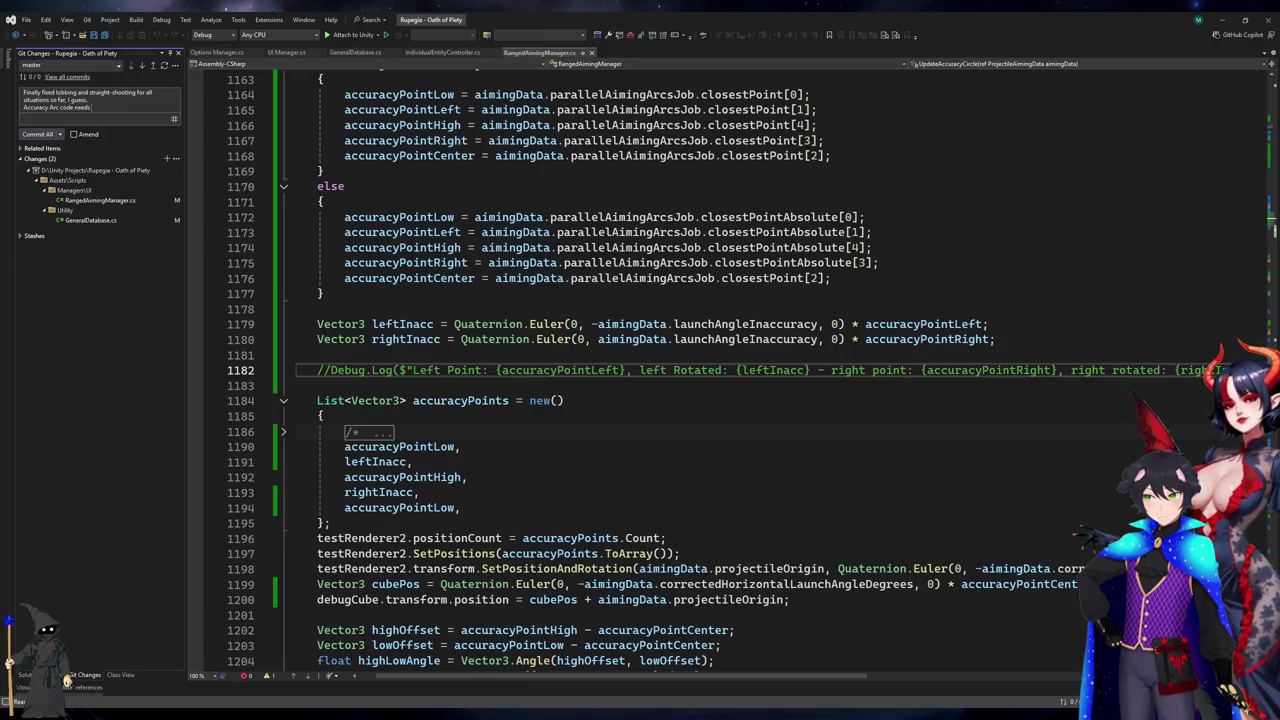
pyautogui.write(' final to')
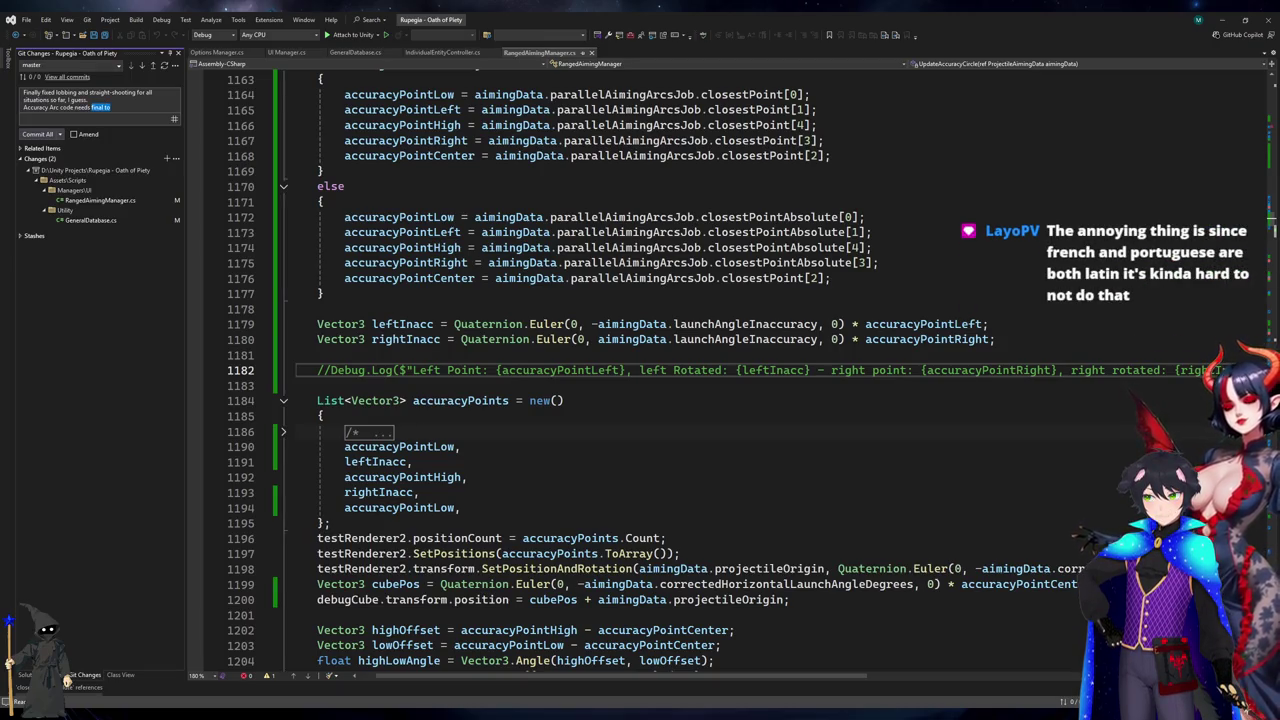
pyautogui.write('t')
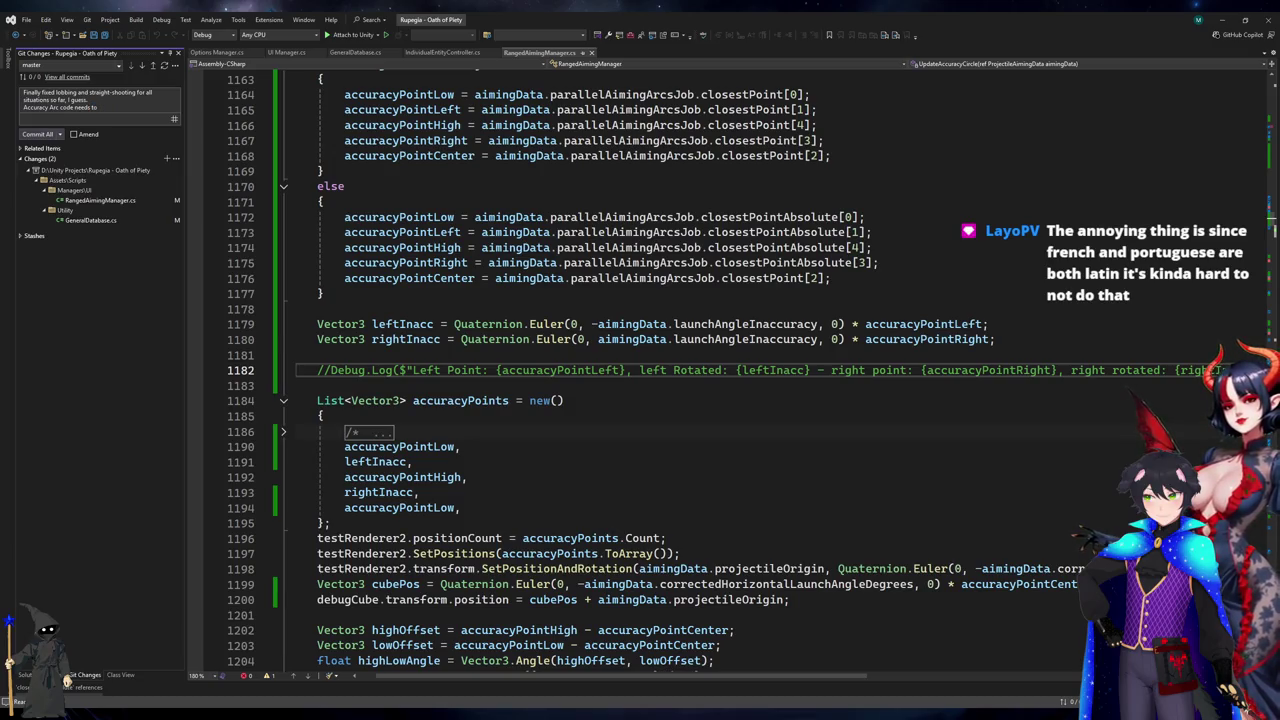
pyautogui.hotkey('ctrl', 'BackSpace')
pyautogui.hotkey('ctrl', 'BackSpace')
pyautogui.write('still broken in')
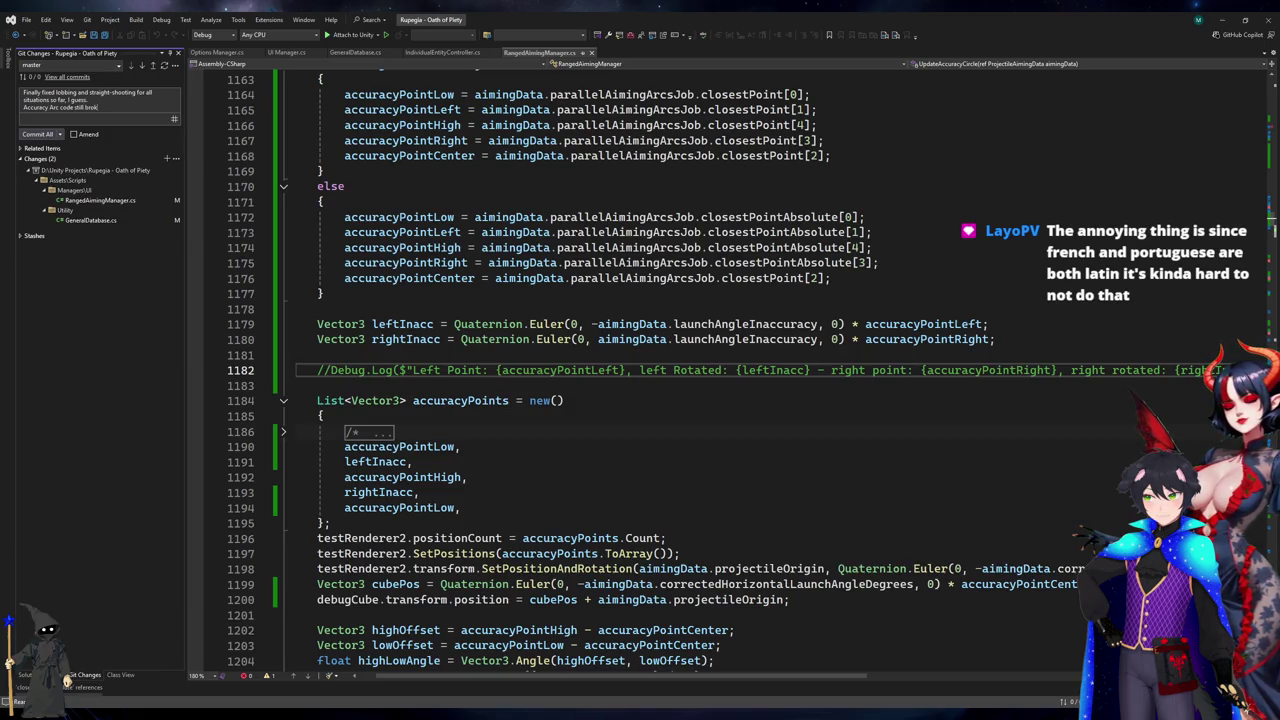
pyautogui.write(' extreme distances')
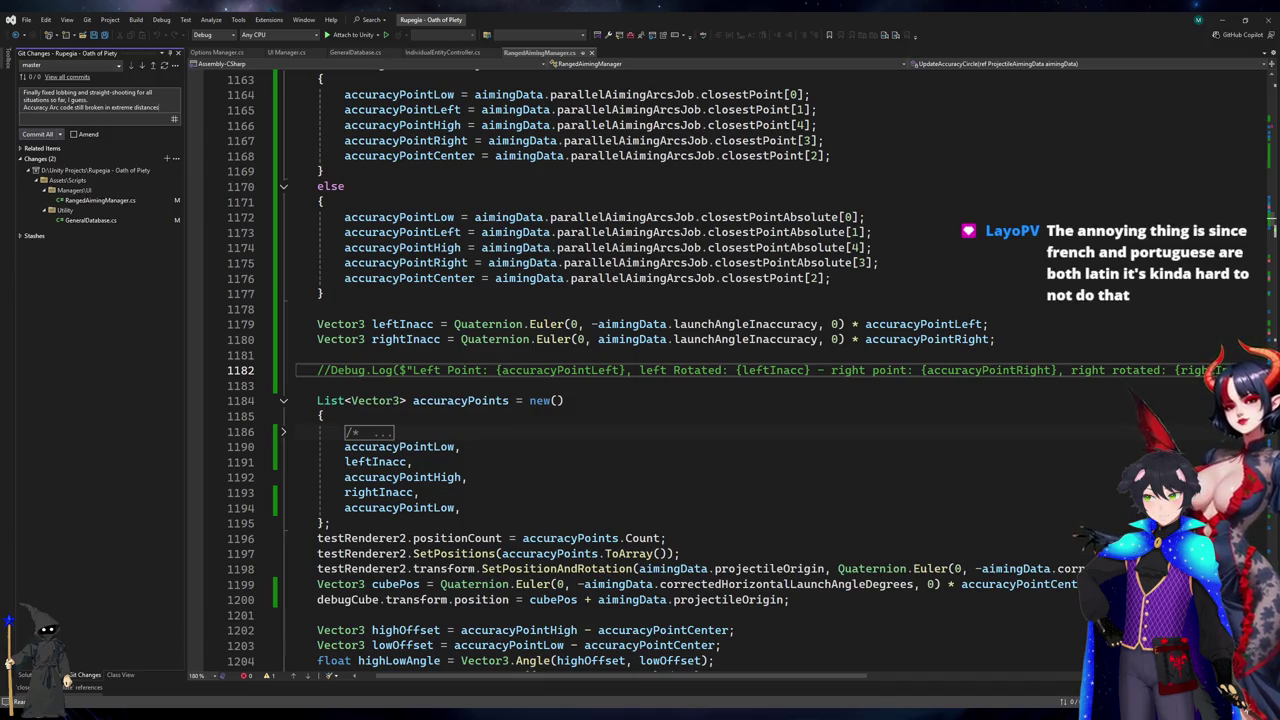
pyautogui.click(38, 134)
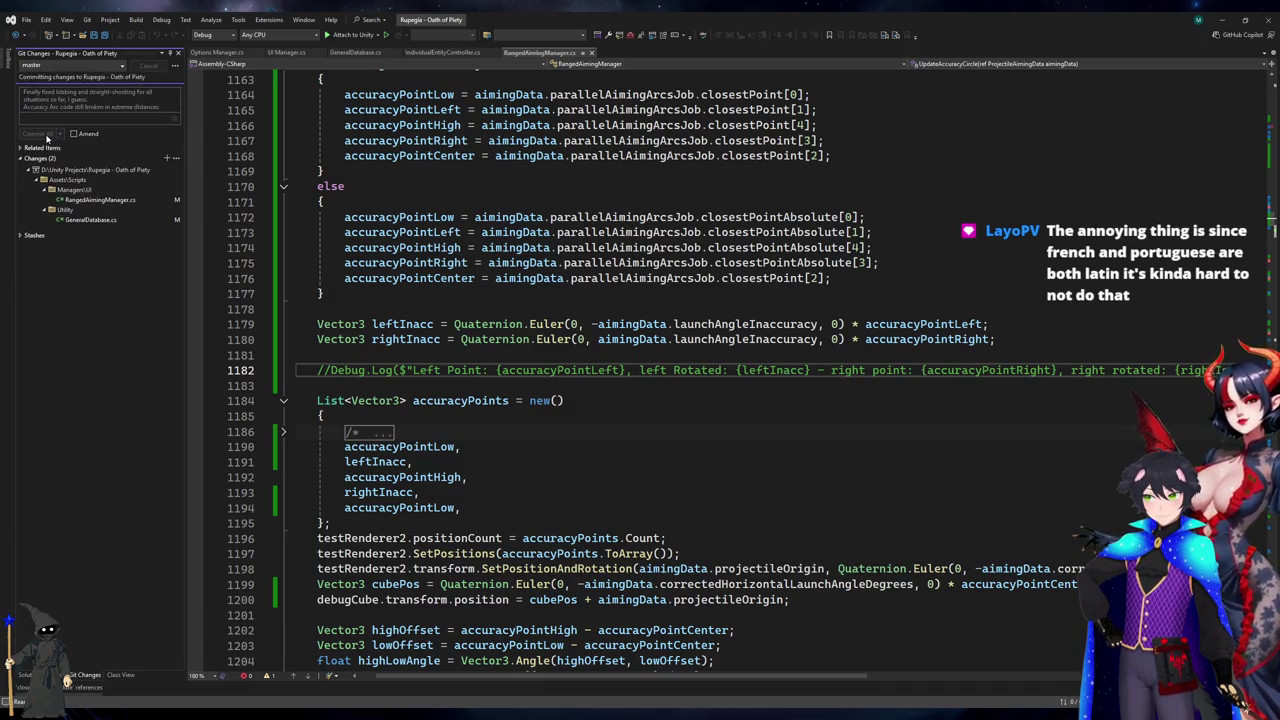
# - Push the new commit to origin/master and return to the Unity editor
pyautogui.click(153, 79)
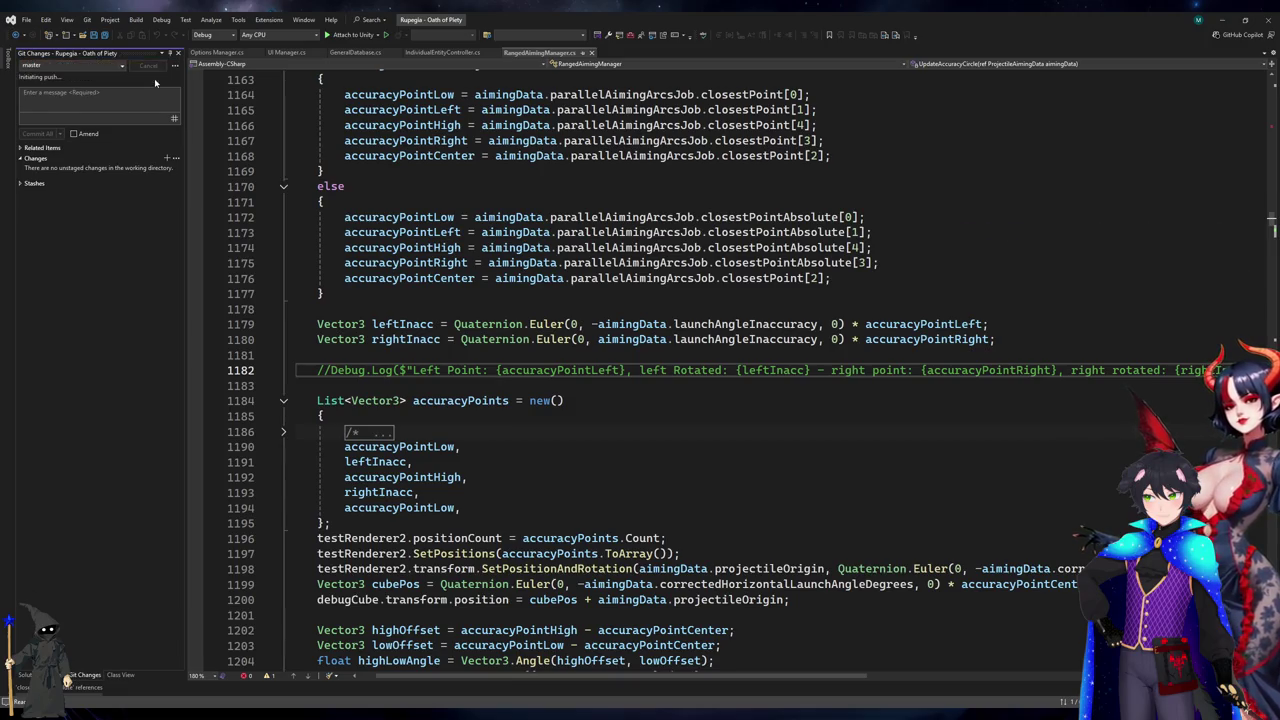
pyautogui.click(557, 160)
pyautogui.click(557, 172)
pyautogui.click(557, 205)
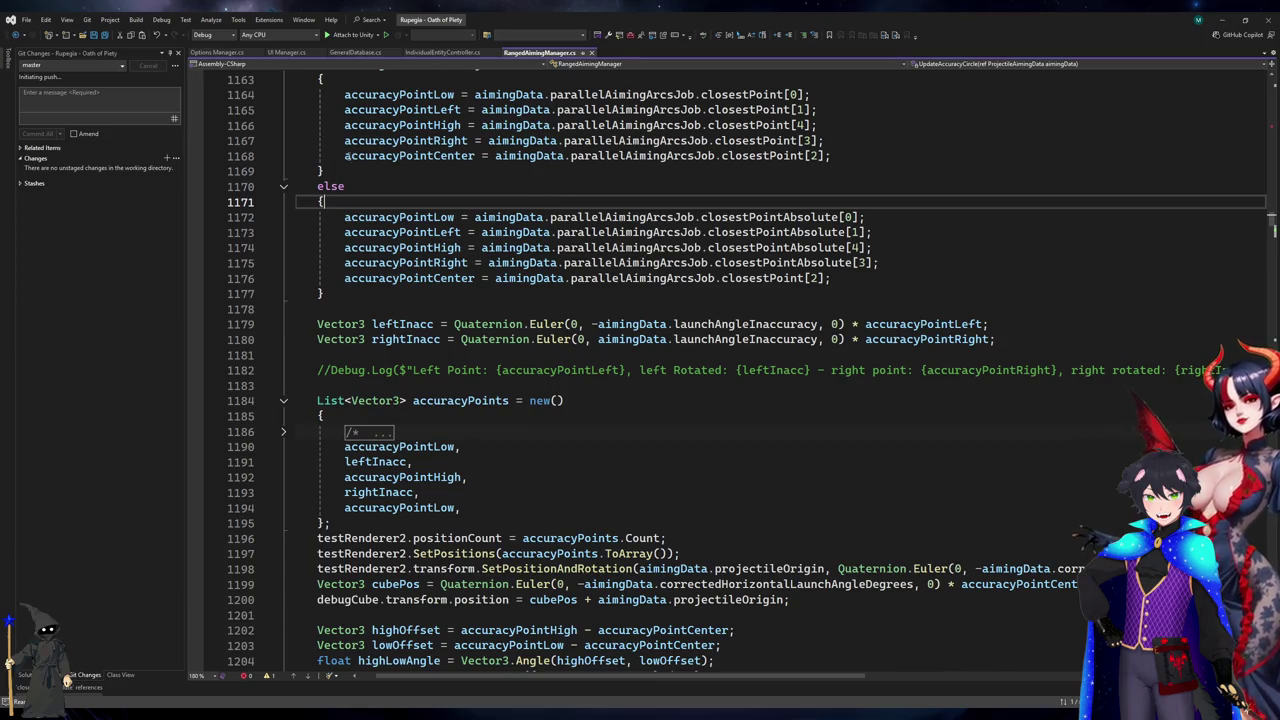
pyautogui.scroll(3, 317, 190)
pyautogui.moveTo(317, 190); pyautogui.dragTo(880, 400)
pyautogui.click(1009, 400)
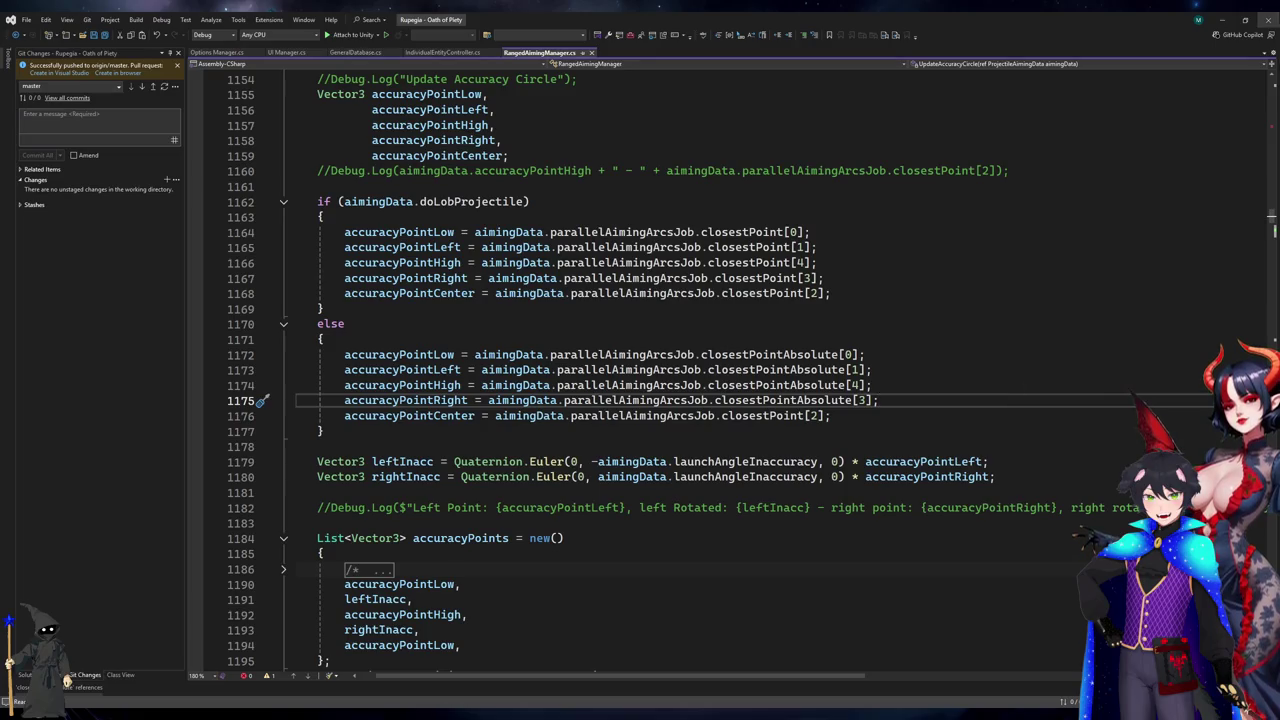
pyautogui.hotkey('alt', 'Tab')
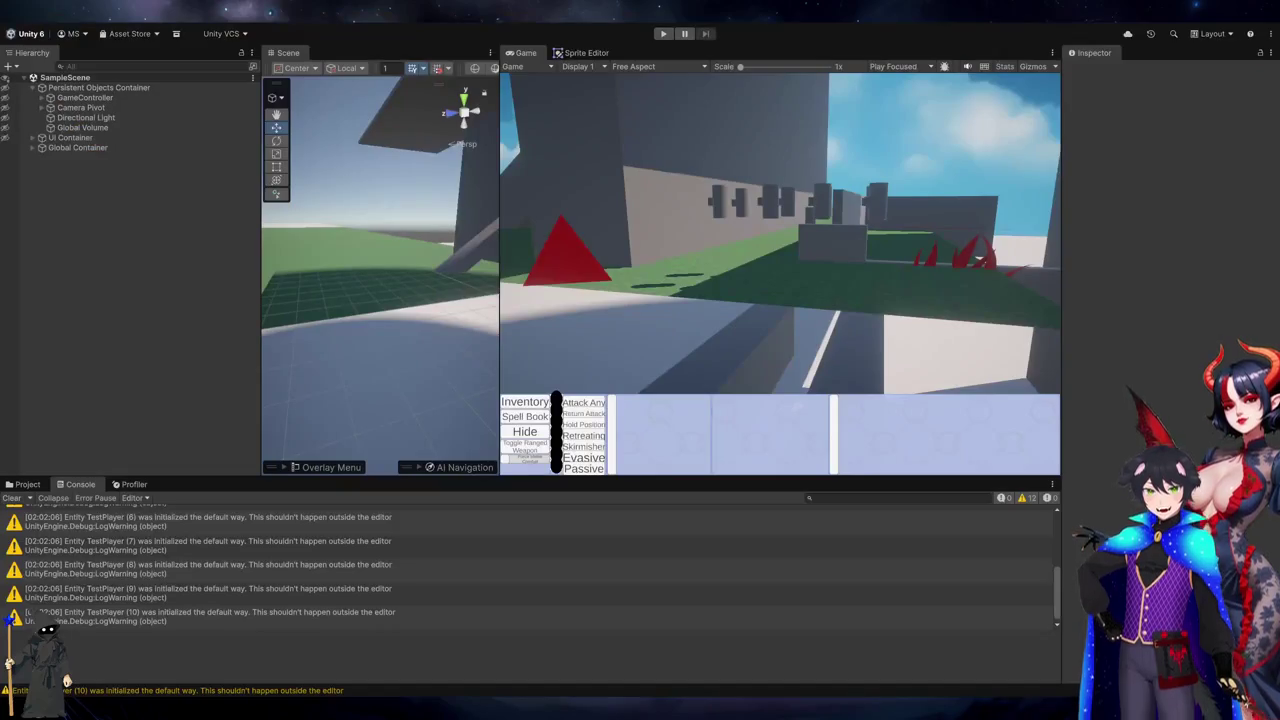